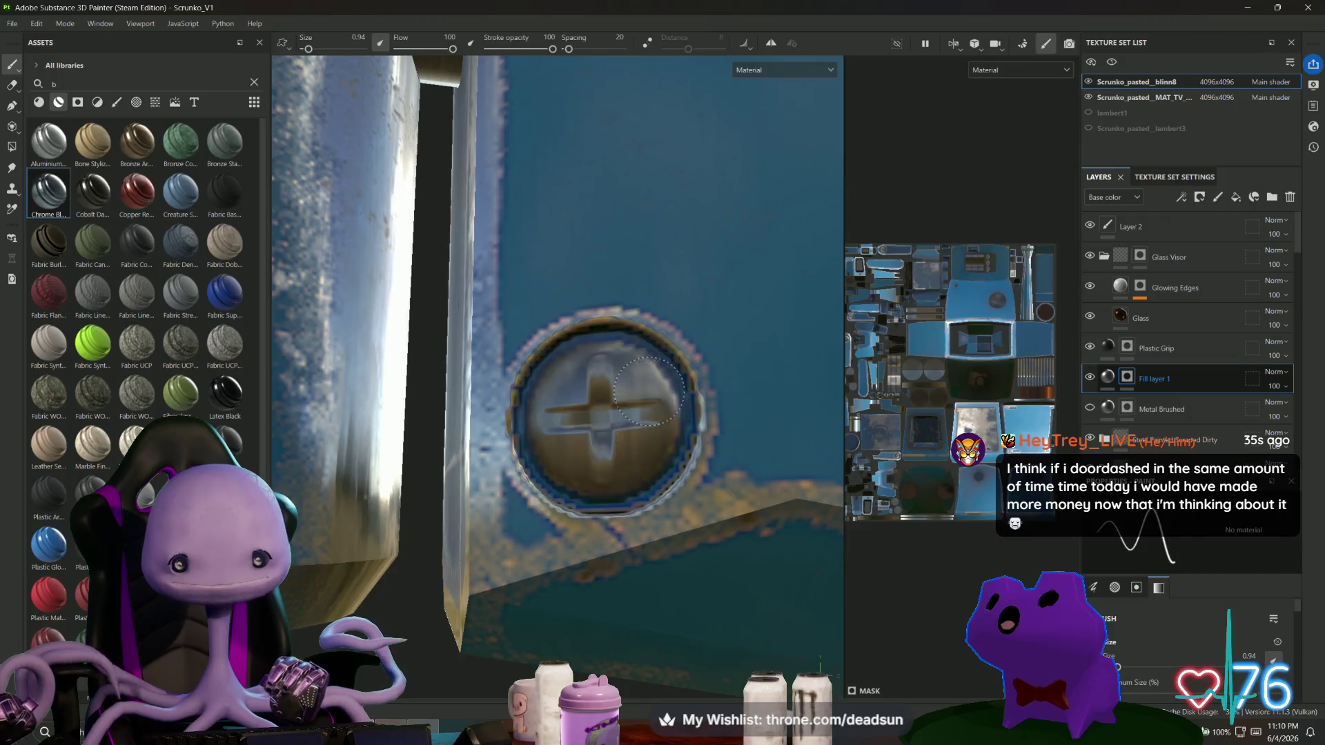
Orbit below the blue panel and dab darker brown paint onto its round screw head.
scroll(605, 409, down, 5)
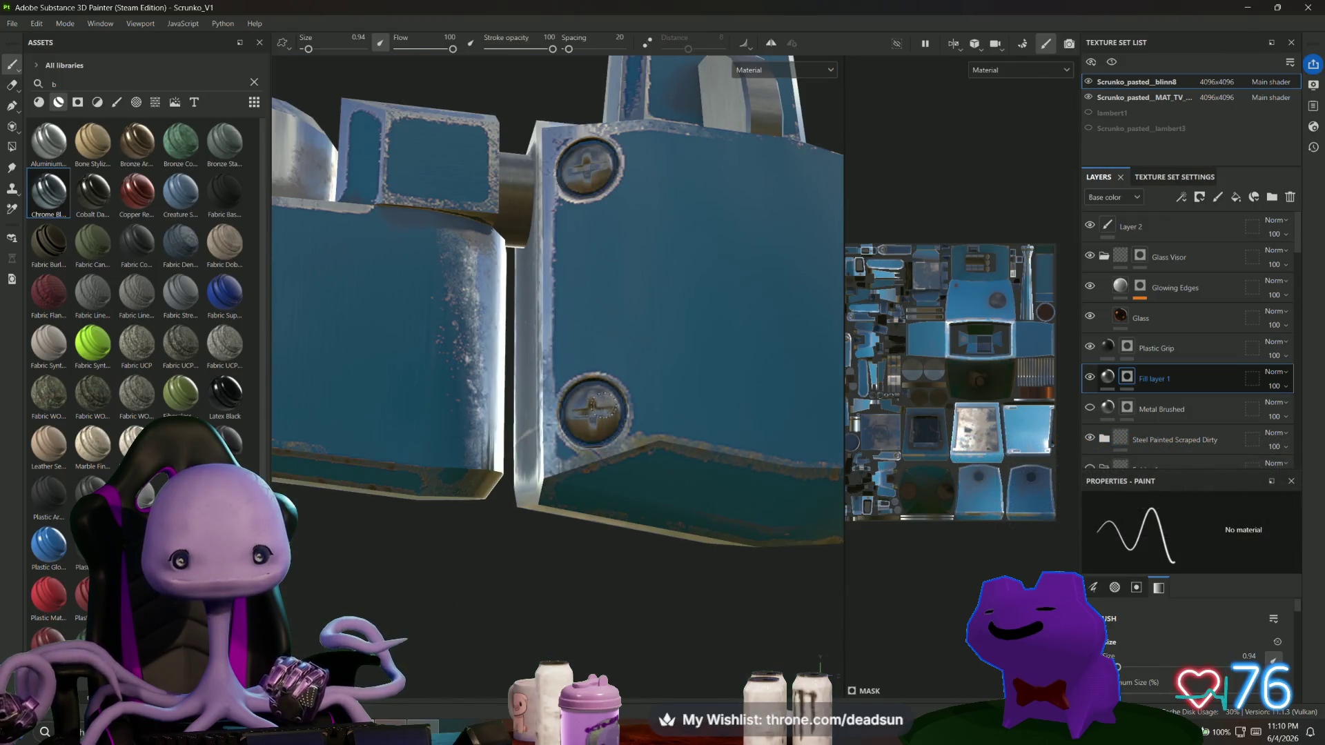
scroll(604, 409, up, 6)
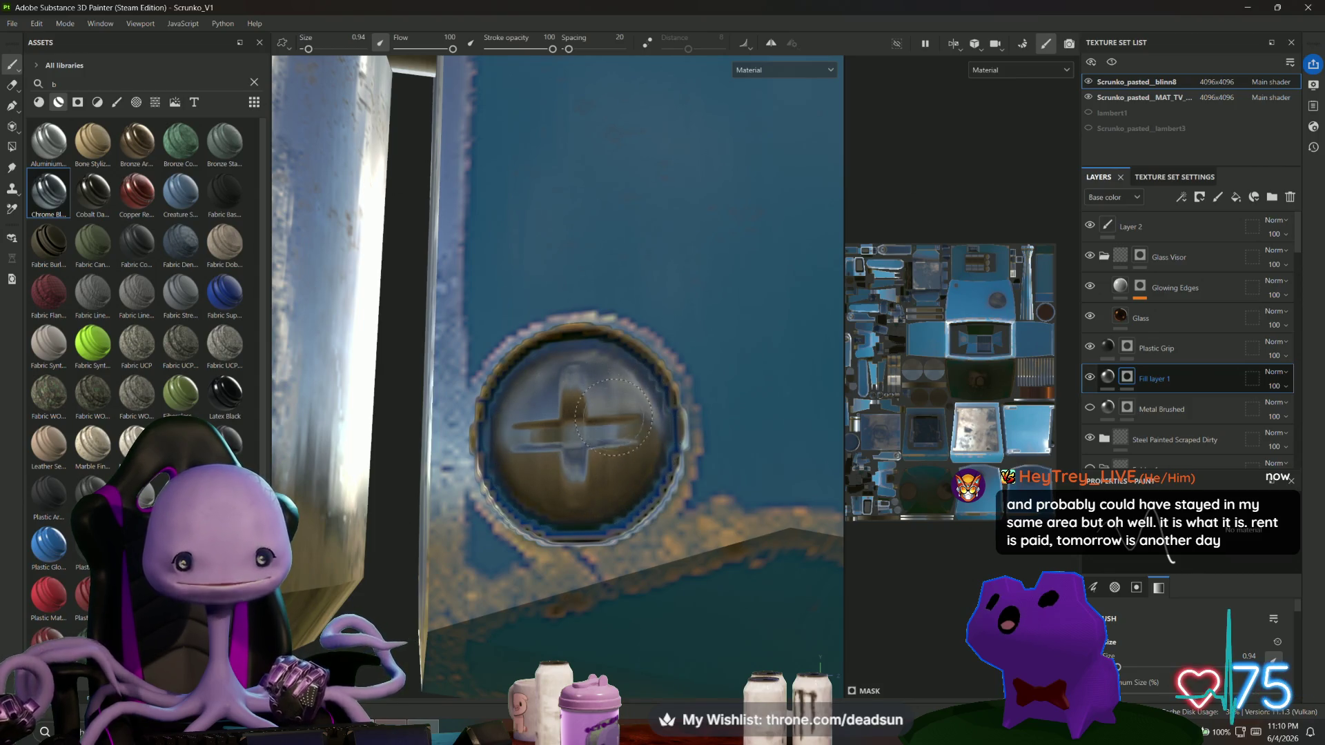
scroll(568, 423, down, 5)
mouse_move(568, 422)
alt+mouse_down()
mouse_move(458, 612)
mouse_move(734, 573)
mouse_move(645, 606)
mouse_move(711, 649)
mouse_move(581, 605)
mouse_move(829, 563)
mouse_move(759, 525)
mouse_move(618, 358)
mouse_move(808, 594)
alt+mouse_up()
scroll(663, 587, up, 5)
click(552, 511)
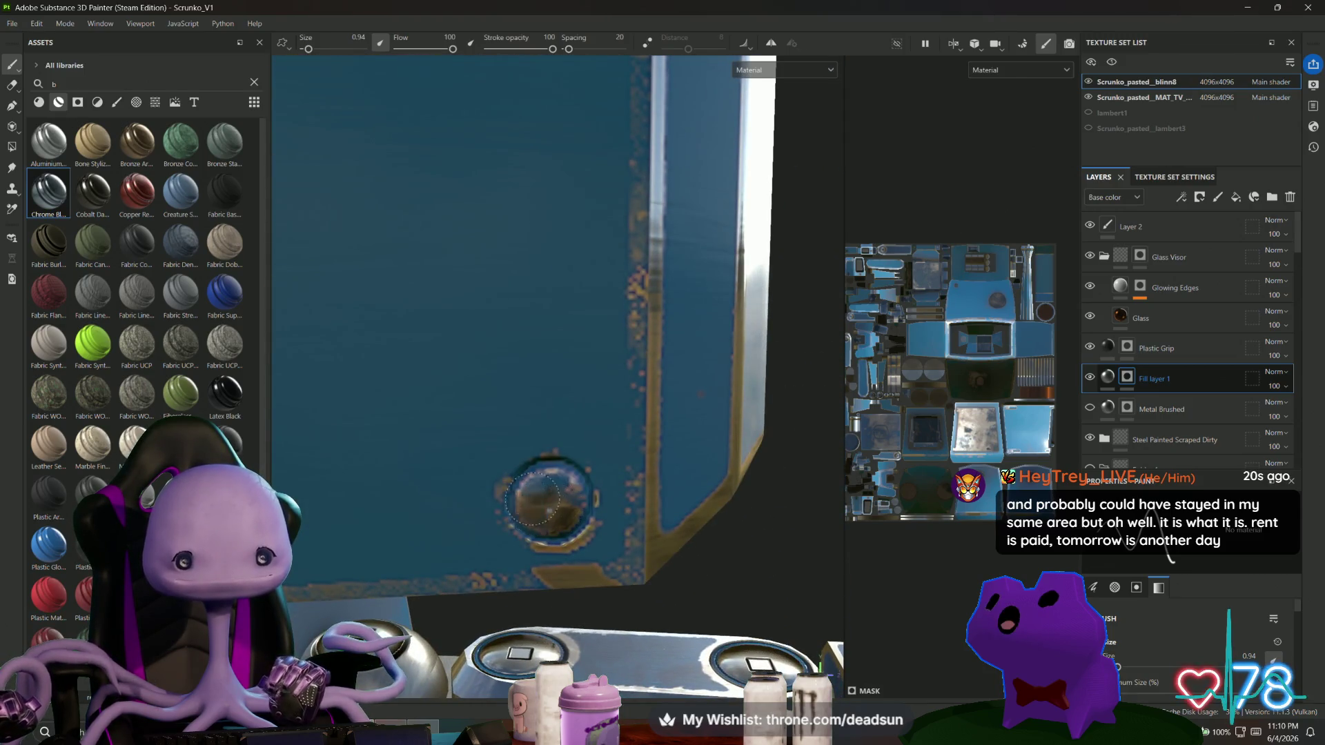
click(541, 511)
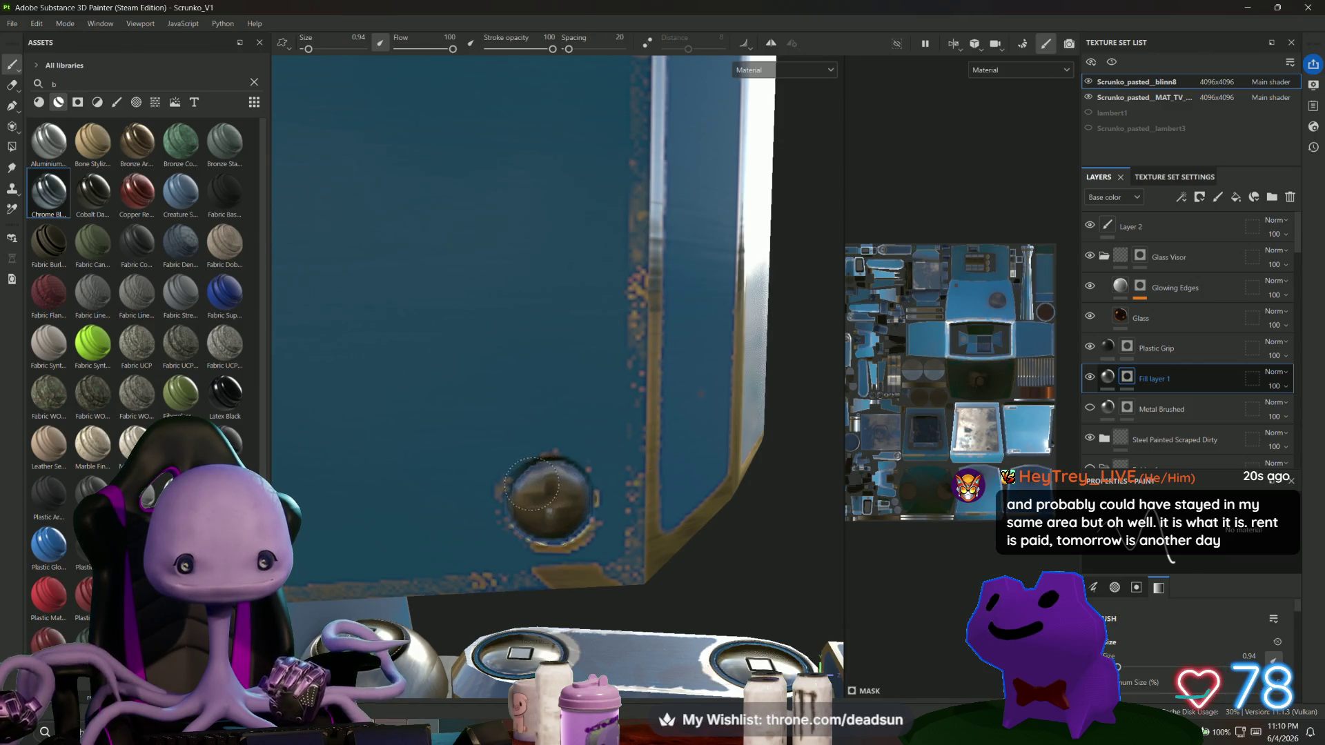
Undo the brown paint on the screw and orbit around the panel to inspect it.
mouse_move(743, 585)
alt+mouse_down()
mouse_move(745, 473)
mouse_move(754, 563)
alt+mouse_up()
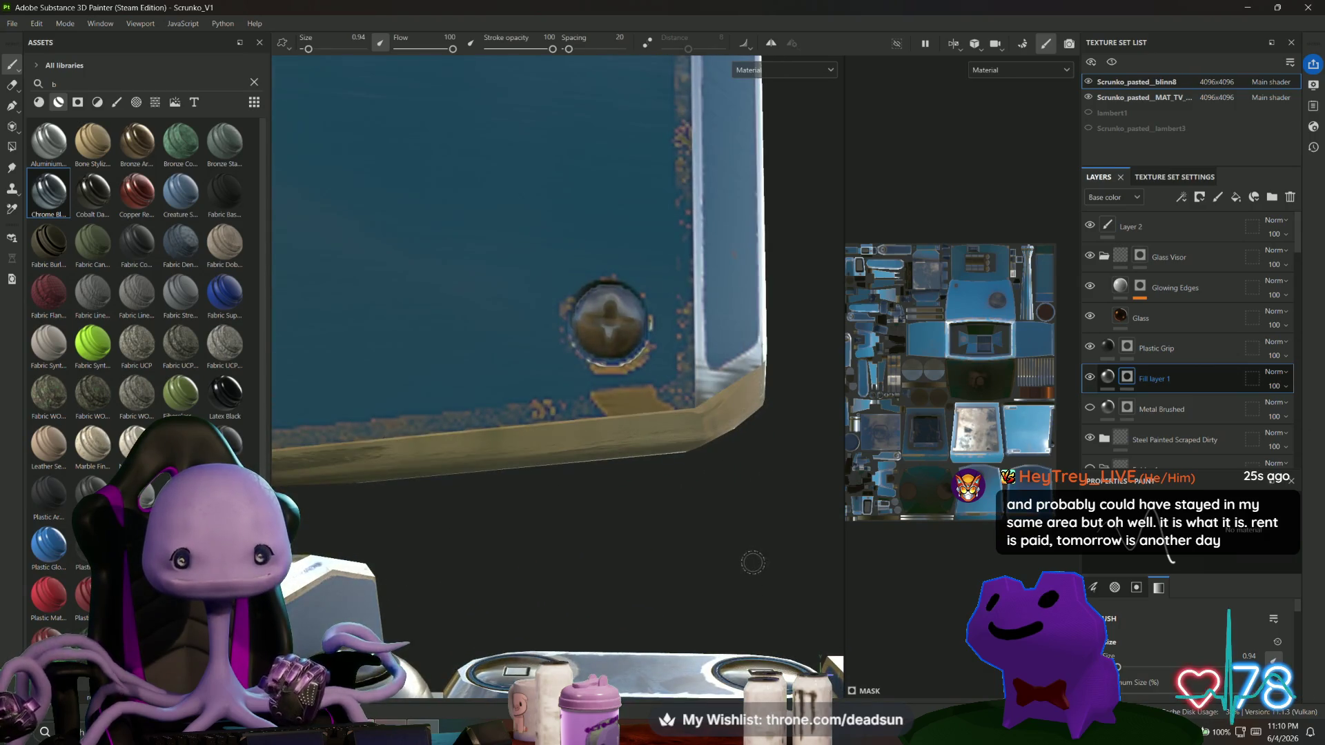
key(ctrl+z)
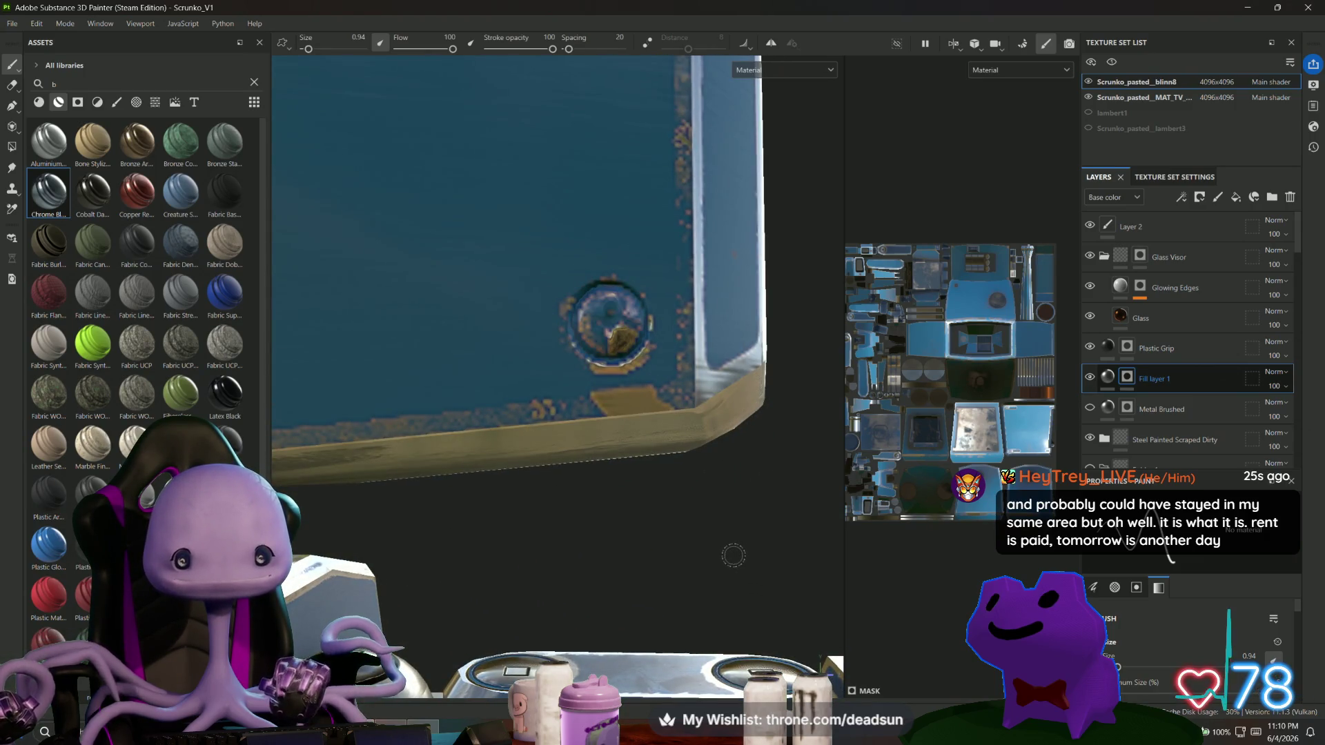
mouse_move(677, 488)
alt+mouse_down()
mouse_move(618, 390)
mouse_move(717, 301)
mouse_move(543, 434)
alt+mouse_up()
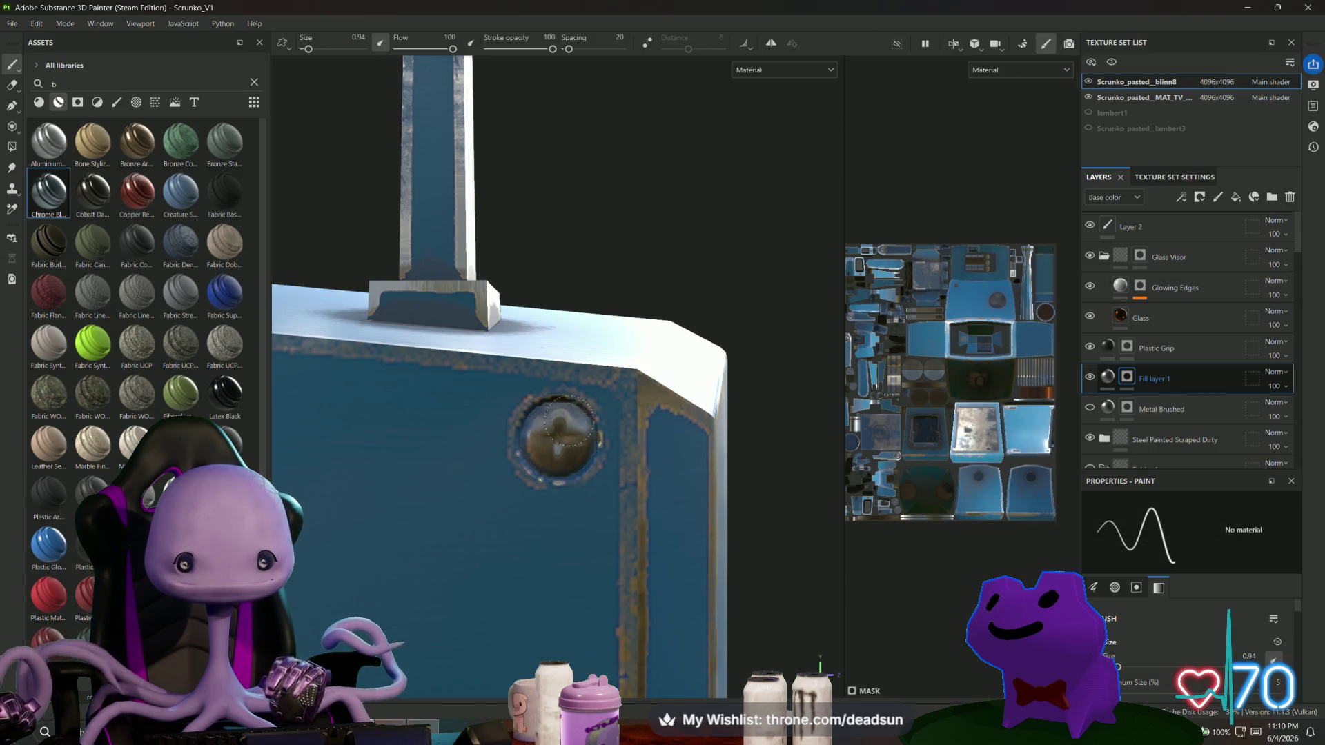
mouse_move(541, 436)
alt+mouse_down()
mouse_move(516, 467)
mouse_move(633, 449)
mouse_move(552, 376)
mouse_move(474, 452)
mouse_move(518, 414)
alt+mouse_up()
scroll(550, 374, up, 5)
scroll(560, 376, up, 3)
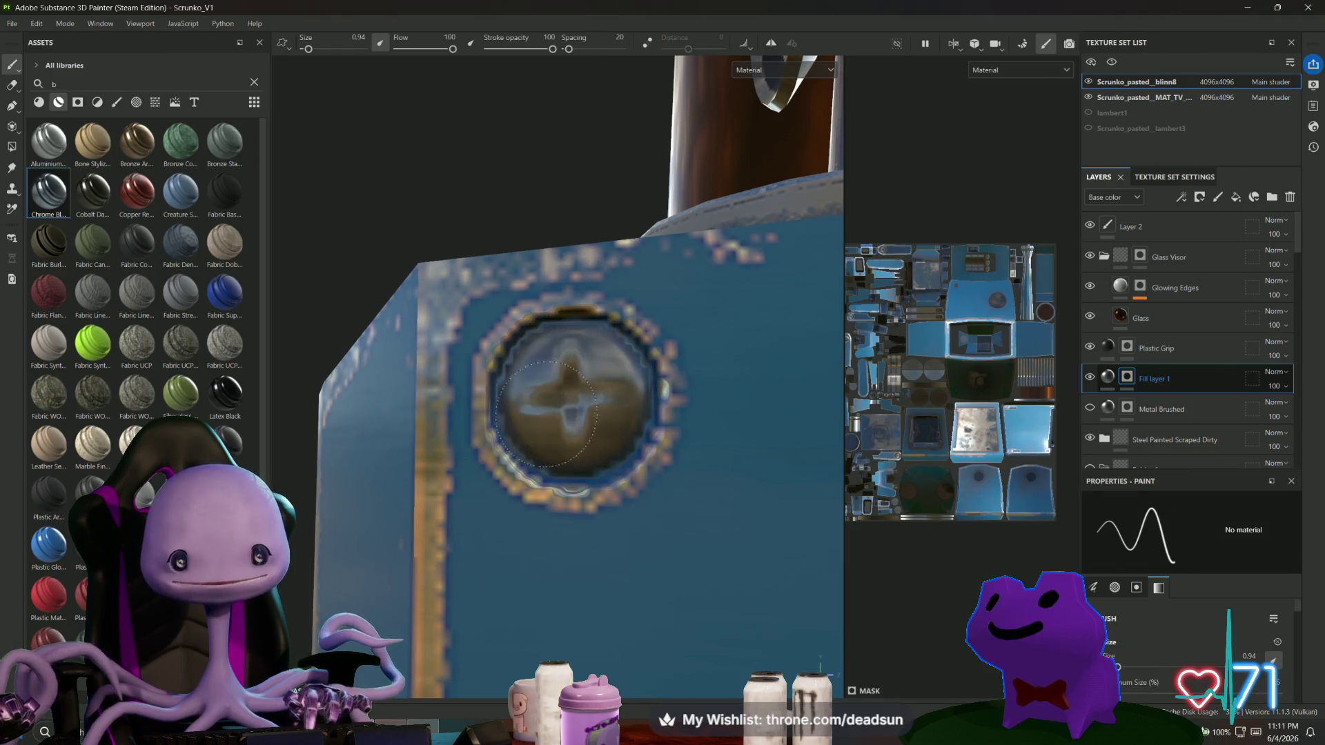
scroll(577, 366, down, 5)
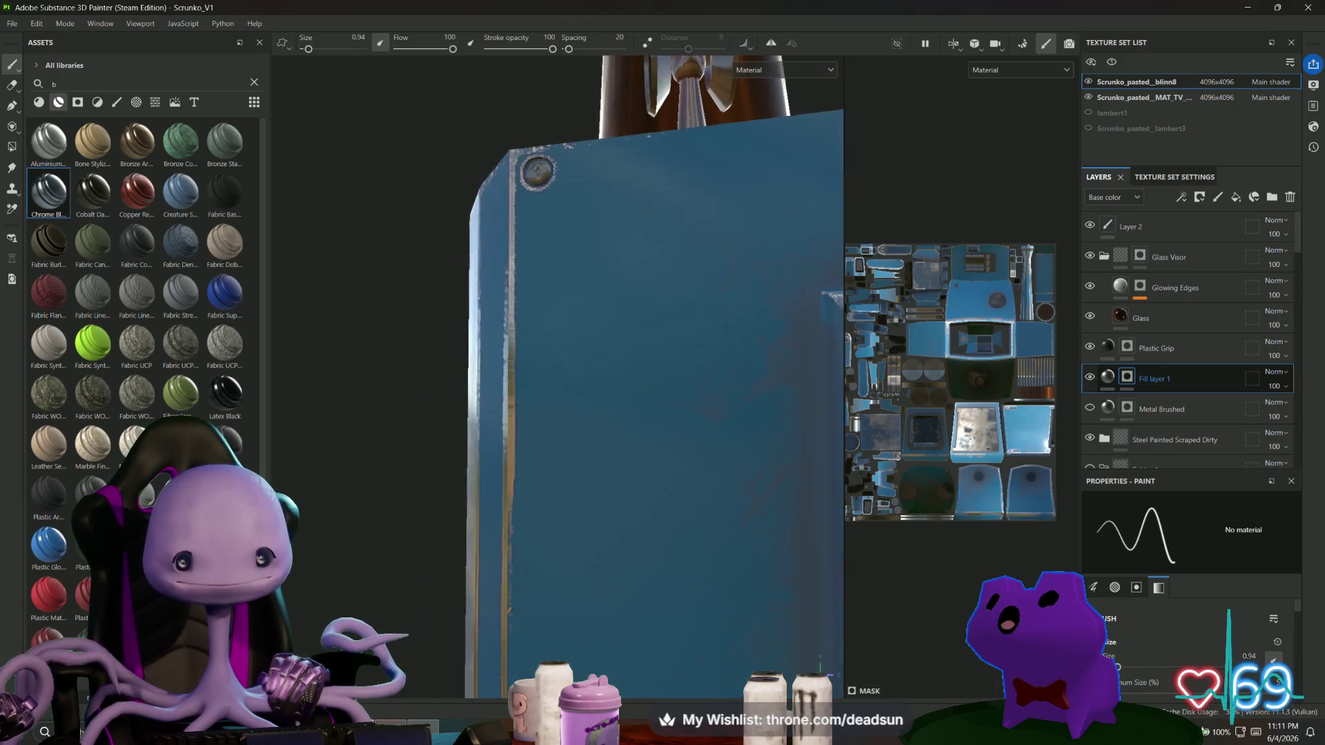
middle_drag(625, 172, 624, 504)
mouse_move(625, 504)
alt+mouse_down()
mouse_move(607, 511)
mouse_move(652, 492)
mouse_move(614, 456)
mouse_move(628, 511)
alt+mouse_up()
scroll(625, 524, up, 3)
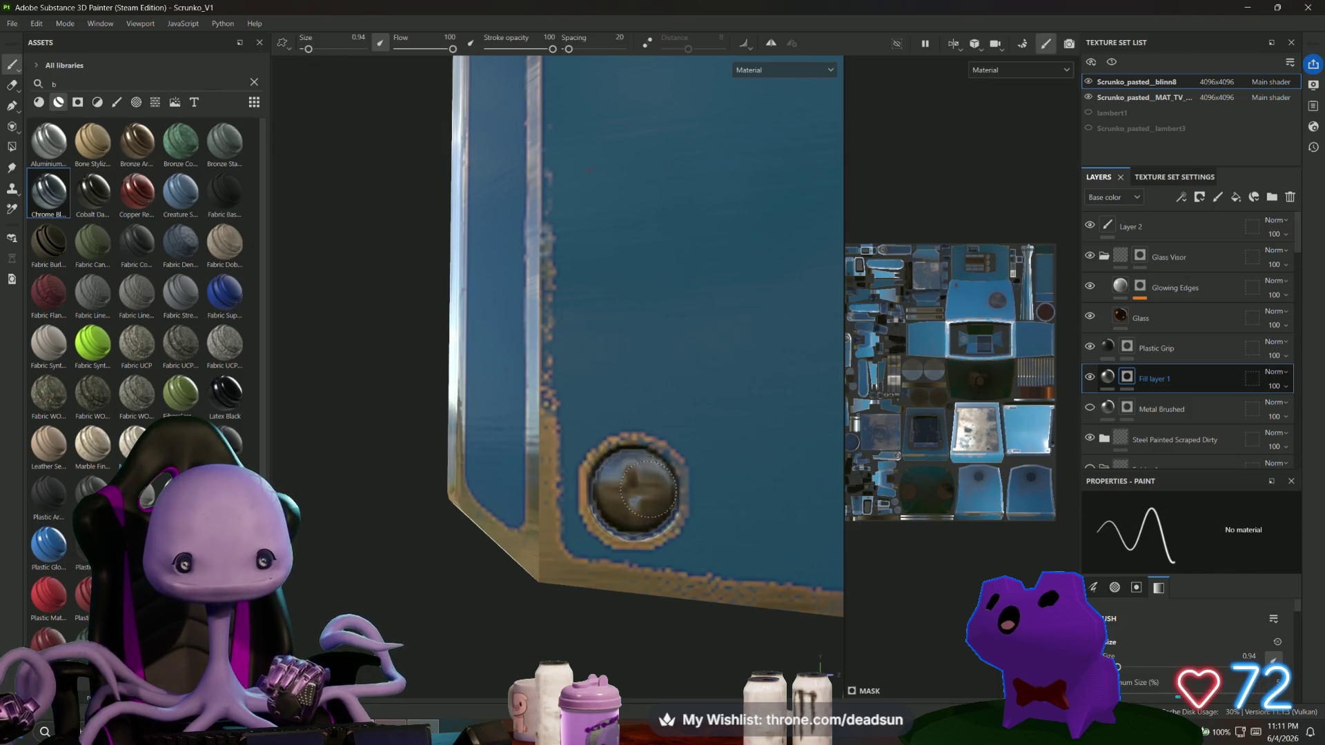
scroll(647, 487, down, 3)
mouse_move(647, 486)
alt+mouse_down()
mouse_move(633, 550)
mouse_move(513, 565)
mouse_move(483, 552)
mouse_move(539, 345)
alt+mouse_up()
scroll(560, 201, up, 5)
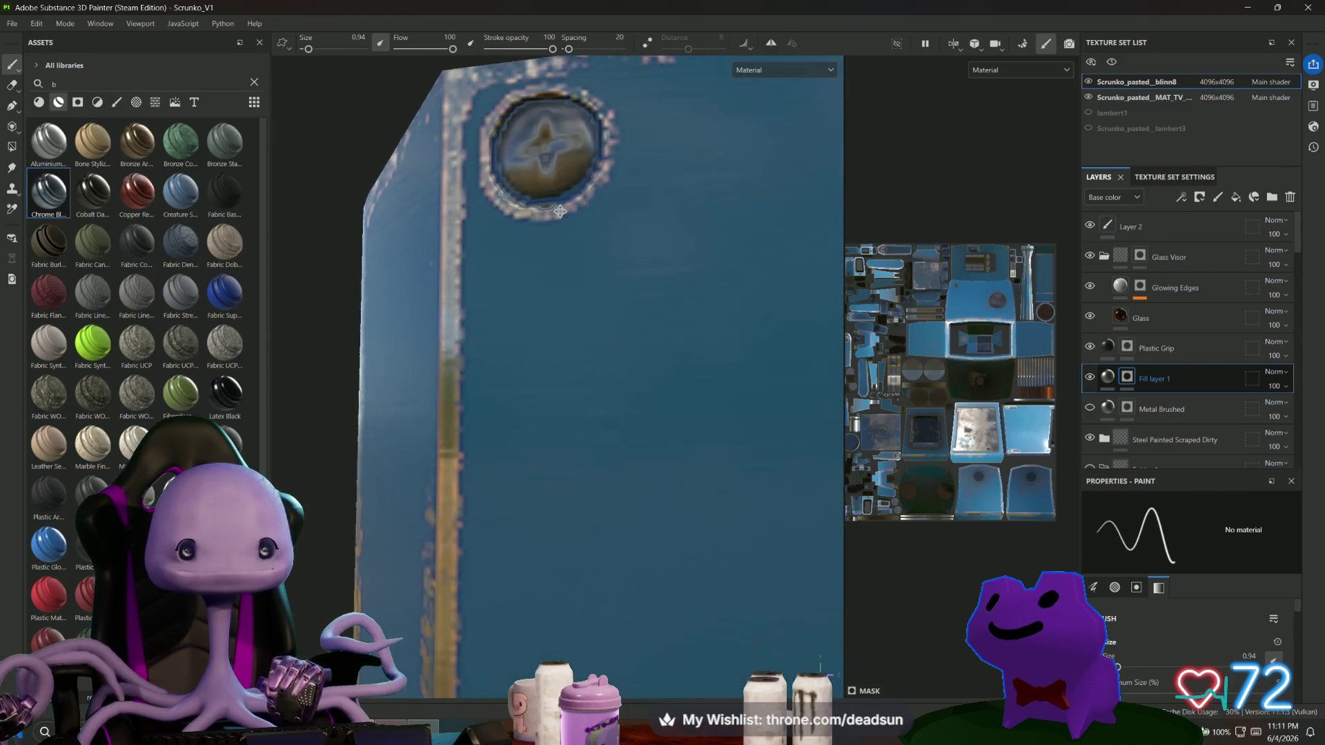
alt+drag(560, 201, 543, 345)
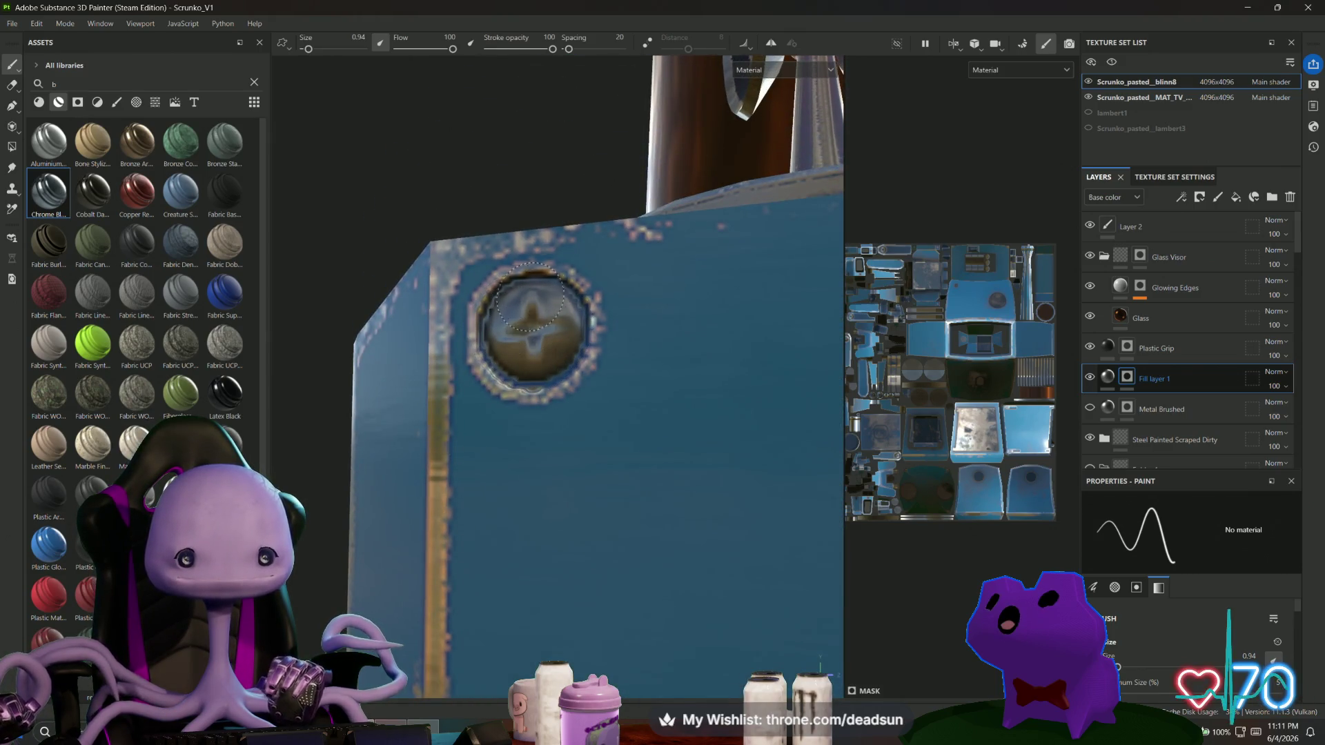
mouse_move(559, 330)
alt+mouse_down()
mouse_move(310, 444)
mouse_move(479, 479)
alt+mouse_up()
scroll(479, 479, up, 5)
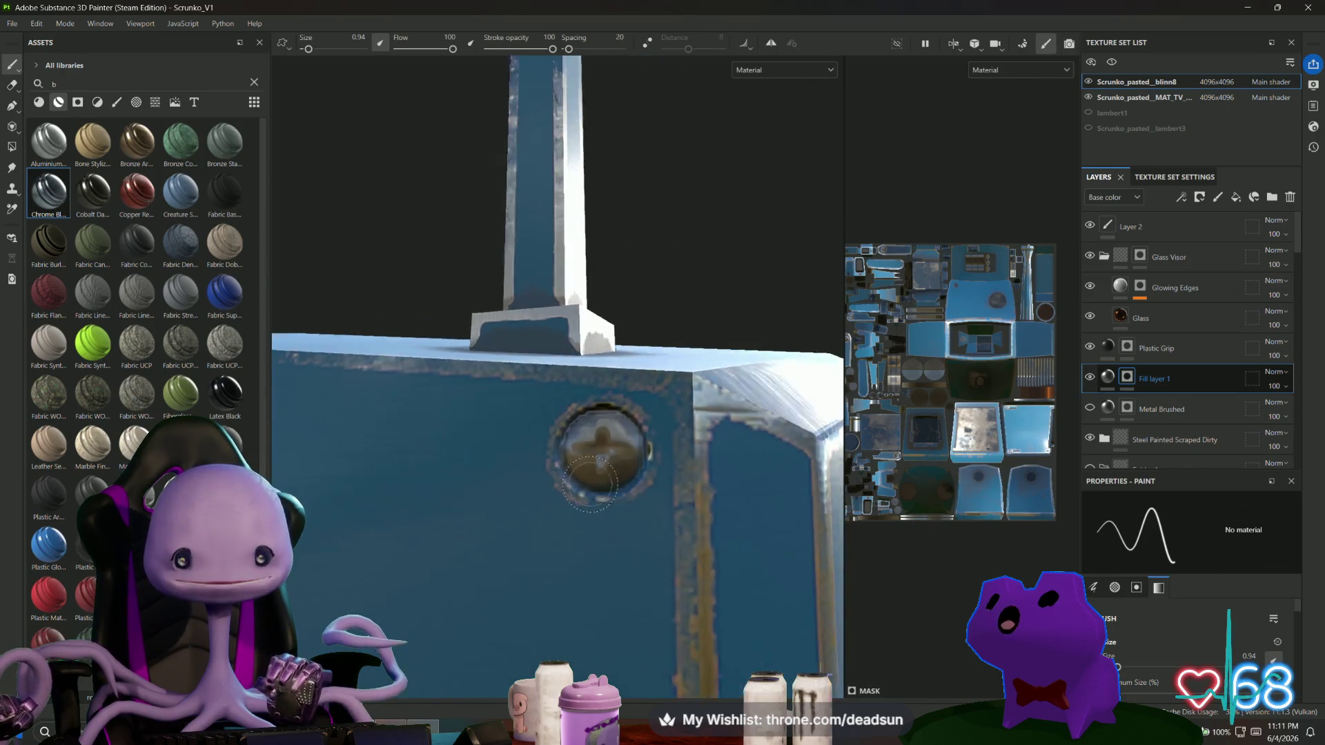
alt+drag(590, 484, 614, 469)
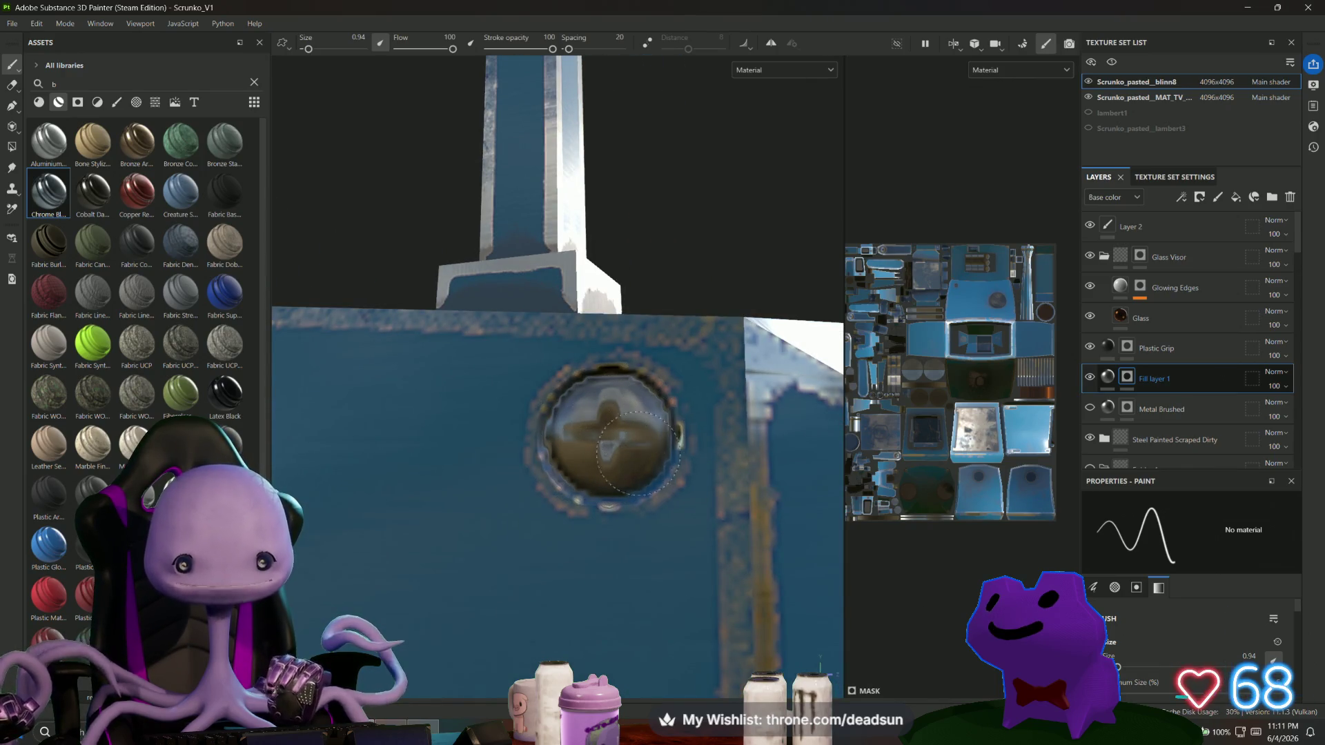
scroll(638, 455, down, 5)
mouse_move(638, 455)
alt+mouse_down()
mouse_move(523, 385)
mouse_move(610, 559)
alt+mouse_up()
scroll(523, 385, up, 3)
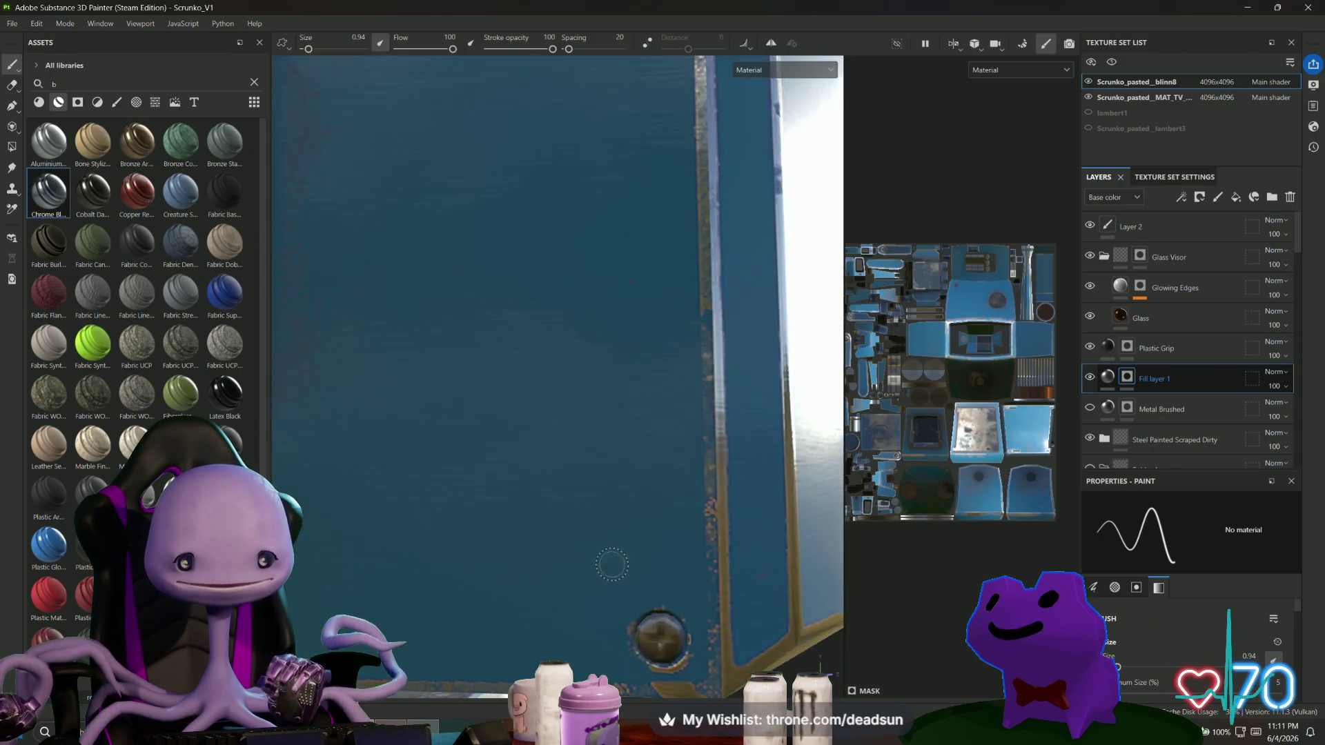
scroll(640, 586, up, 5)
scroll(532, 397, down, 3)
scroll(537, 452, up, 5)
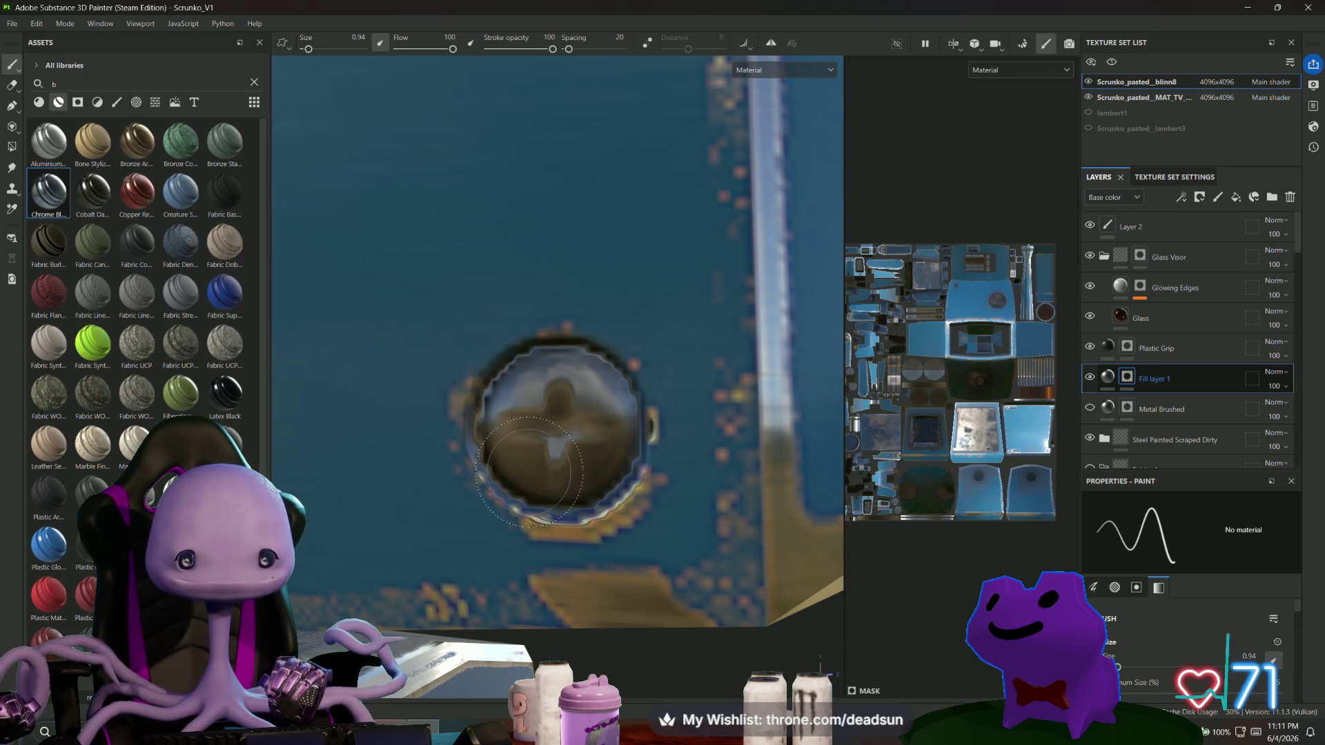
scroll(601, 429, down, 5)
mouse_move(601, 428)
alt+mouse_down()
mouse_move(585, 427)
mouse_move(592, 290)
alt+mouse_up()
scroll(585, 426, up, 2)
scroll(593, 245, up, 5)
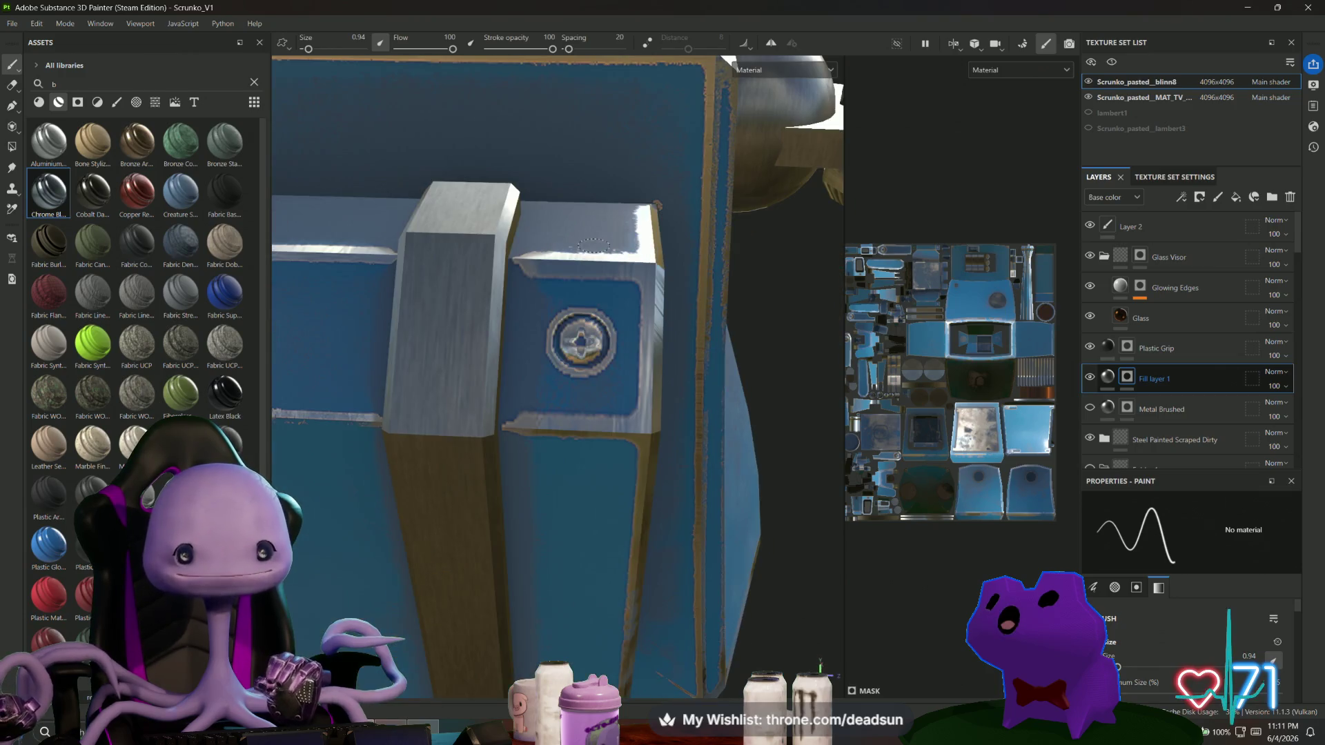
scroll(564, 431, up, 3)
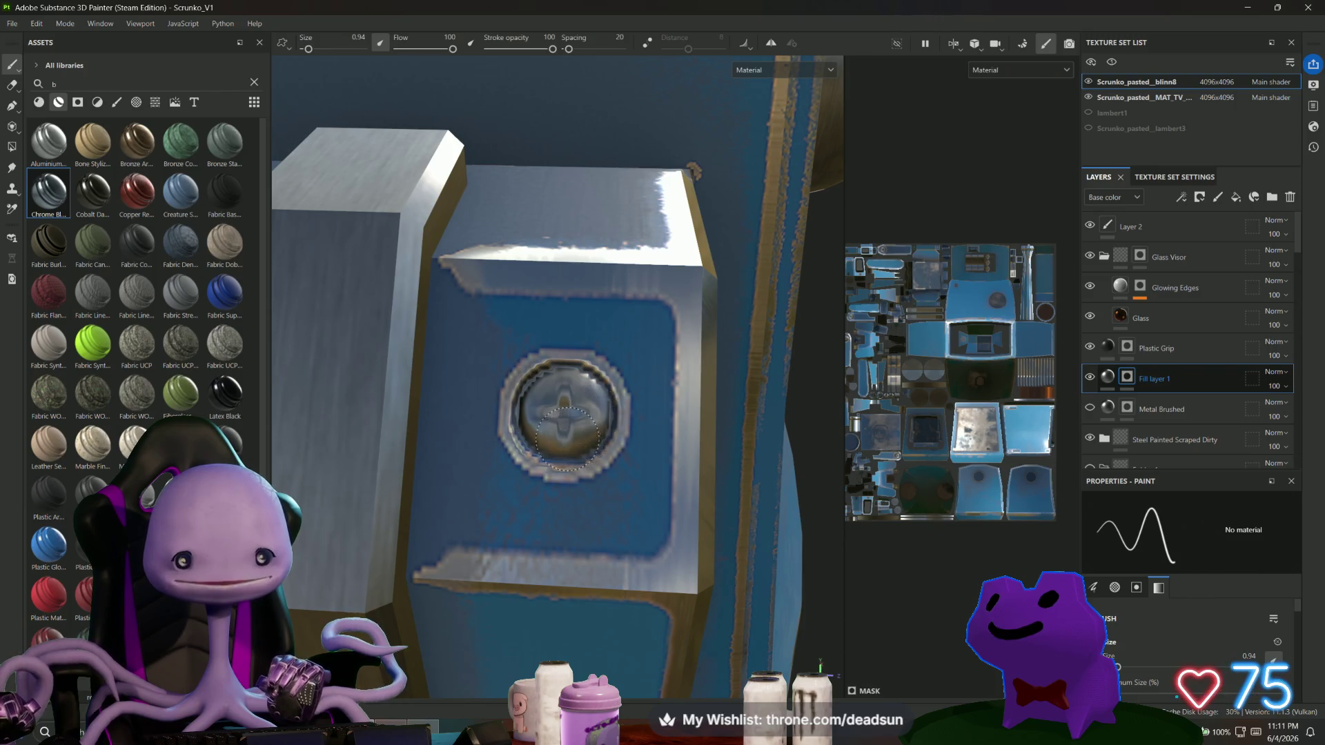
scroll(582, 400, down, 3)
alt+drag(581, 400, 492, 406)
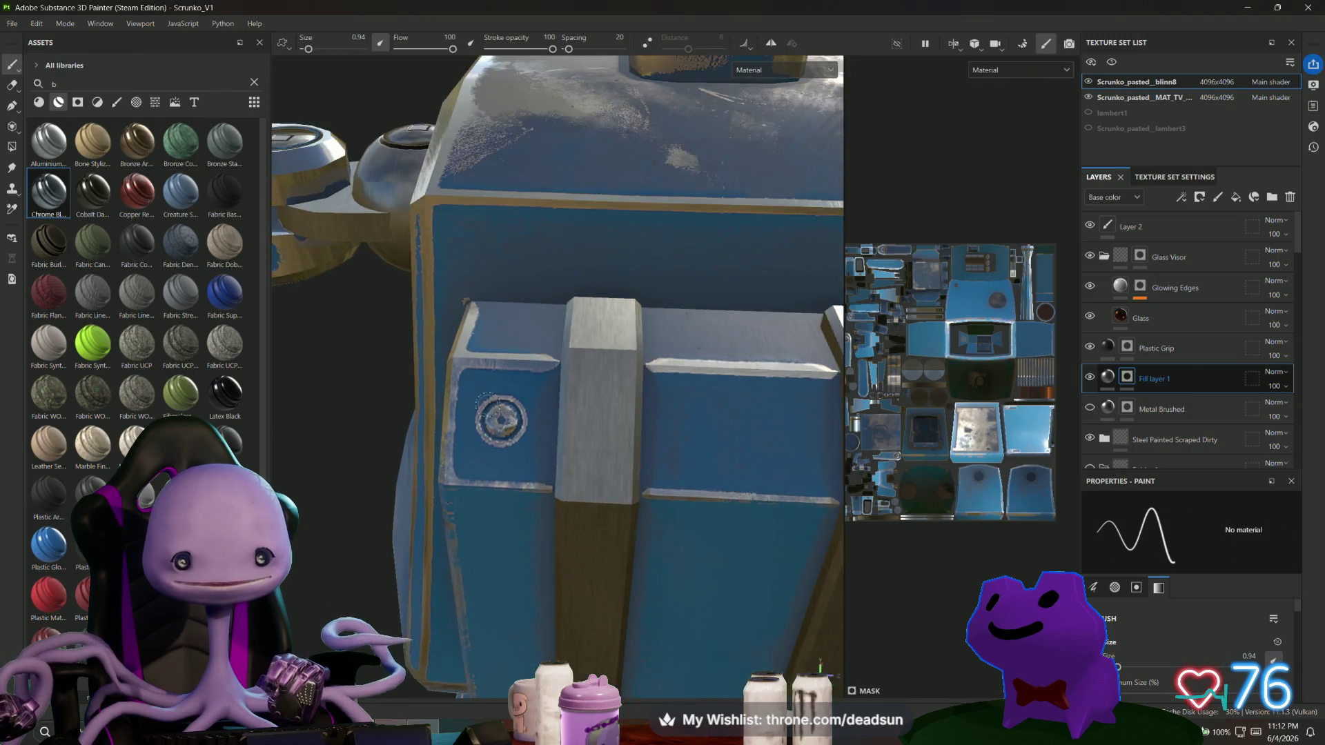
scroll(501, 421, up, 5)
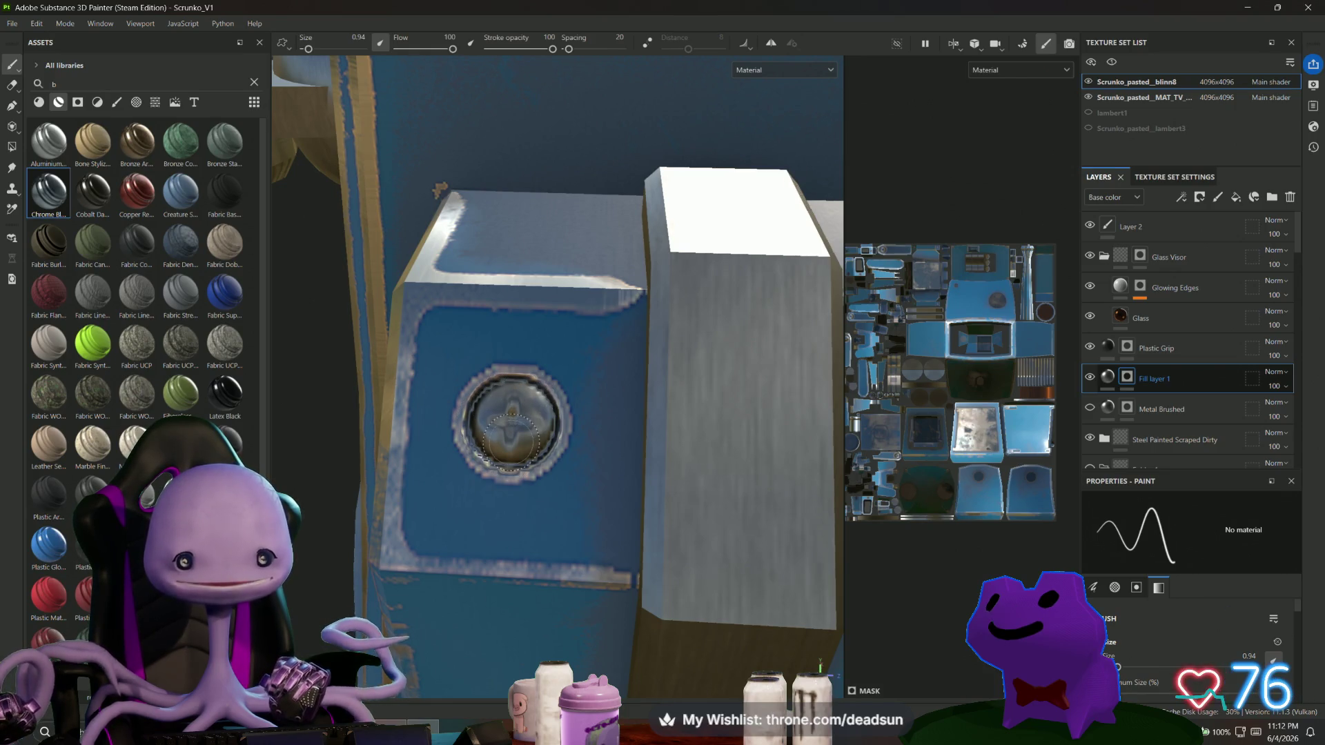
scroll(510, 438, down, 3)
mouse_move(511, 442)
alt+mouse_down()
mouse_move(483, 525)
mouse_move(506, 543)
alt+mouse_up()
scroll(481, 530, up, 3)
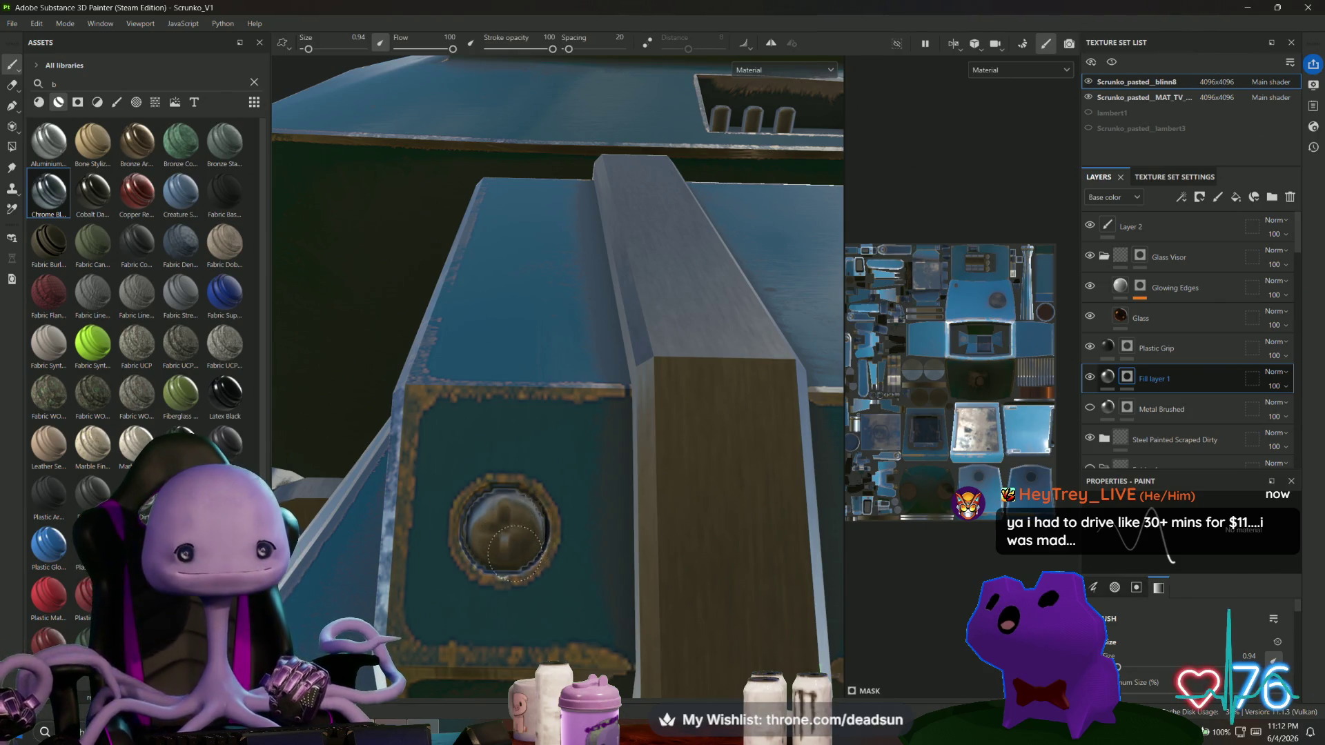
scroll(488, 522, down, 4)
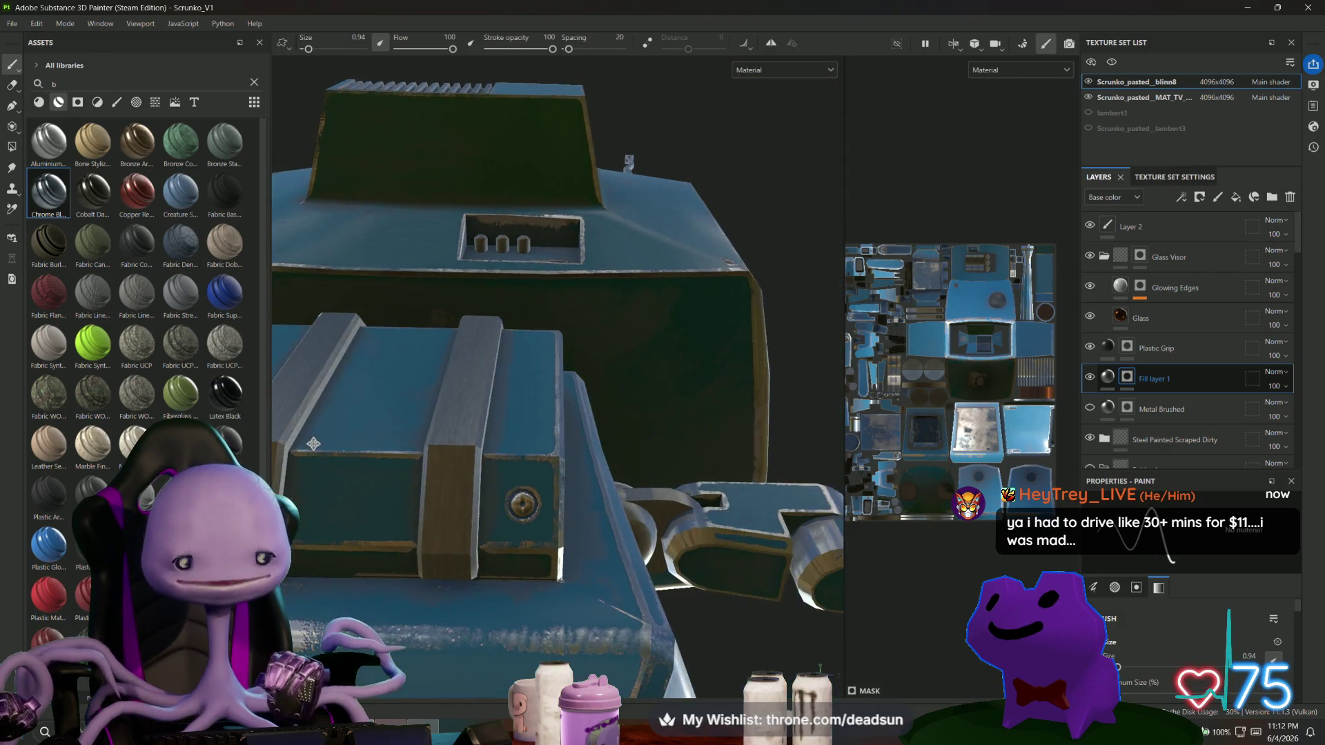
scroll(542, 502, up, 5)
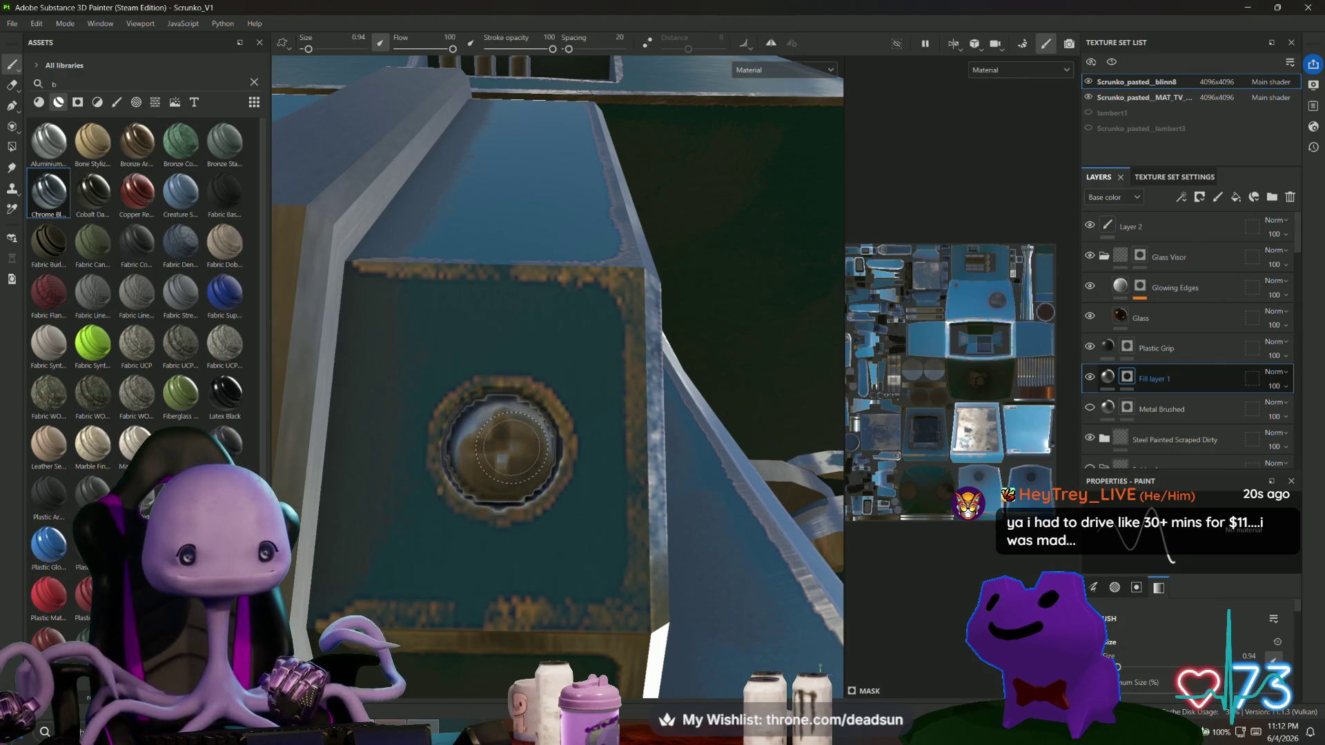
scroll(504, 449, down, 5)
Orbit and zoom to the screw set into the blue frame's corner.
alt+drag(504, 448, 638, 334)
scroll(517, 325, up, 5)
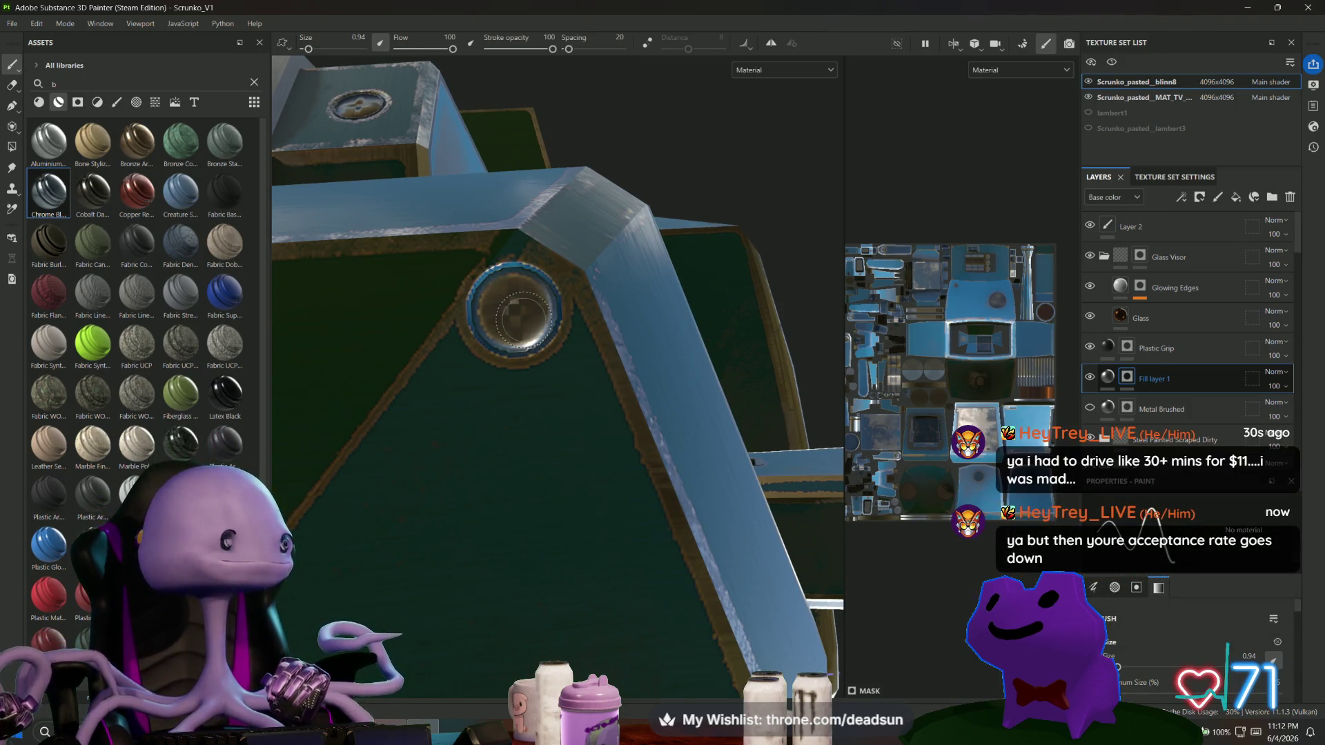
scroll(525, 325, up, 2)
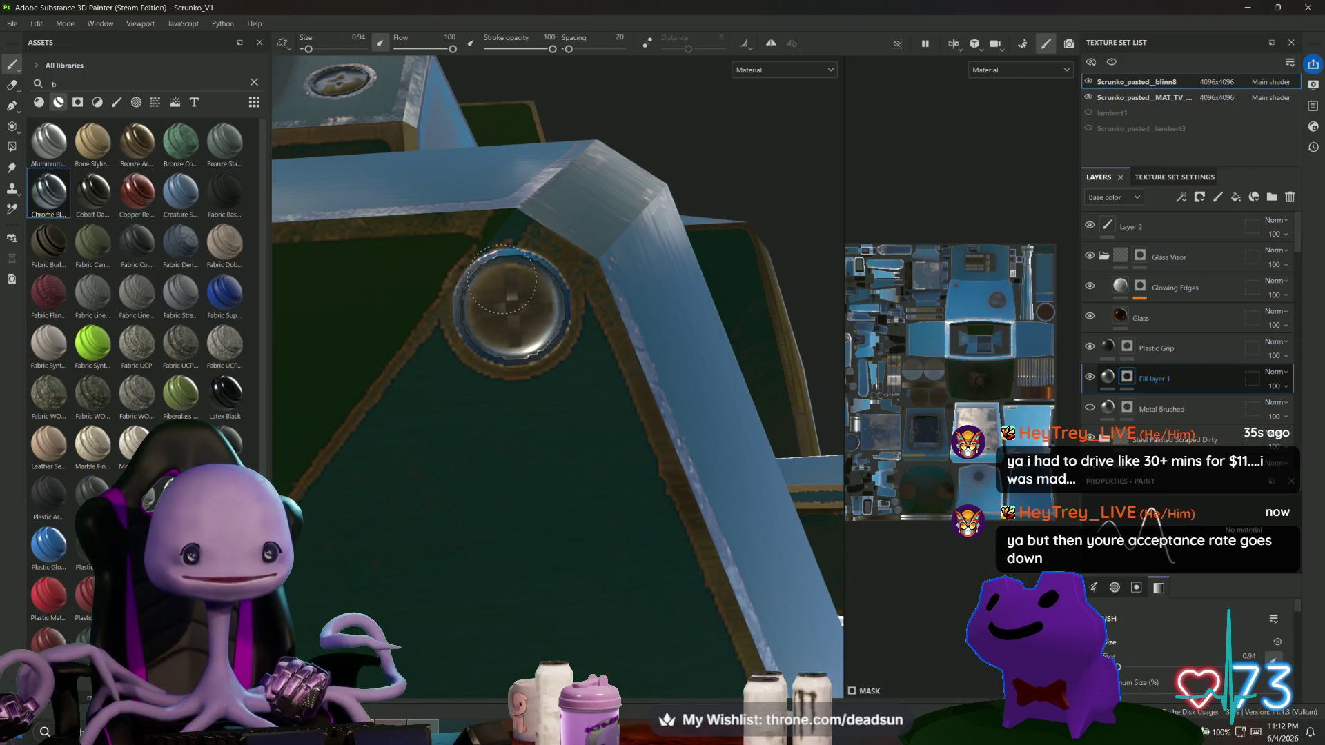
mouse_move(533, 282)
middle_down()
mouse_move(566, 331)
mouse_move(621, 370)
mouse_move(577, 375)
mouse_move(833, 358)
middle_up()
alt+drag(833, 358, 587, 338)
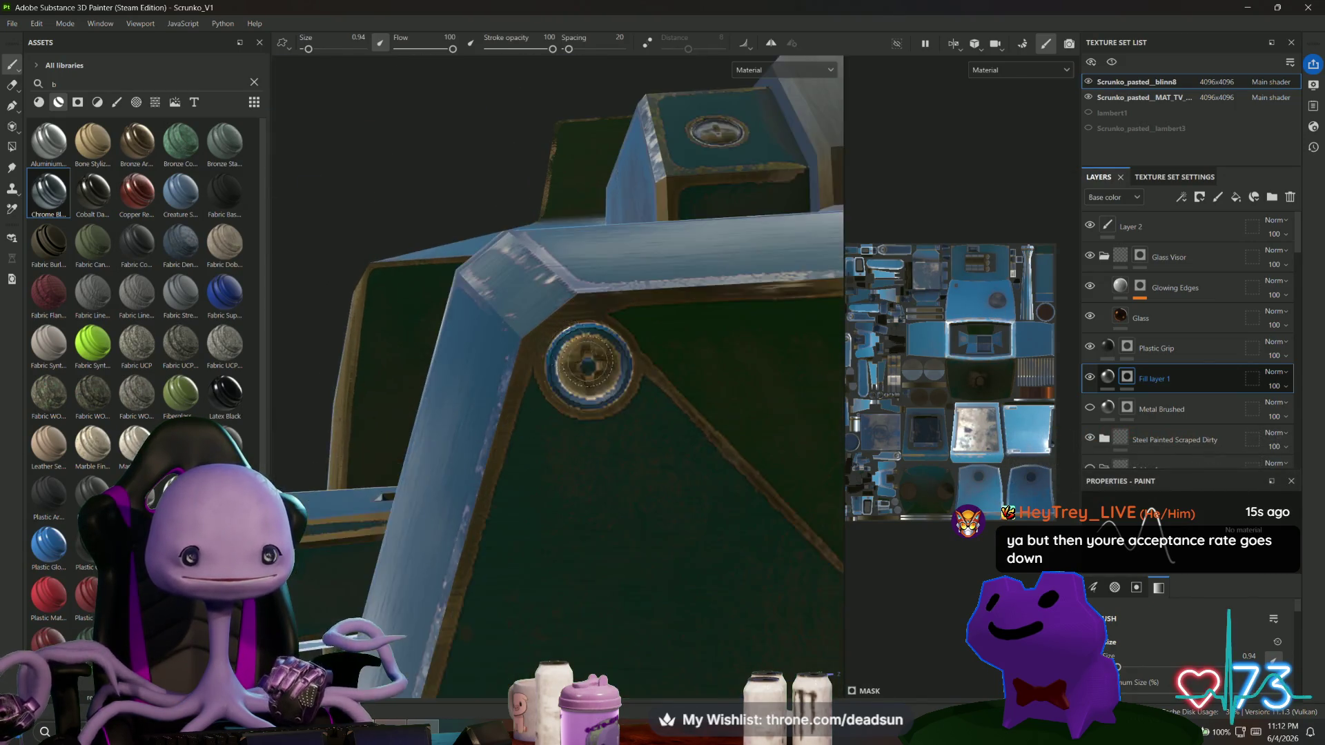
scroll(583, 338, up, 2)
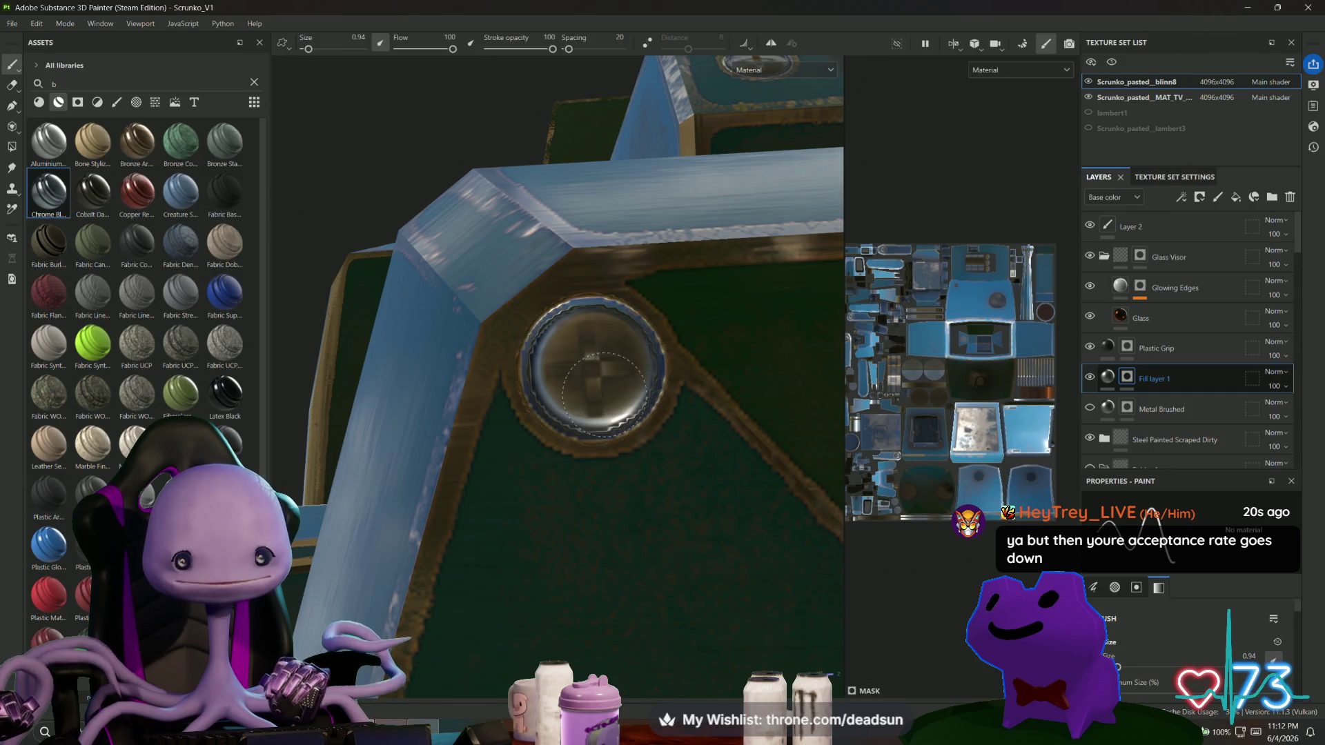
scroll(607, 376, down, 3)
Inspect the frame corner from another side, then orbit away toward the dark teal panel.
mouse_move(535, 538)
alt+mouse_down()
mouse_move(546, 345)
mouse_move(511, 318)
alt+mouse_up()
scroll(511, 317, up, 3)
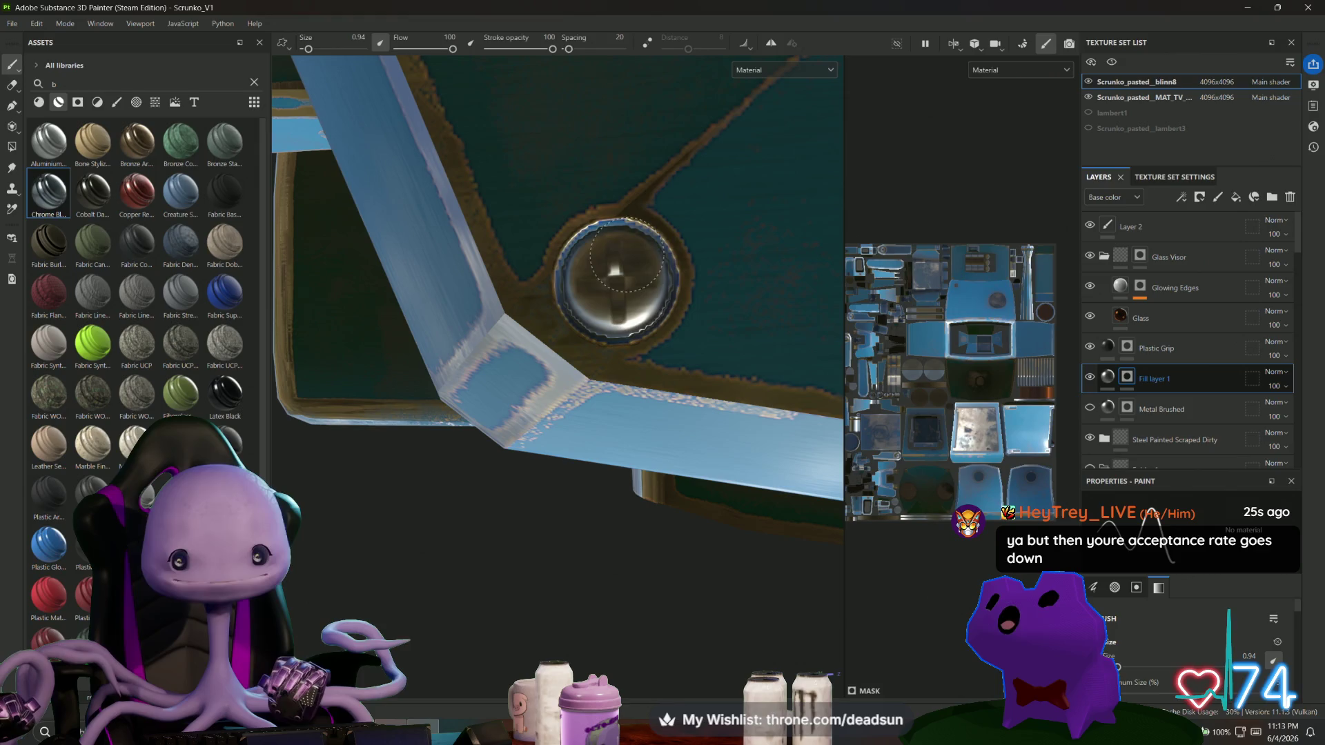
mouse_move(646, 279)
alt+mouse_down()
mouse_move(570, 349)
mouse_move(512, 373)
alt+mouse_up()
scroll(512, 373, up, 5)
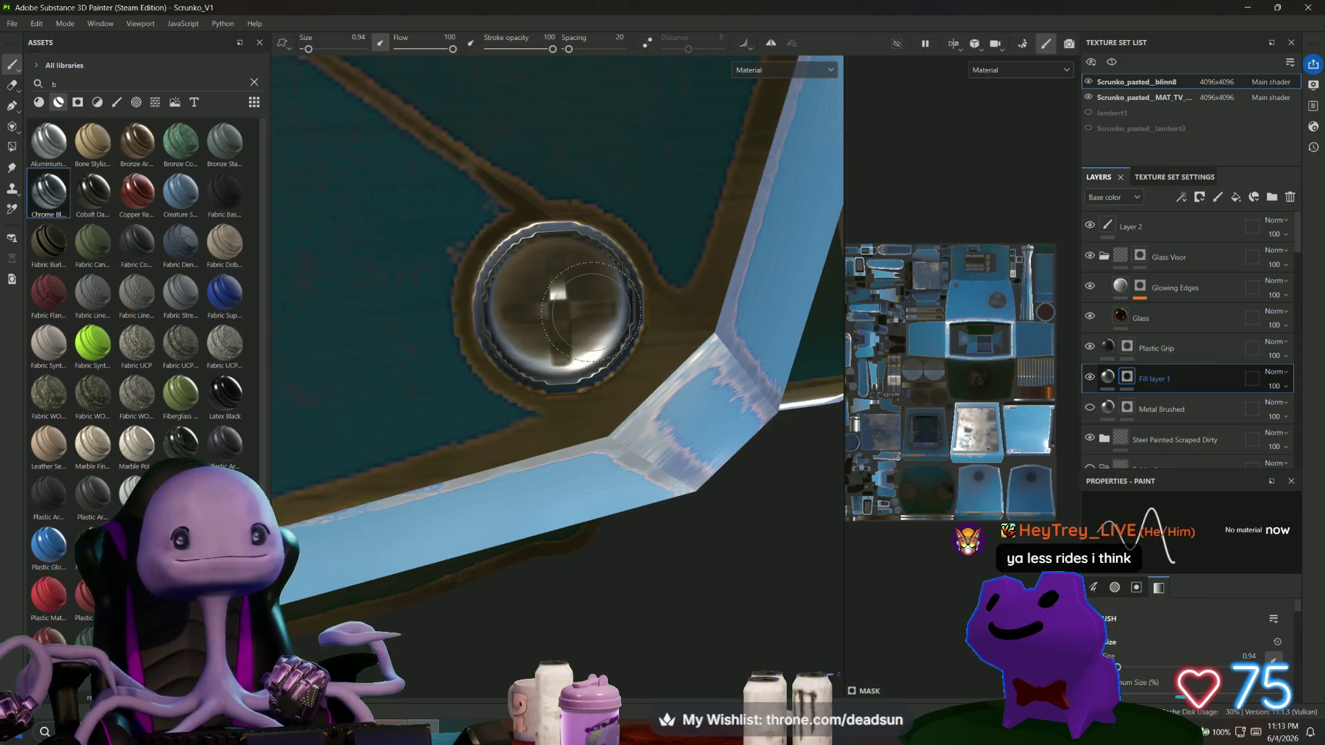
scroll(573, 314, down, 5)
mouse_move(562, 318)
alt+mouse_down()
mouse_move(601, 432)
mouse_move(517, 384)
mouse_move(571, 437)
mouse_move(562, 446)
alt+mouse_up()
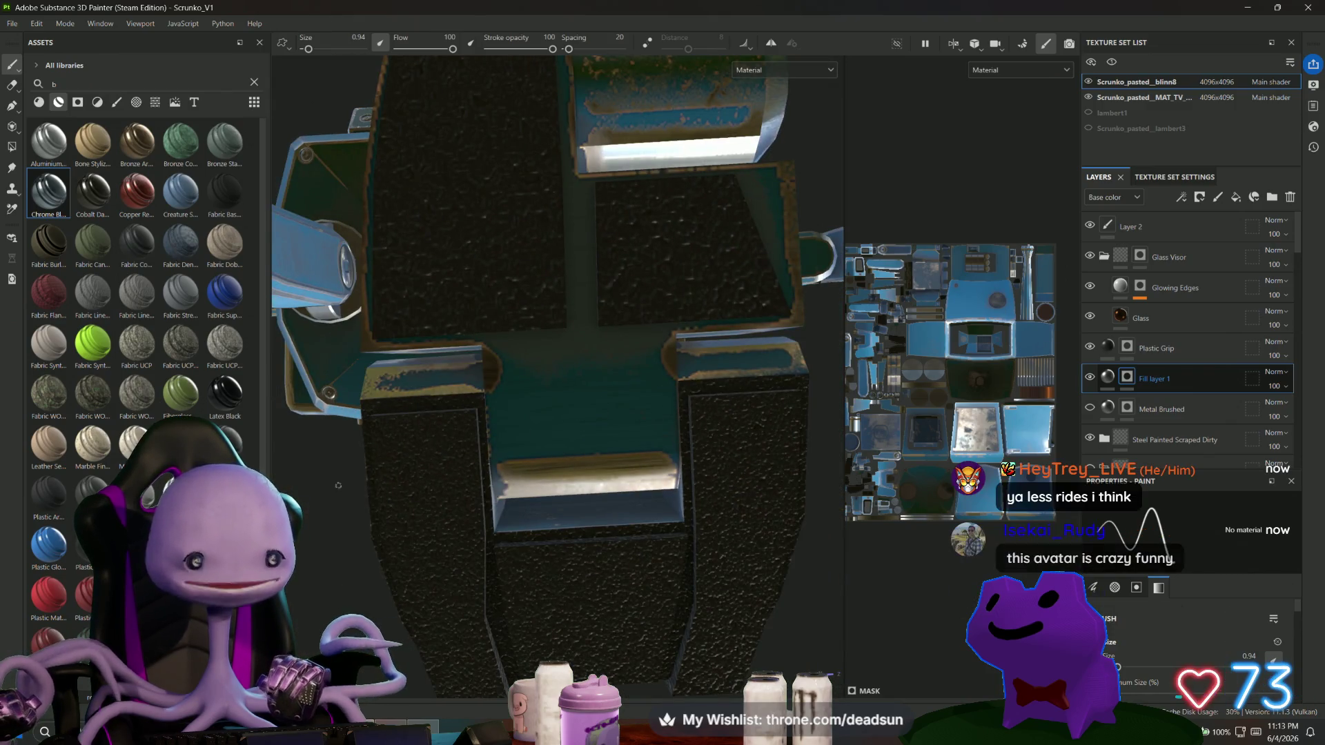
Orbit to an angled view of the textured arm panel with its round caps.
mouse_move(650, 413)
alt+mouse_down()
mouse_move(398, 583)
mouse_move(441, 398)
alt+mouse_up()
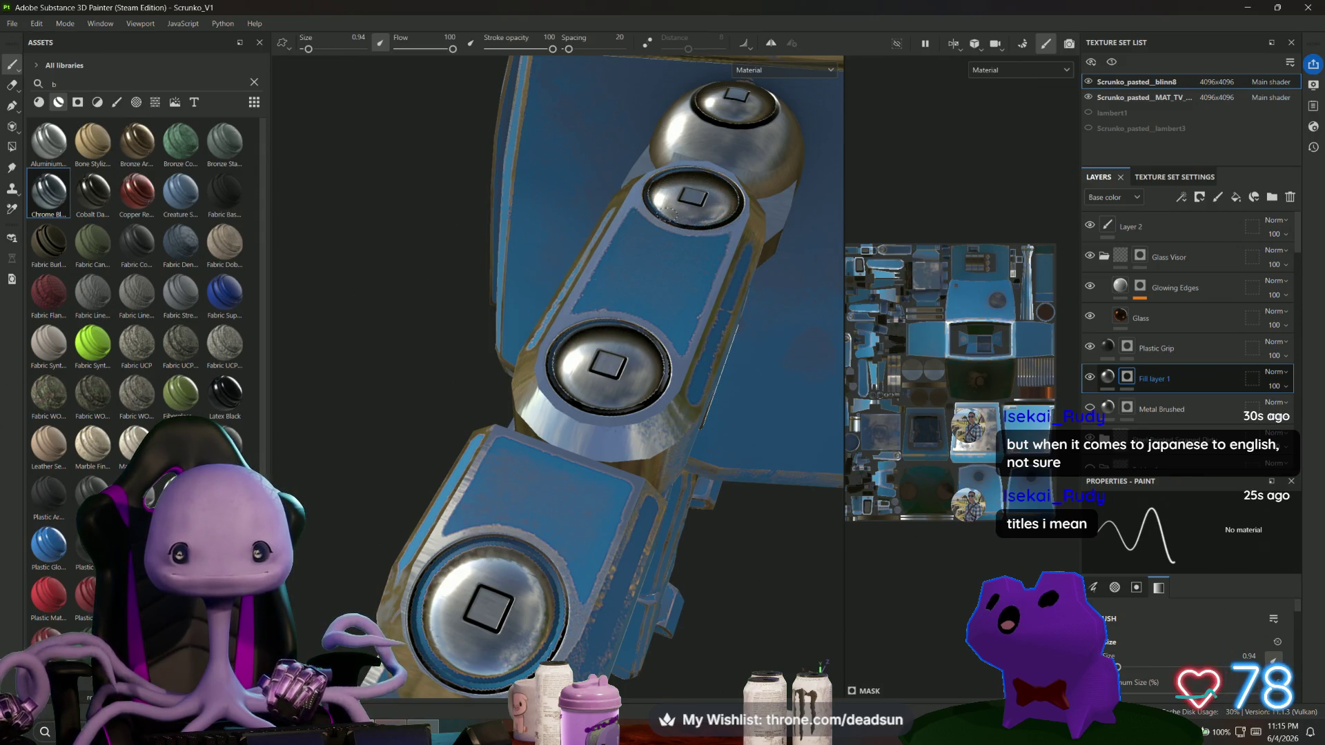
With the arm turned horizontal, darken the rim all around the first round cap.
mouse_move(653, 471)
alt+mouse_down()
mouse_move(528, 448)
mouse_move(517, 362)
mouse_move(573, 333)
mouse_move(642, 362)
mouse_move(626, 447)
mouse_move(483, 421)
alt+mouse_up()
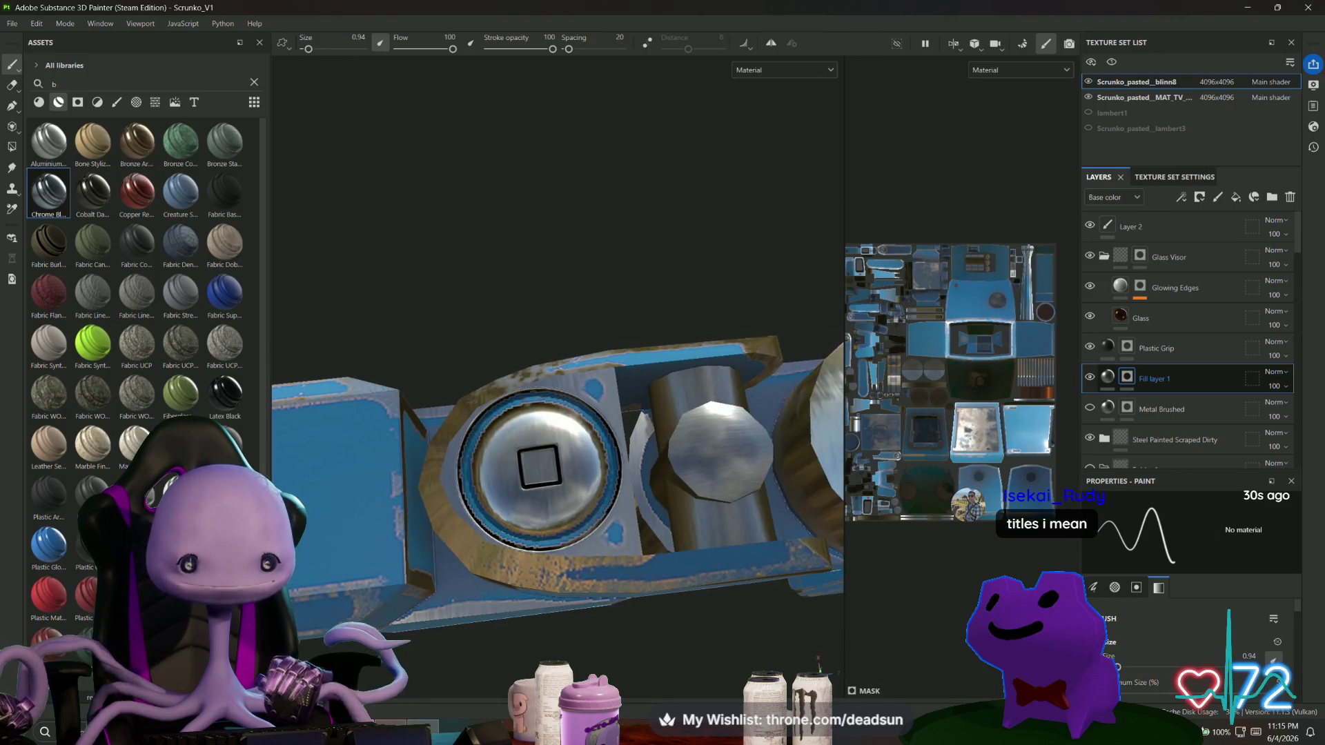
mouse_move(508, 528)
mouse_down()
mouse_move(475, 479)
mouse_move(474, 425)
mouse_move(531, 401)
mouse_move(581, 419)
mouse_up()
mouse_move(603, 477)
mouse_down()
mouse_move(552, 529)
mouse_move(602, 483)
mouse_move(606, 431)
mouse_up()
drag(579, 538, 494, 485)
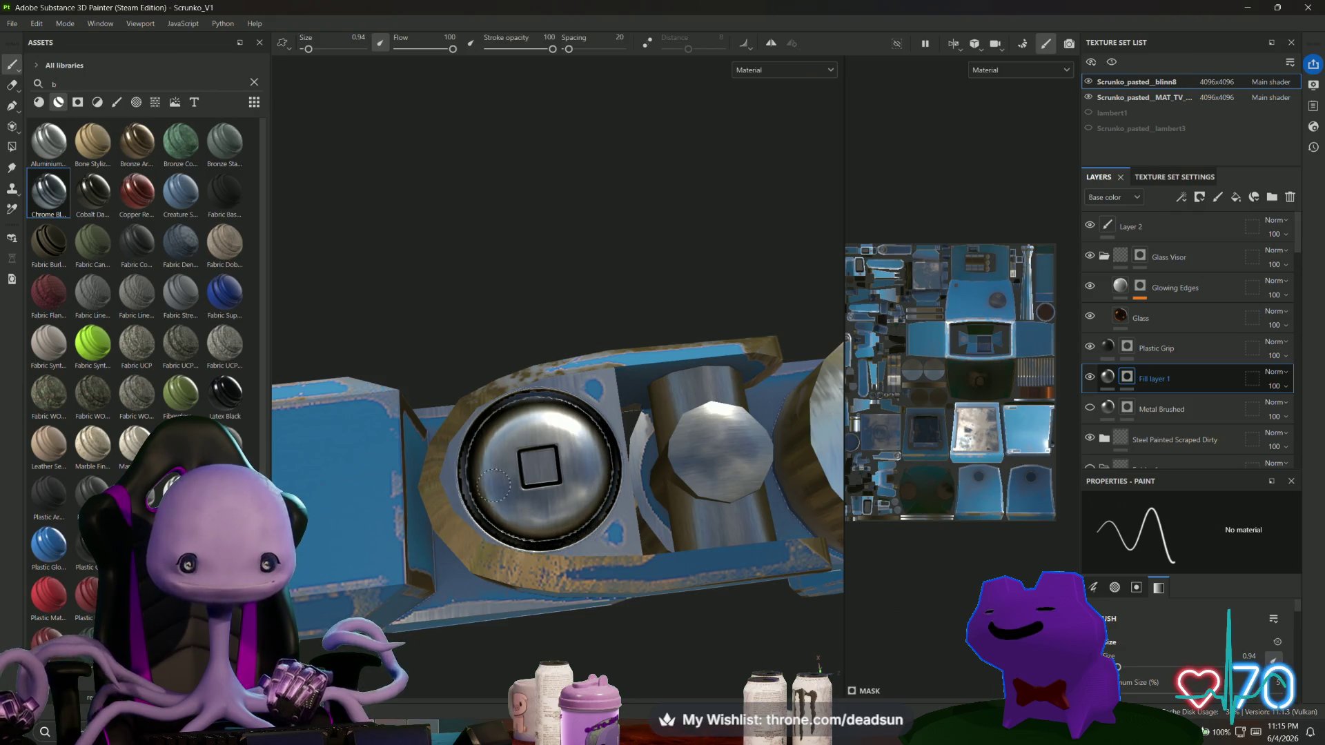
mouse_move(471, 437)
mouse_down()
mouse_move(501, 514)
mouse_move(573, 399)
mouse_move(595, 510)
mouse_up()
Darken the right rim of the next cap, then move to the side panel and arm joints.
scroll(497, 509, down, 3)
scroll(525, 511, up, 3)
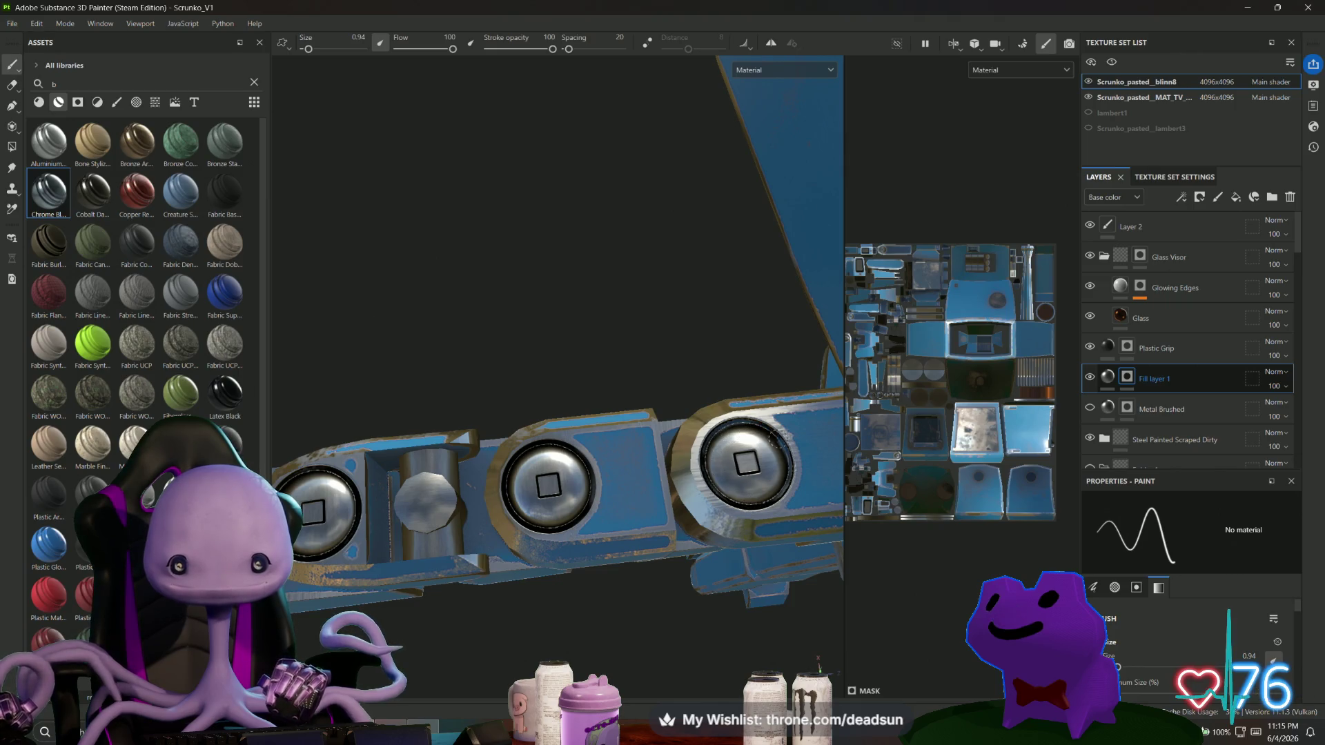
drag(780, 435, 788, 484)
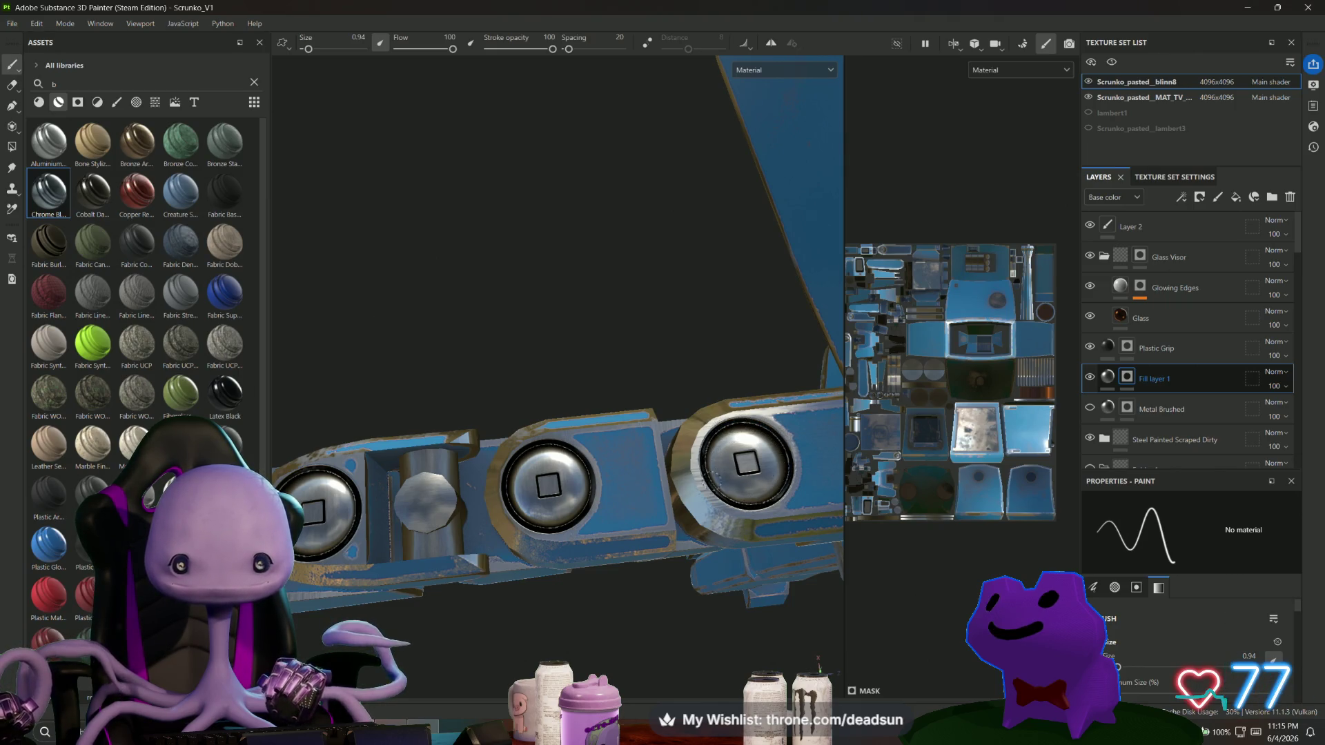
scroll(764, 485, down, 5)
alt+drag(764, 485, 587, 483)
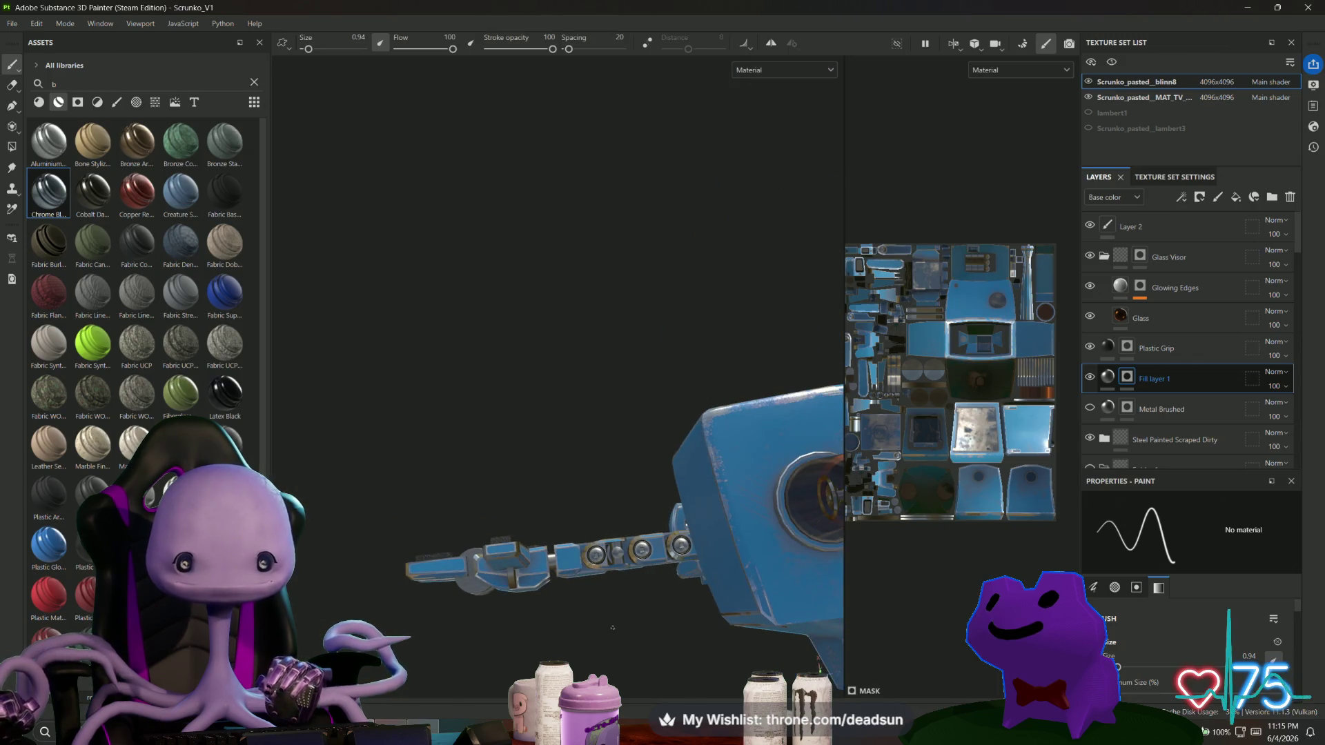
scroll(482, 685, up, 10)
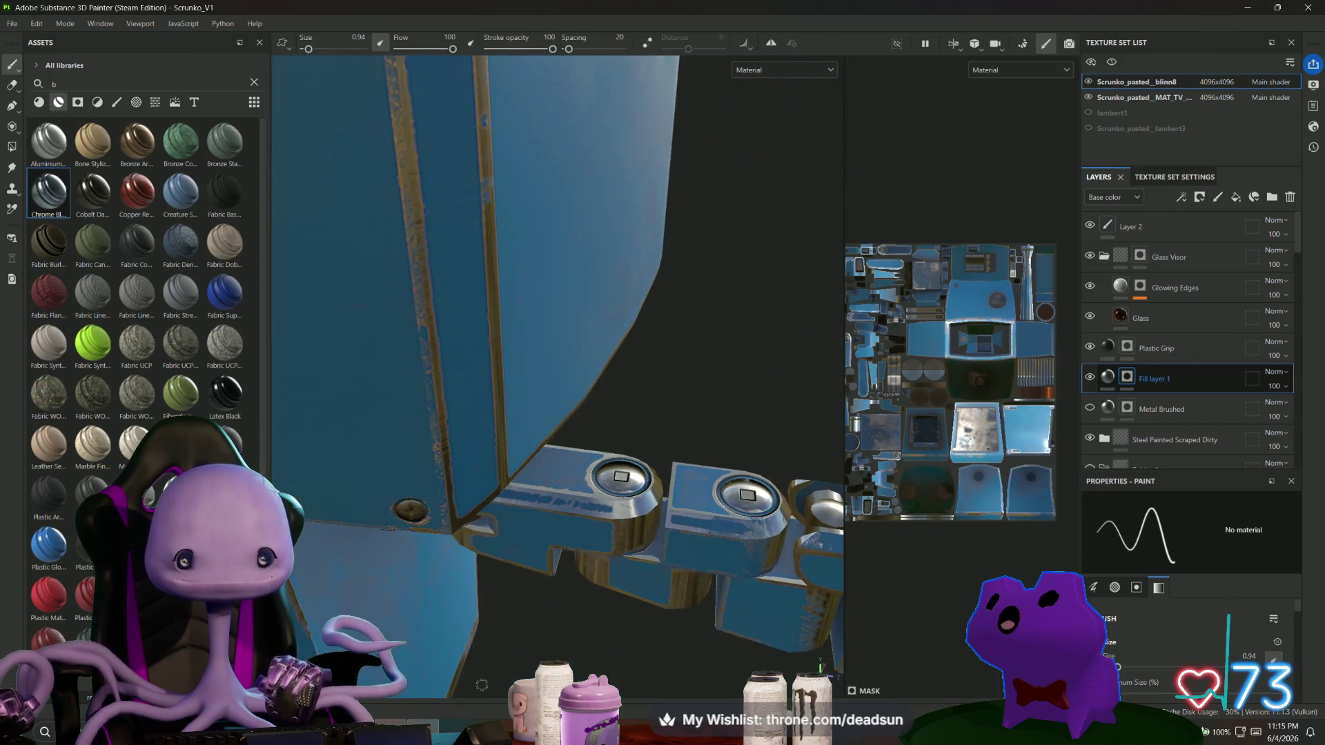
alt+drag(482, 685, 457, 567)
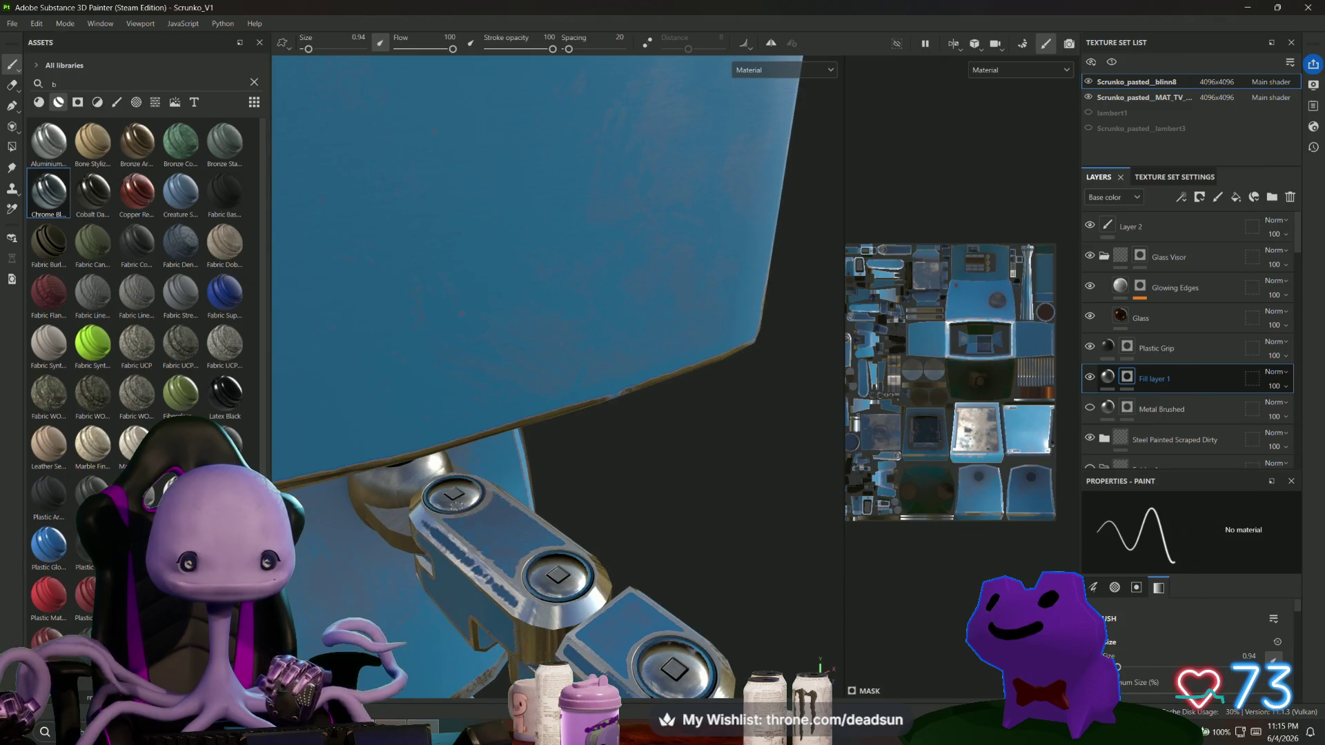
scroll(453, 503, up, 5)
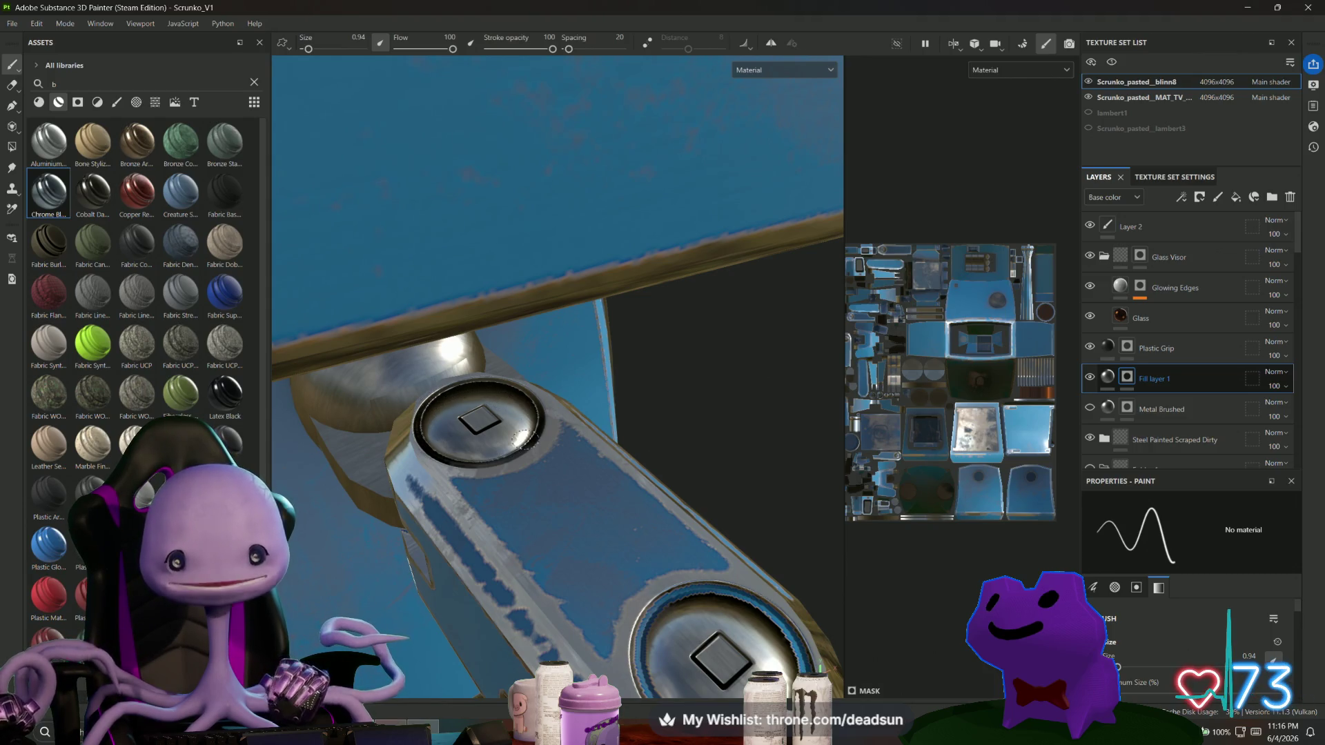
Darken the rims of the right and lower arm bolts, including the inner upper-left rim.
alt+drag(690, 593, 448, 569)
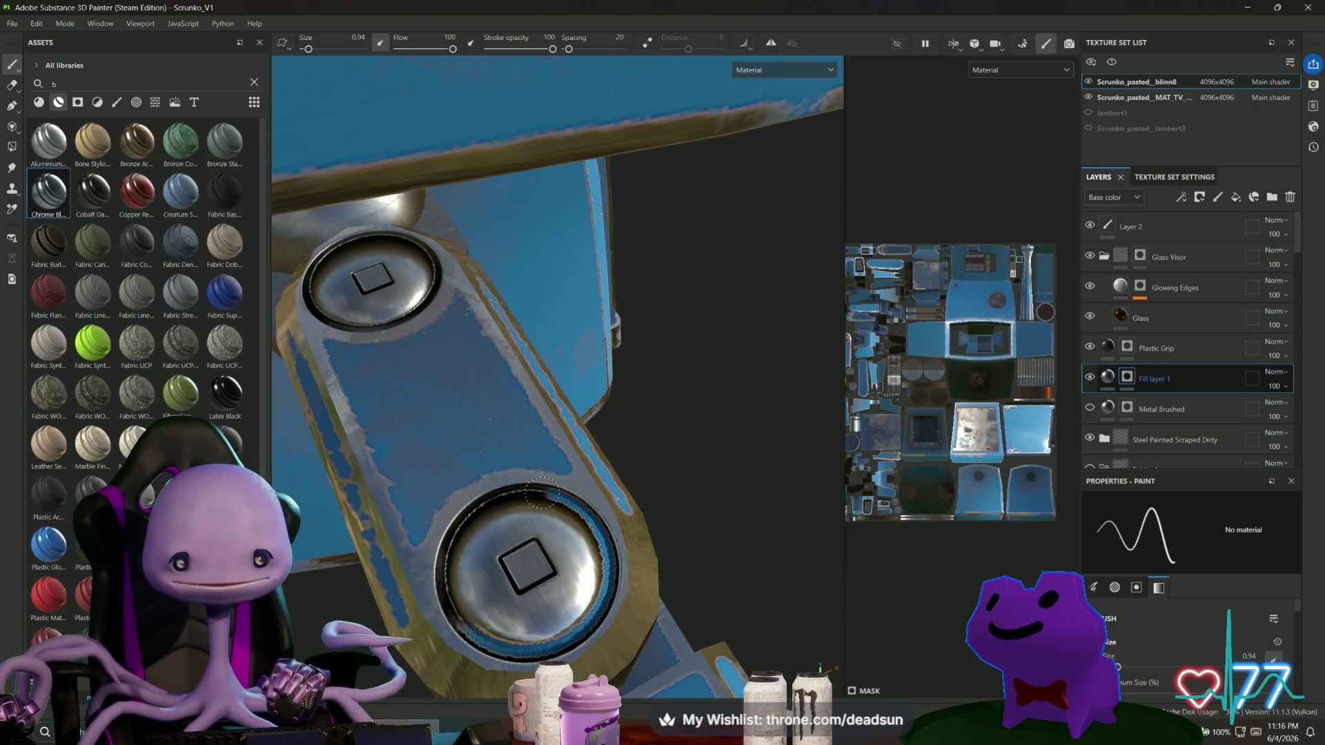
drag(593, 514, 600, 571)
mouse_move(570, 618)
mouse_down()
mouse_move(515, 639)
mouse_move(483, 631)
mouse_up()
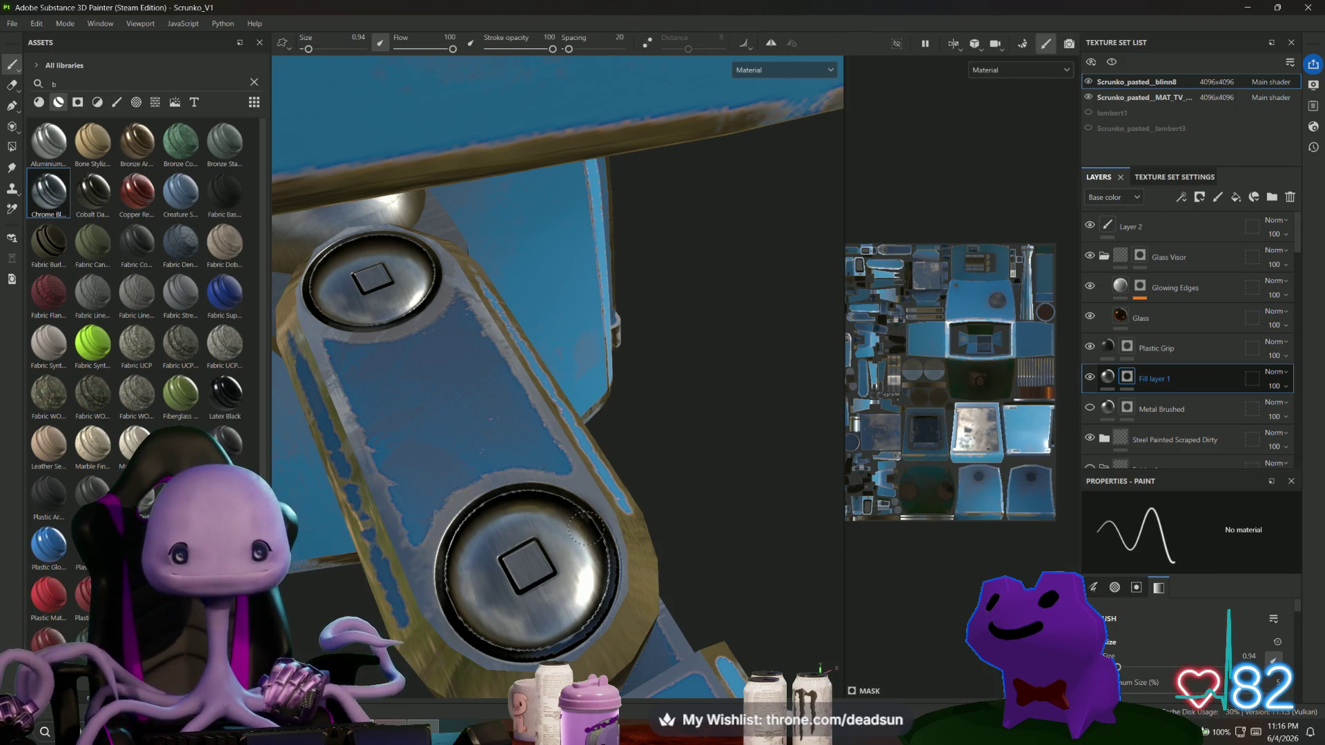
mouse_move(514, 635)
alt+mouse_down()
mouse_move(510, 431)
mouse_move(573, 594)
alt+mouse_up()
mouse_move(542, 438)
mouse_down()
mouse_move(434, 475)
mouse_move(407, 562)
mouse_move(493, 645)
mouse_move(621, 528)
mouse_move(611, 483)
mouse_move(514, 437)
mouse_move(610, 483)
mouse_move(594, 528)
mouse_move(476, 424)
mouse_move(388, 527)
mouse_move(395, 560)
mouse_move(514, 651)
mouse_move(593, 577)
mouse_up()
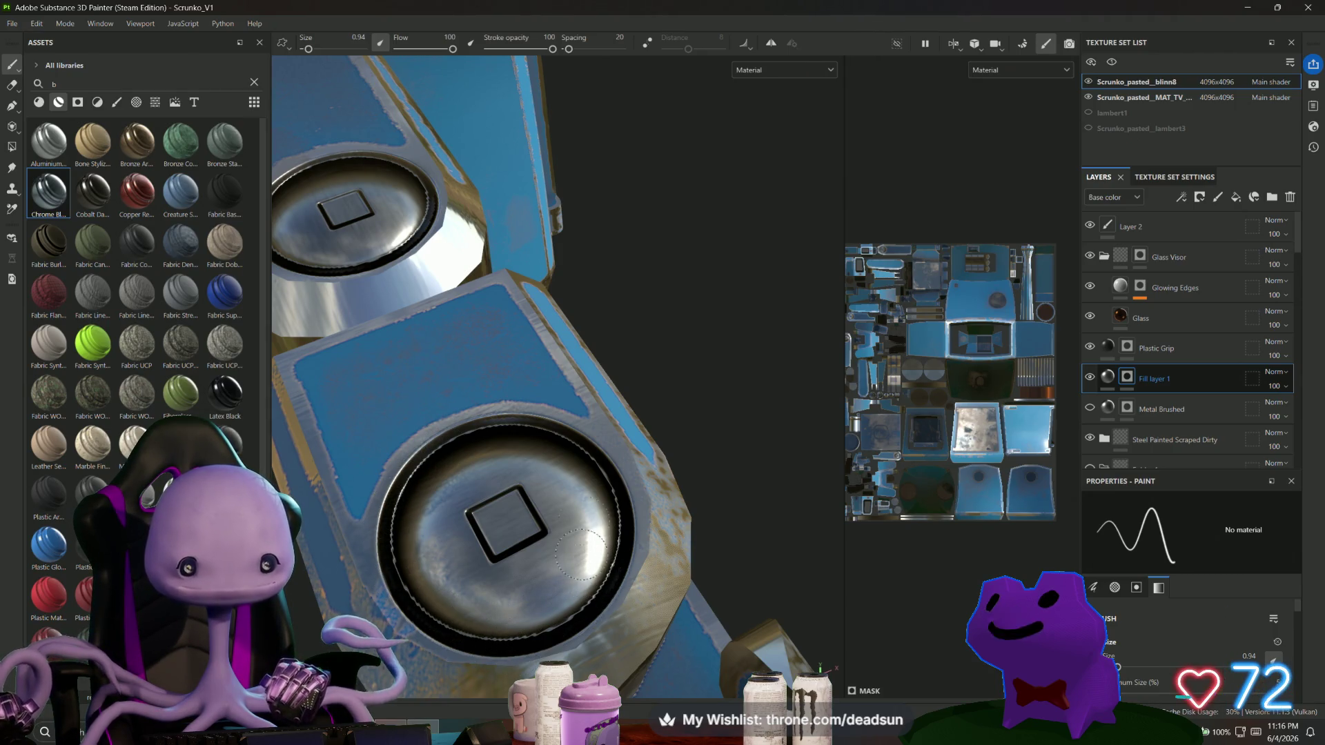
With the arm tilted upright, trace dark strokes around the whole rim of another bolt.
alt+drag(541, 452, 607, 539)
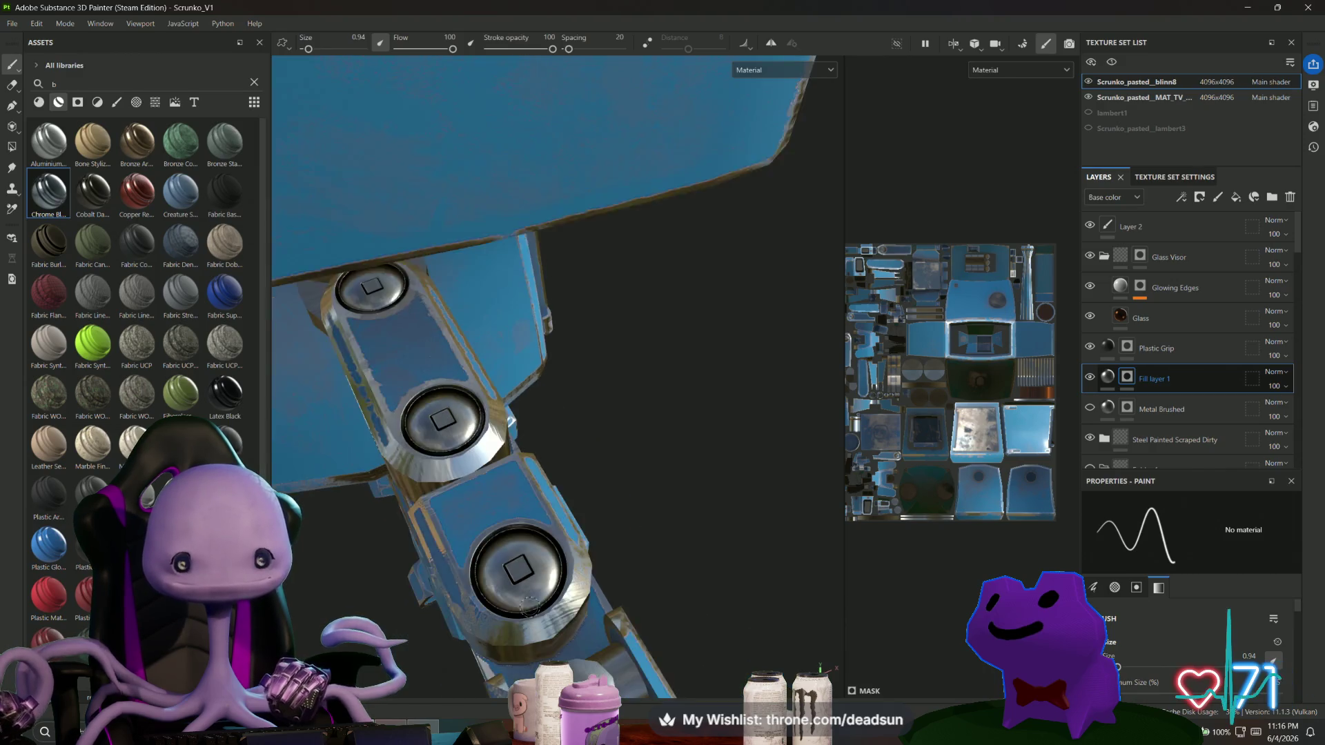
scroll(607, 538, up, 3)
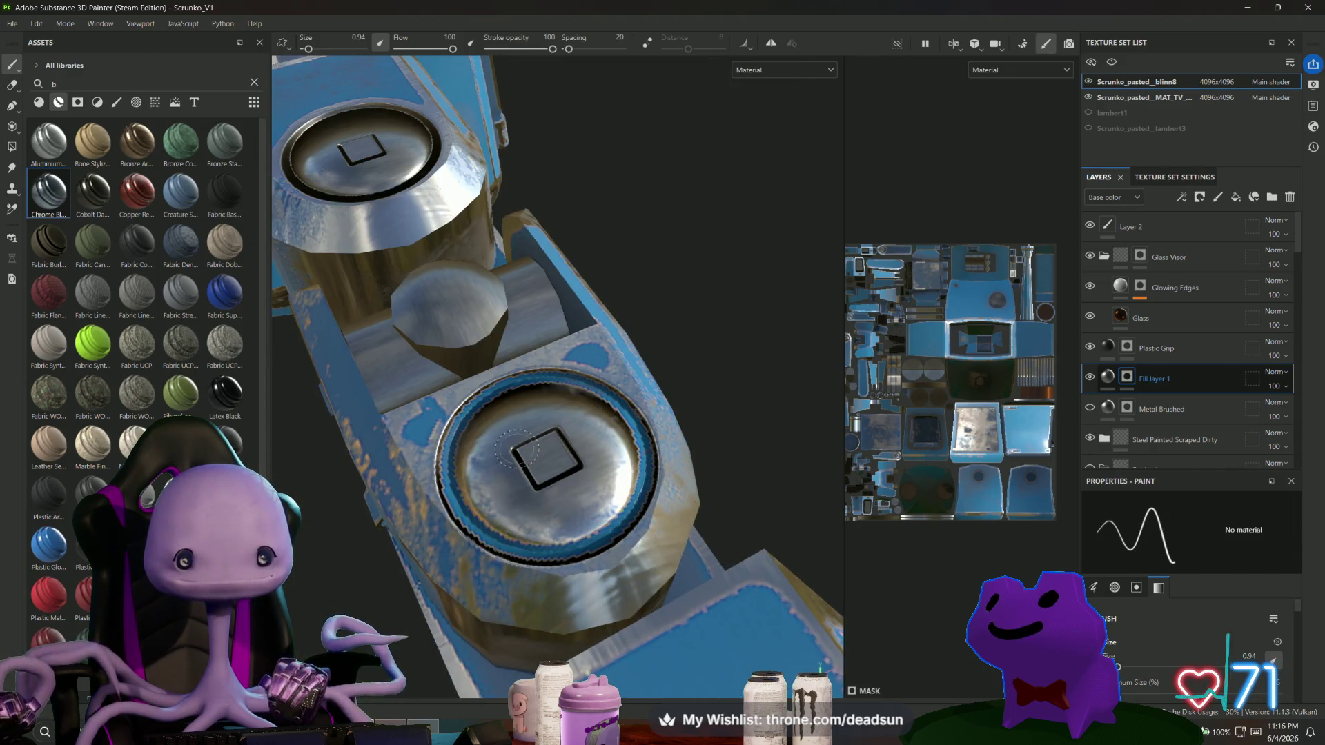
alt+drag(514, 449, 526, 475)
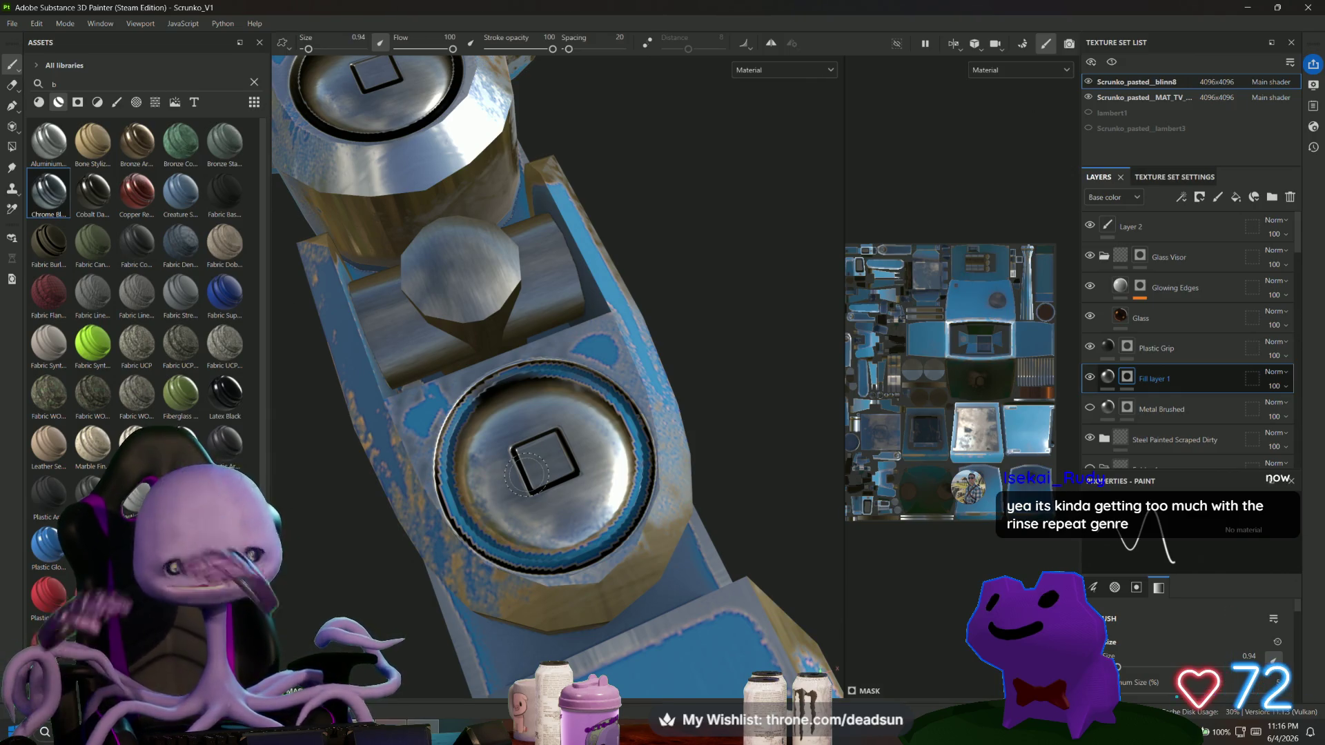
mouse_move(513, 391)
mouse_down()
mouse_move(457, 434)
mouse_move(459, 511)
mouse_move(583, 552)
mouse_move(634, 483)
mouse_move(621, 419)
mouse_move(531, 373)
mouse_move(491, 393)
mouse_up()
mouse_move(594, 390)
mouse_down()
mouse_move(632, 469)
mouse_move(606, 518)
mouse_up()
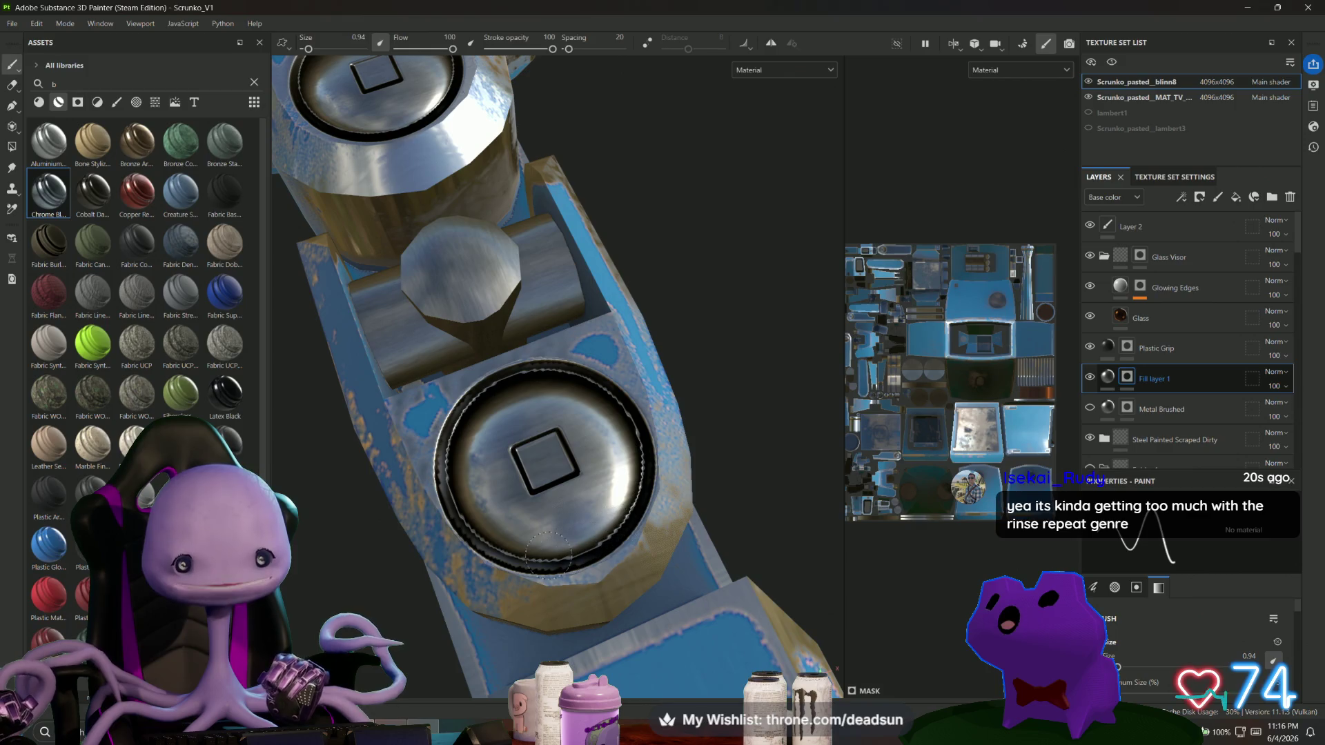
mouse_move(476, 528)
mouse_down()
mouse_move(442, 452)
mouse_move(459, 414)
mouse_move(550, 405)
mouse_up()
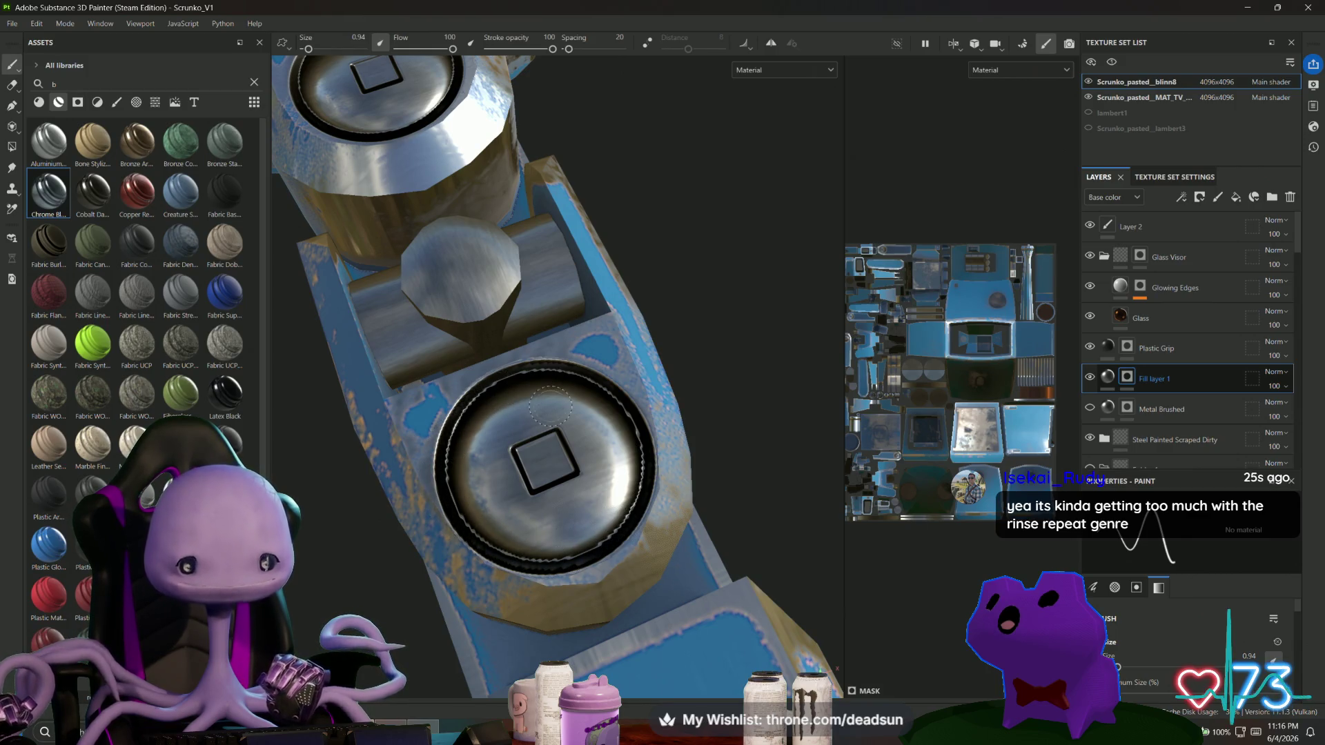
drag(509, 554, 522, 557)
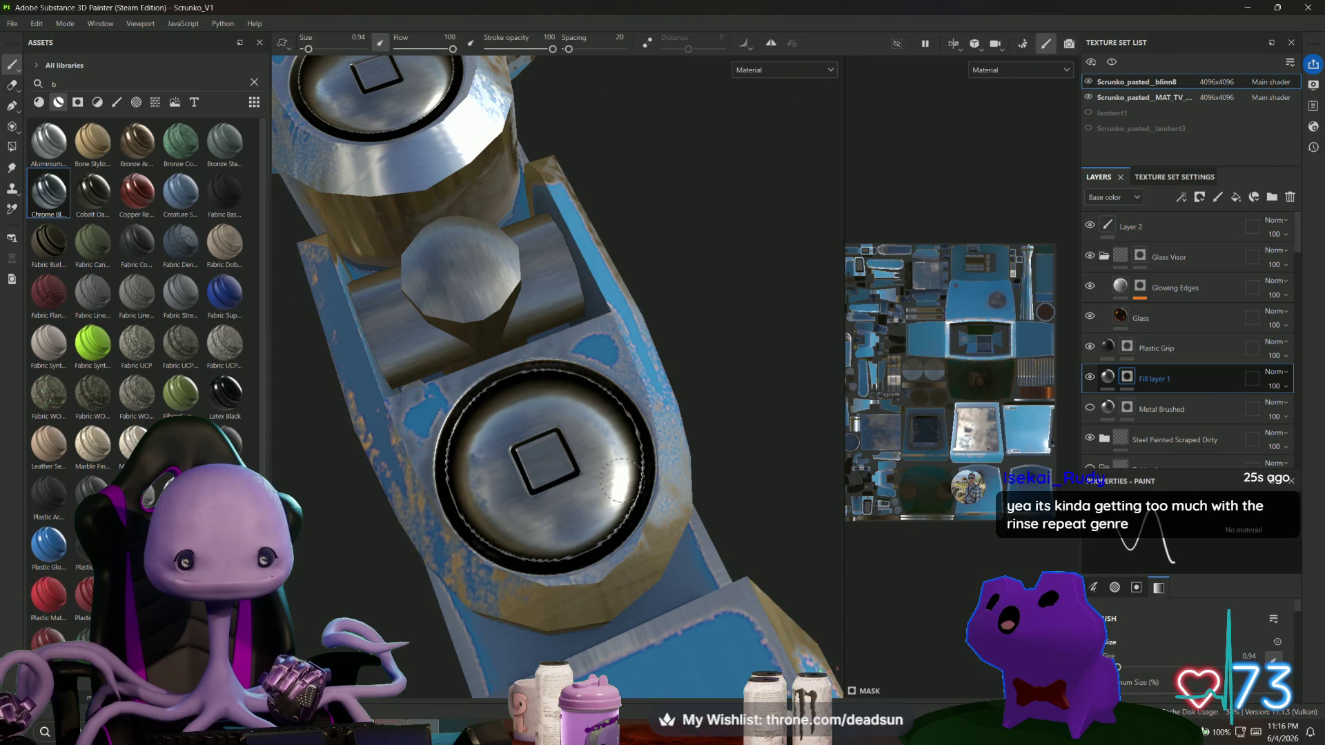
drag(597, 395, 520, 389)
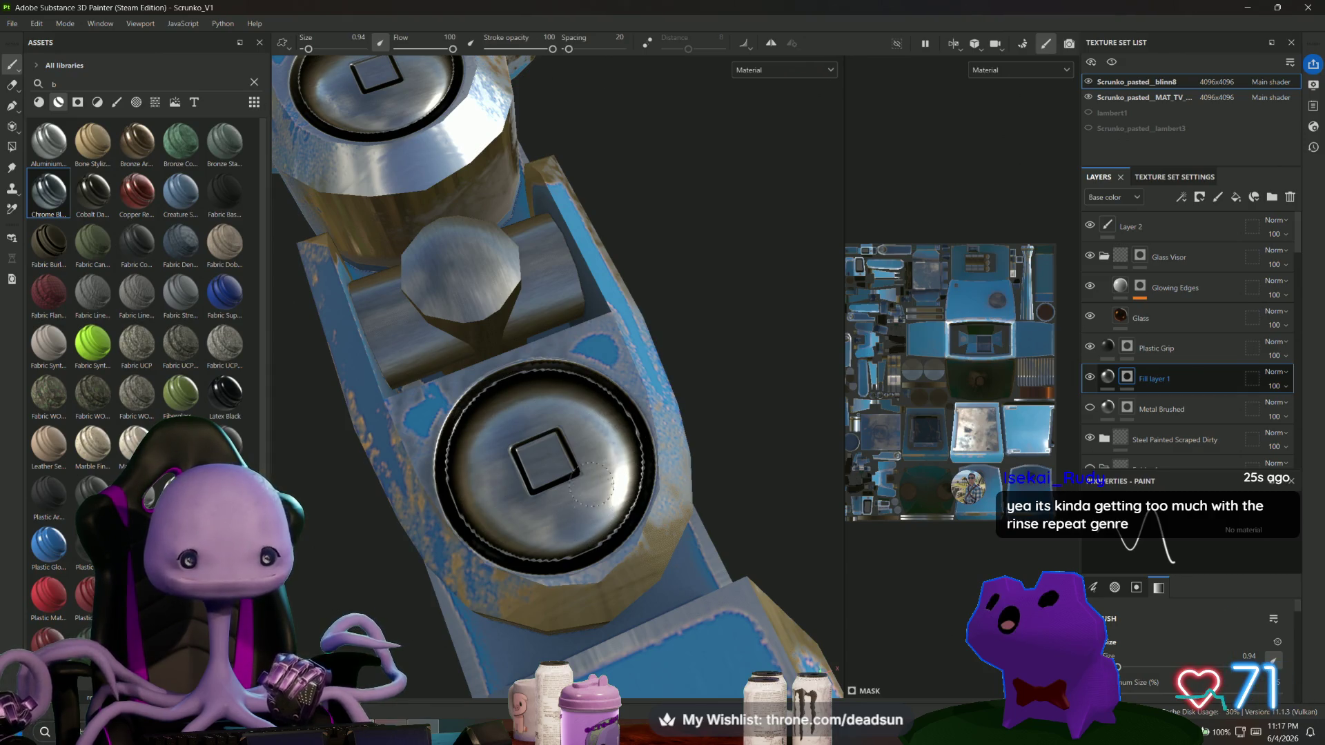
scroll(495, 499, down, 5)
mouse_move(745, 535)
alt+mouse_down()
mouse_move(780, 387)
mouse_move(721, 324)
mouse_move(663, 435)
mouse_move(754, 387)
mouse_move(698, 399)
mouse_move(567, 355)
mouse_move(698, 361)
mouse_move(343, 275)
mouse_move(510, 408)
alt+mouse_up()
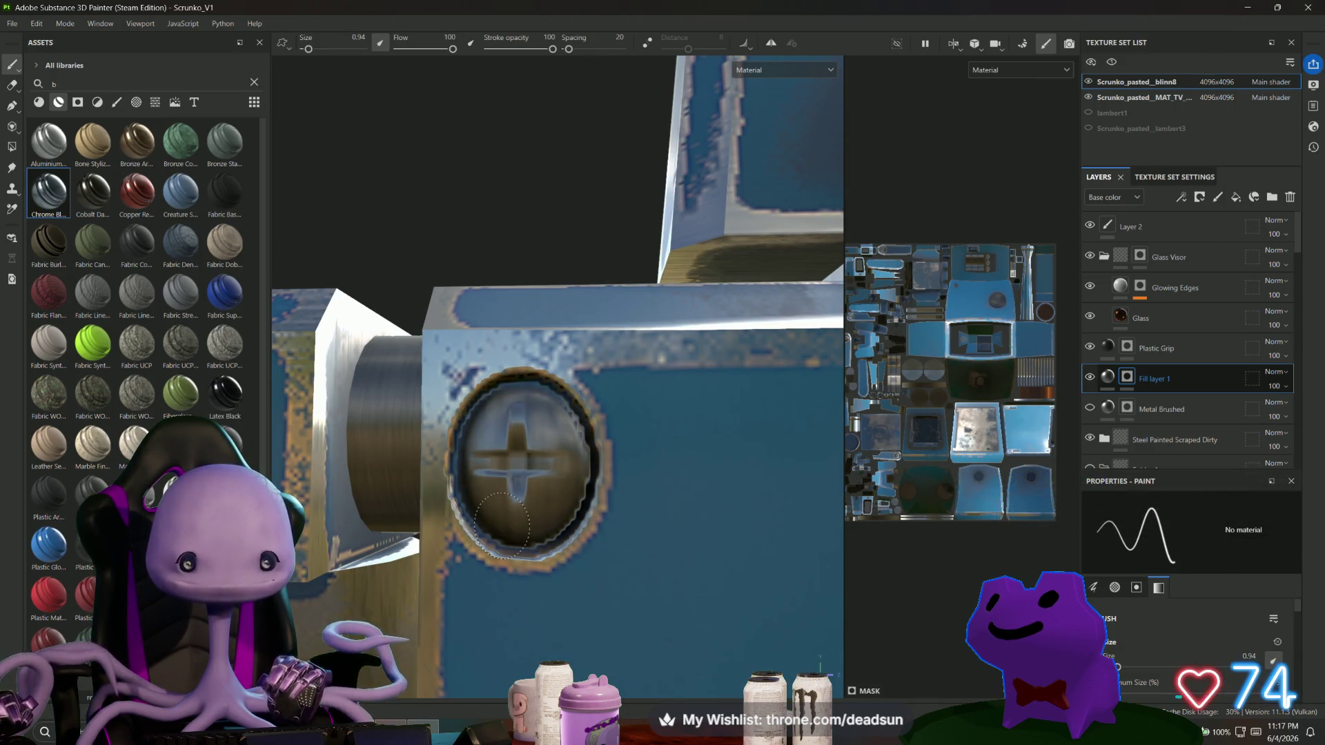
Darken the upper-left of the arm screw's cap and reframe to a front view.
mouse_move(497, 424)
mouse_down()
mouse_move(479, 459)
mouse_move(486, 519)
mouse_up()
mouse_move(523, 404)
alt+mouse_down()
mouse_move(511, 373)
mouse_move(514, 485)
mouse_move(466, 459)
mouse_move(491, 383)
mouse_move(517, 359)
alt+mouse_up()
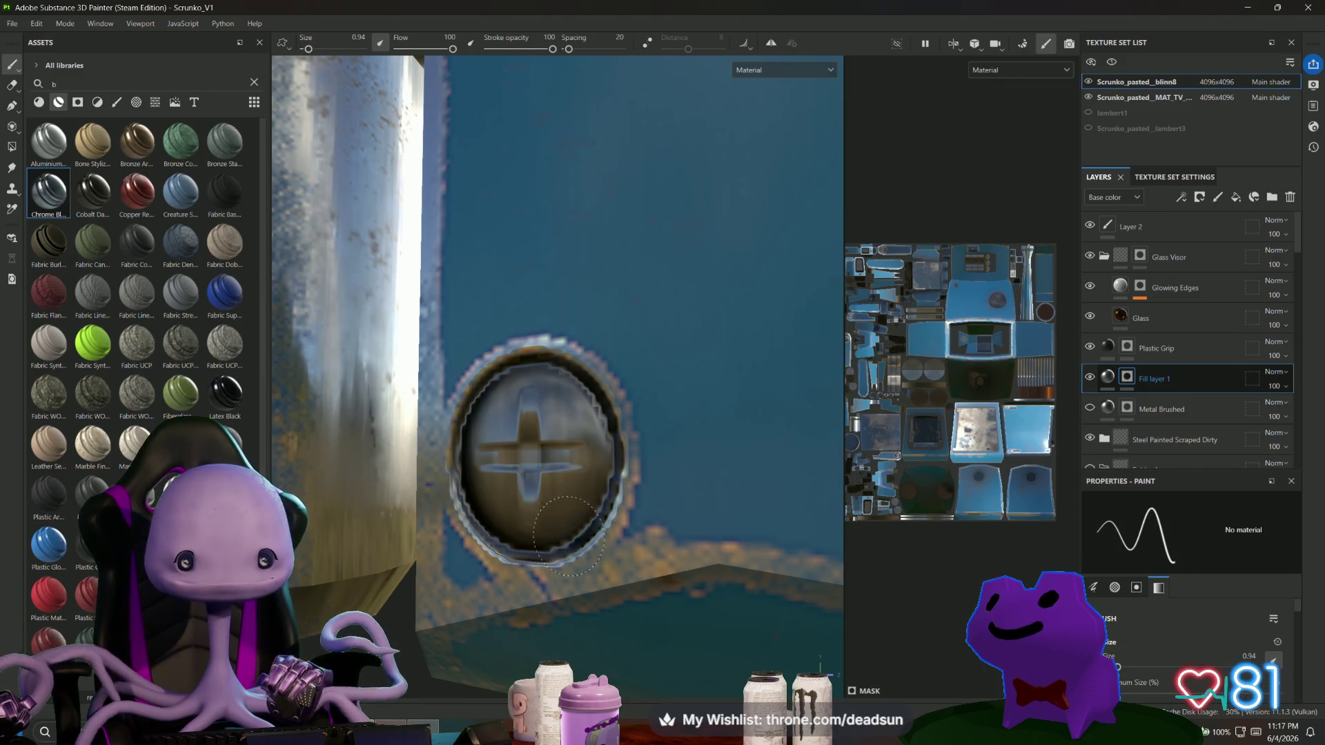
scroll(541, 508, down, 5)
mouse_move(541, 508)
alt+mouse_down()
mouse_move(623, 527)
mouse_move(387, 535)
mouse_move(644, 527)
alt+mouse_up()
scroll(644, 527, up, 3)
scroll(566, 314, up, 5)
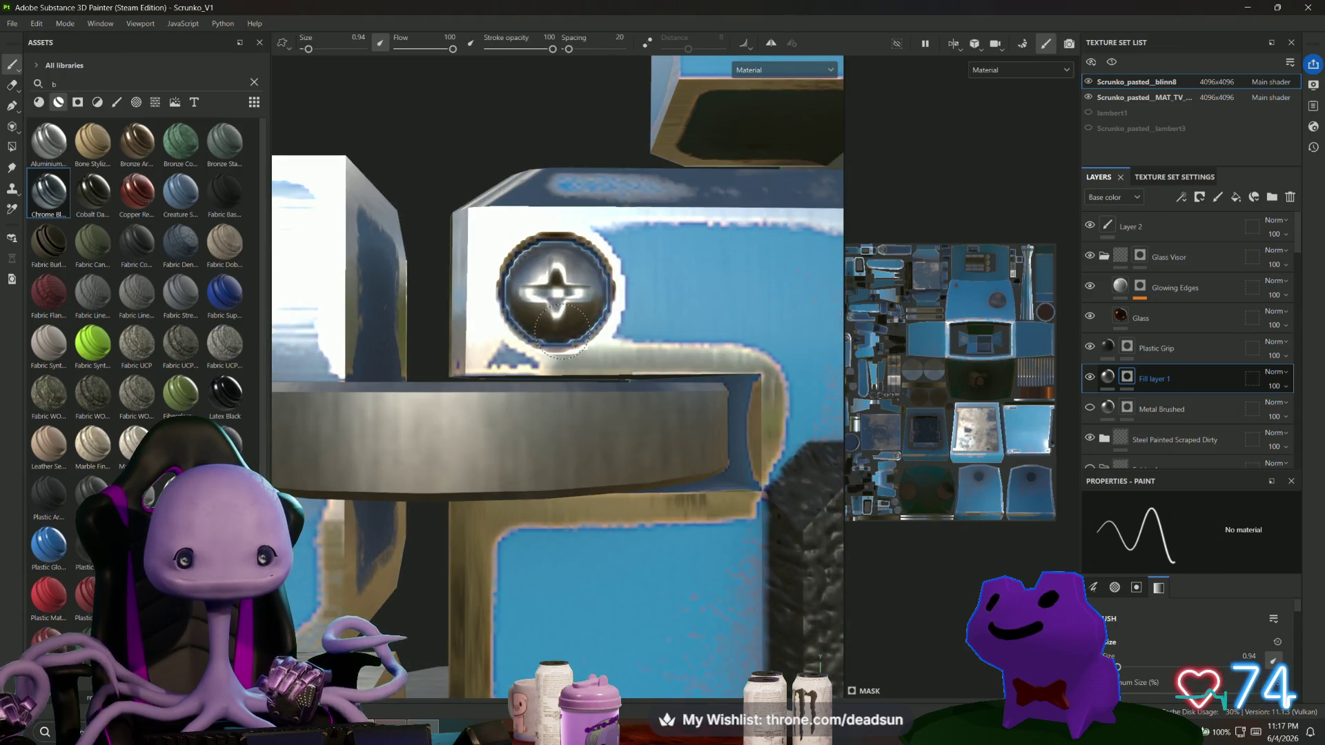
mouse_move(555, 335)
middle_down()
mouse_move(510, 223)
mouse_move(552, 546)
mouse_move(585, 373)
middle_up()
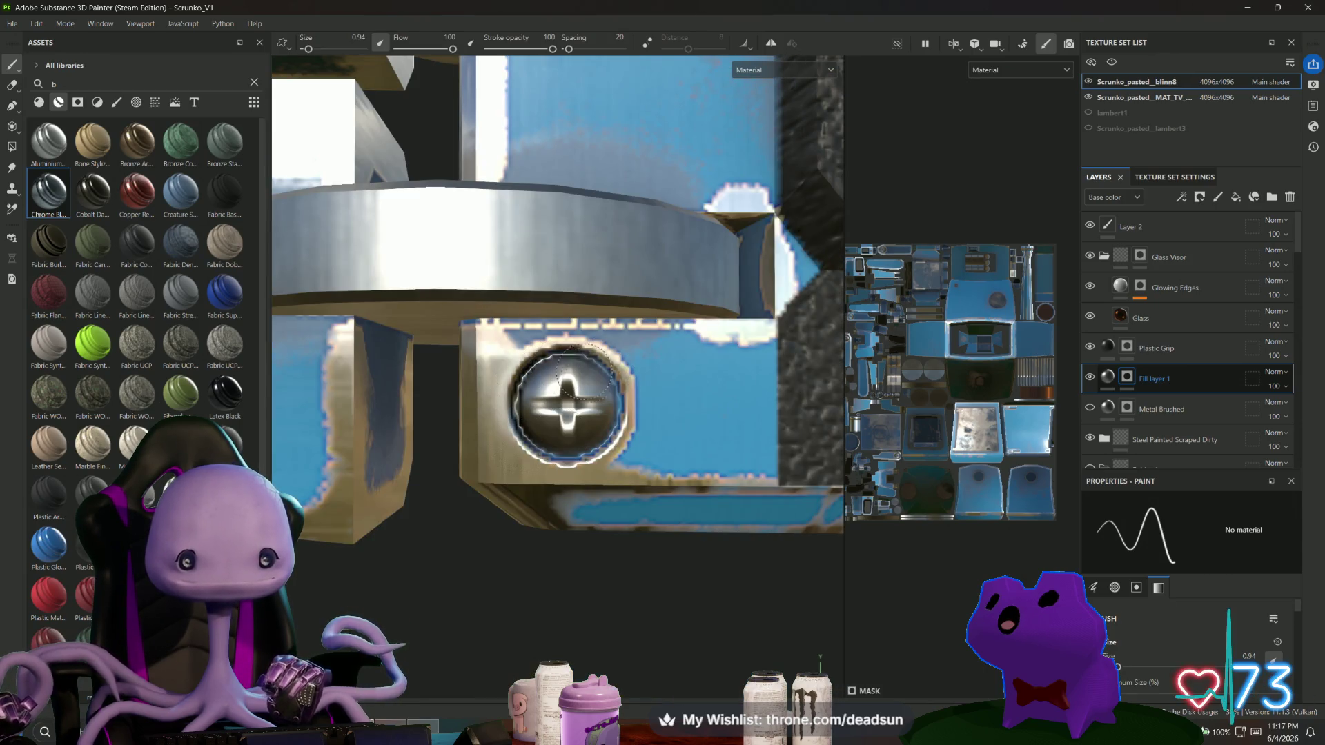
scroll(568, 400, down, 6)
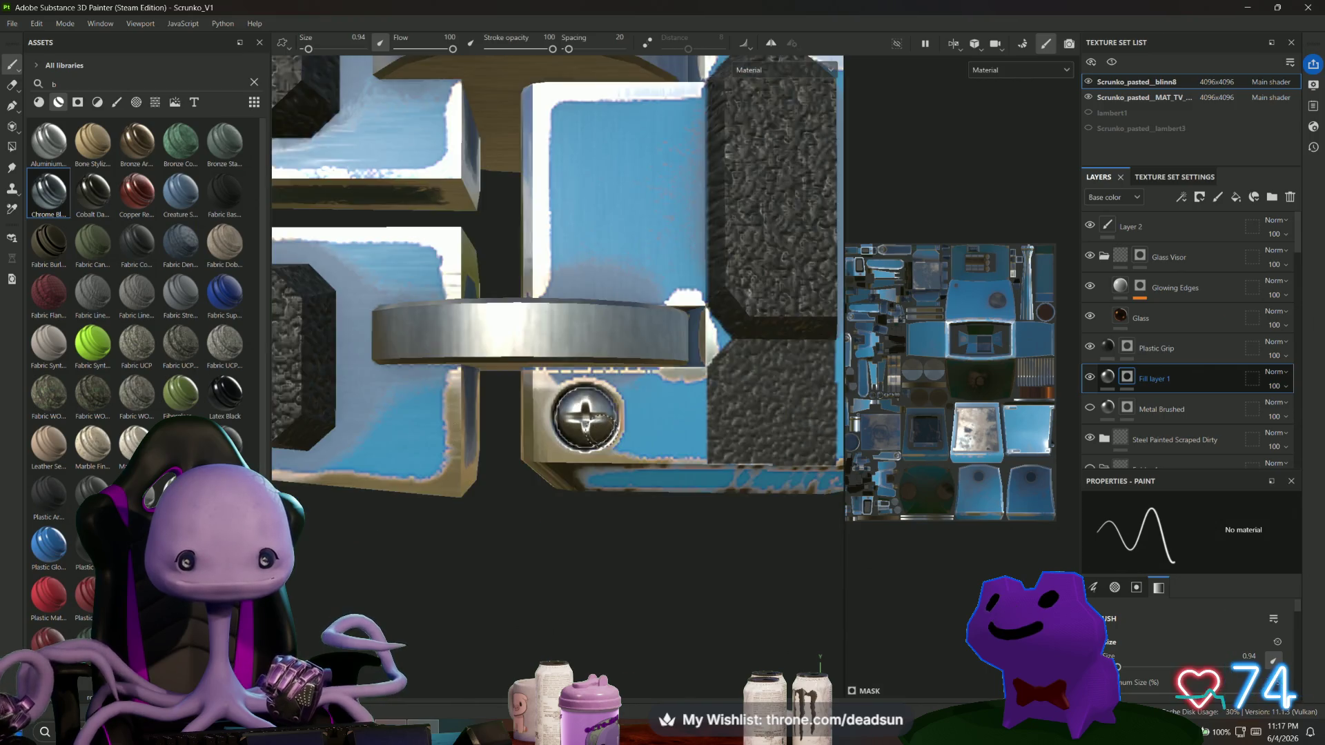
scroll(579, 397, up, 6)
scroll(585, 397, up, 3)
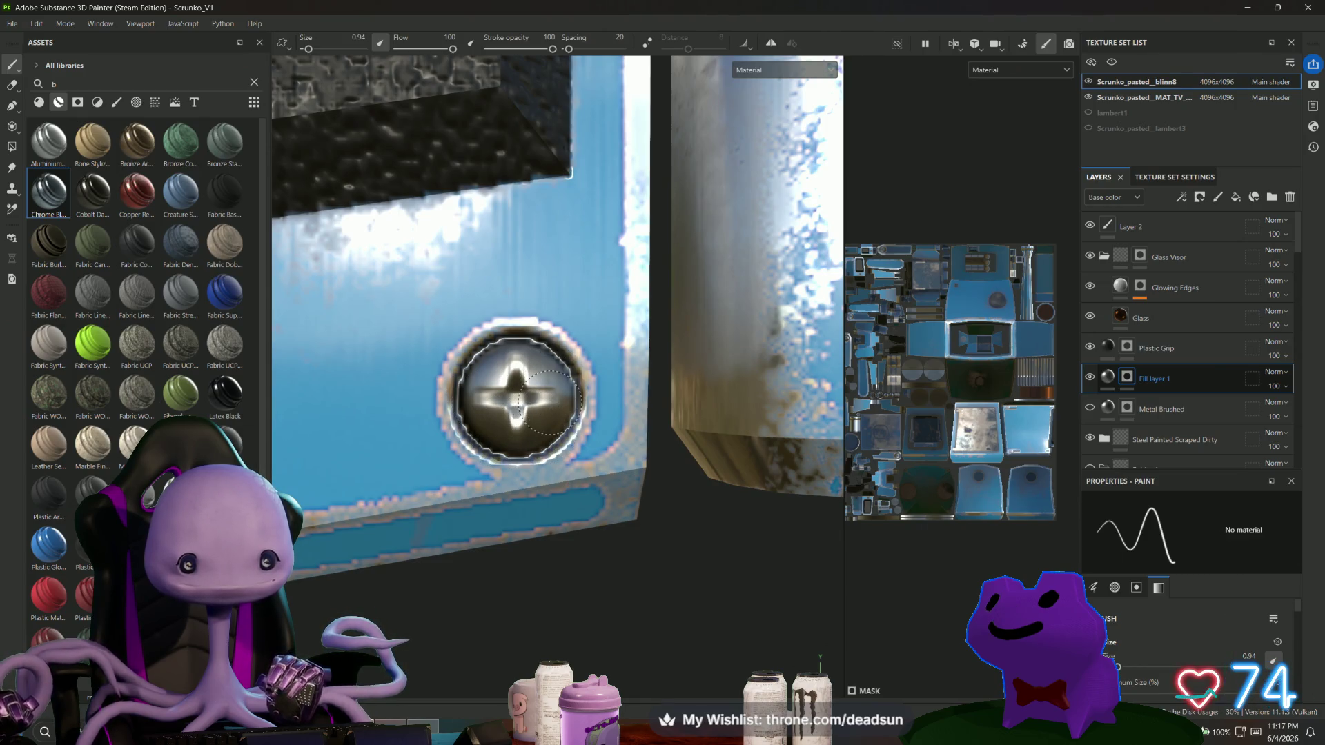
alt+drag(549, 402, 555, 516)
Paint metal over the blue ring surrounding the screw.
mouse_move(516, 436)
mouse_down()
mouse_move(452, 425)
mouse_move(449, 321)
mouse_move(447, 390)
mouse_up()
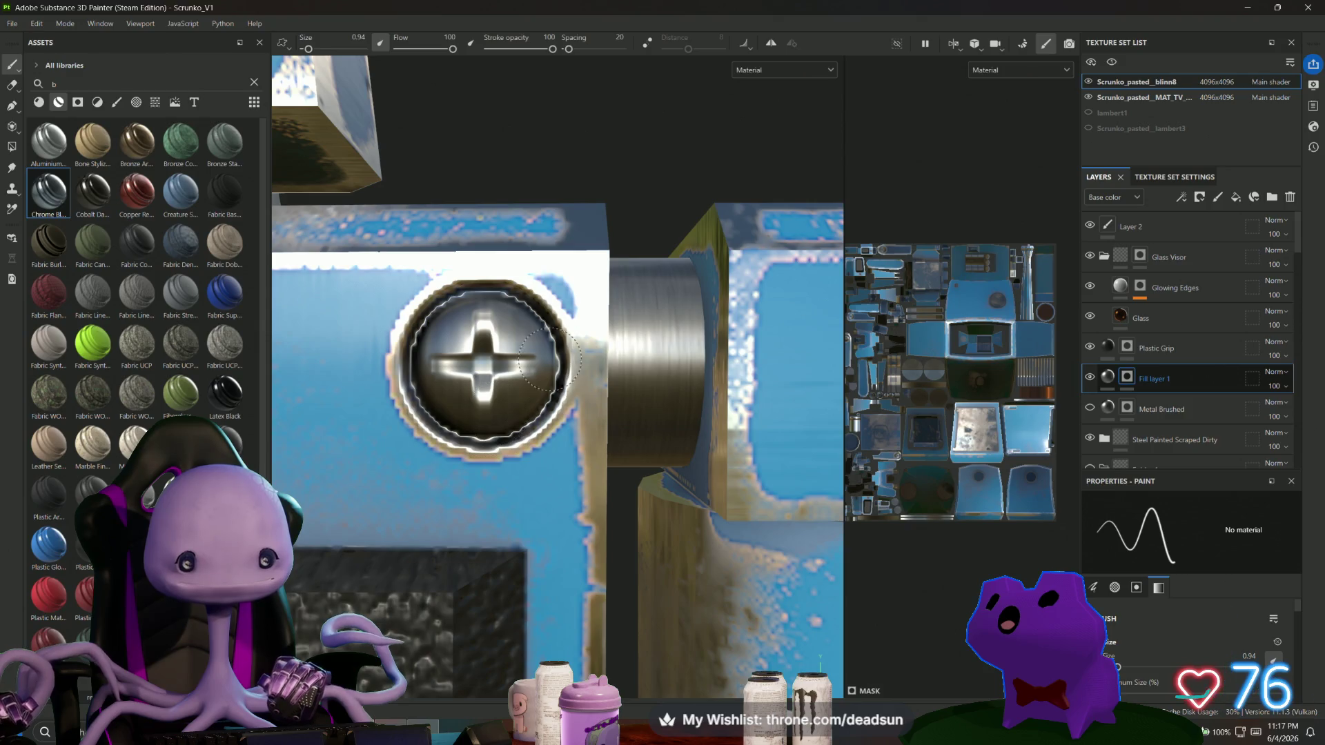
scroll(506, 440, down, 5)
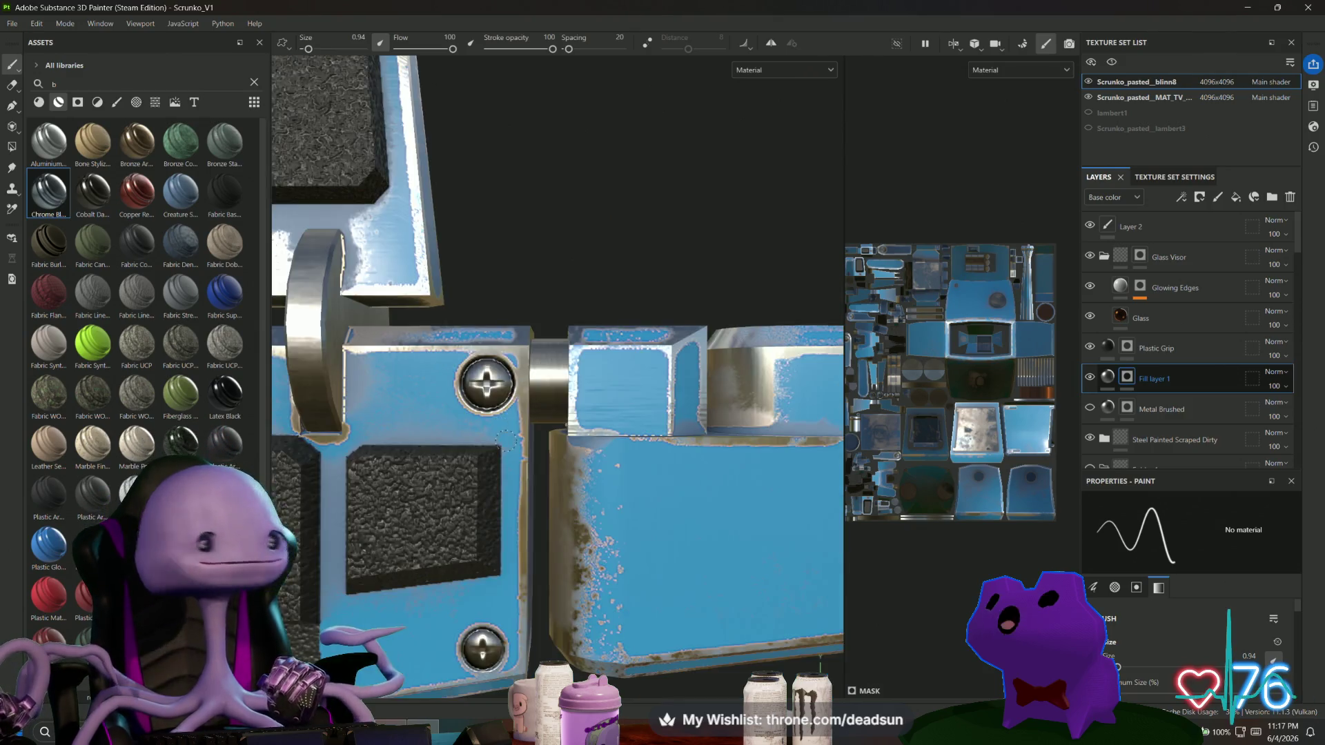
scroll(506, 441, down, 3)
mouse_move(506, 440)
alt+mouse_down()
mouse_move(506, 401)
mouse_move(470, 399)
mouse_move(462, 356)
mouse_move(503, 390)
mouse_move(491, 411)
alt+mouse_up()
scroll(467, 399, up, 3)
scroll(377, 367, up, 3)
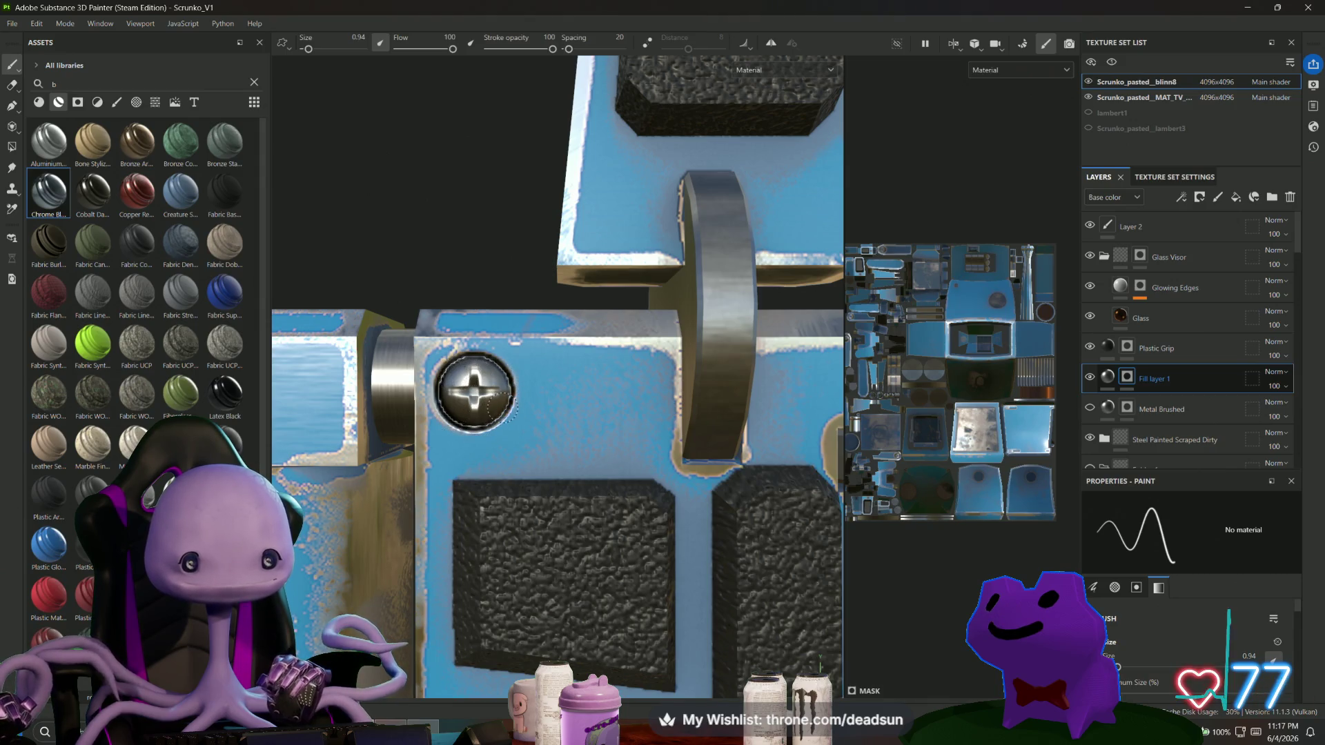
scroll(489, 501, down, 3)
scroll(455, 338, up, 5)
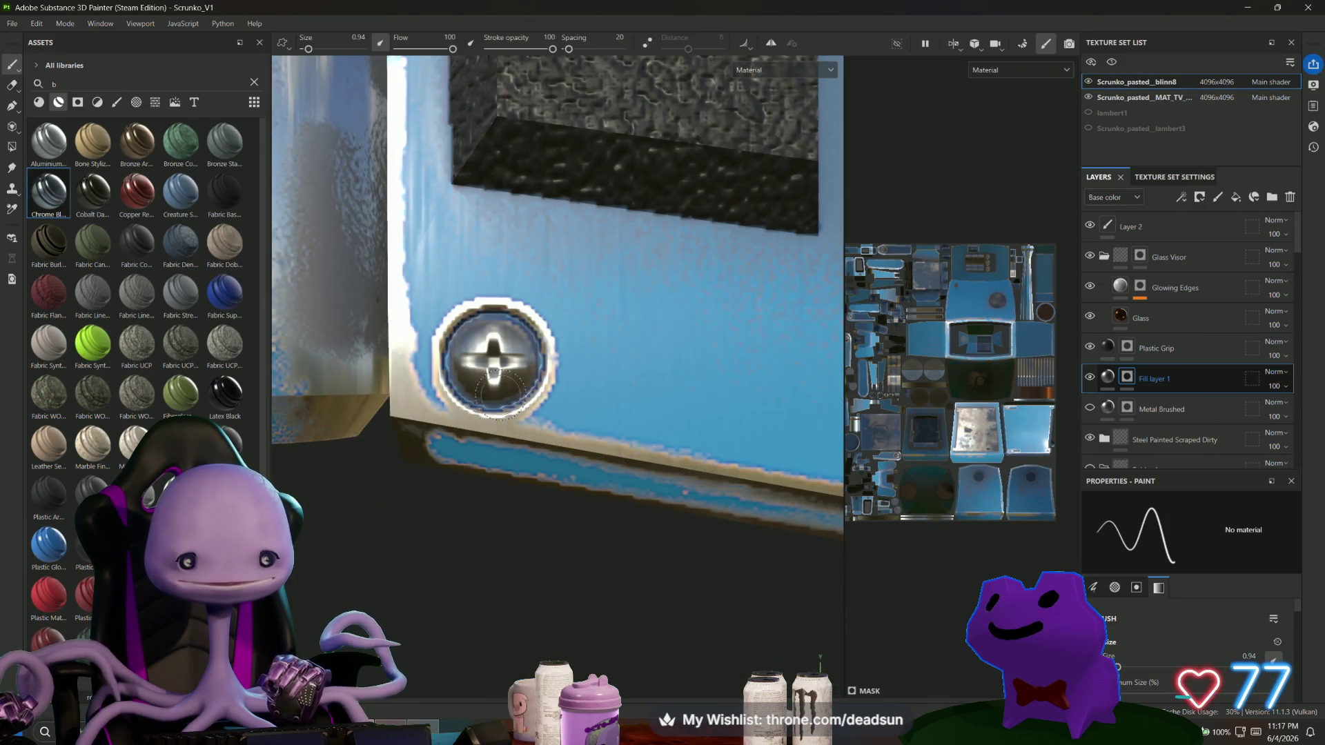
Repaint the screw's chrome ring and centre in a darker tone.
mouse_move(456, 338)
middle_down()
mouse_move(265, 438)
mouse_move(475, 455)
middle_up()
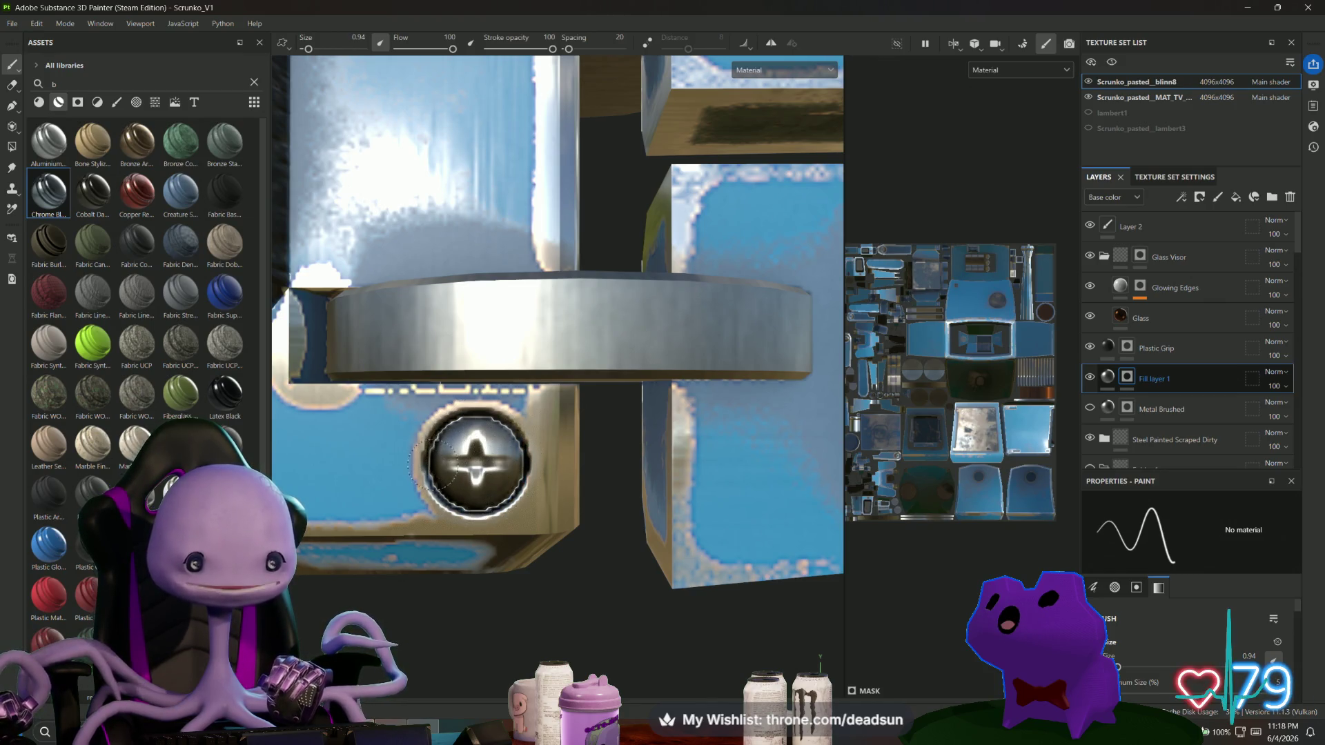
alt+drag(433, 471, 458, 330)
scroll(455, 321, up, 2)
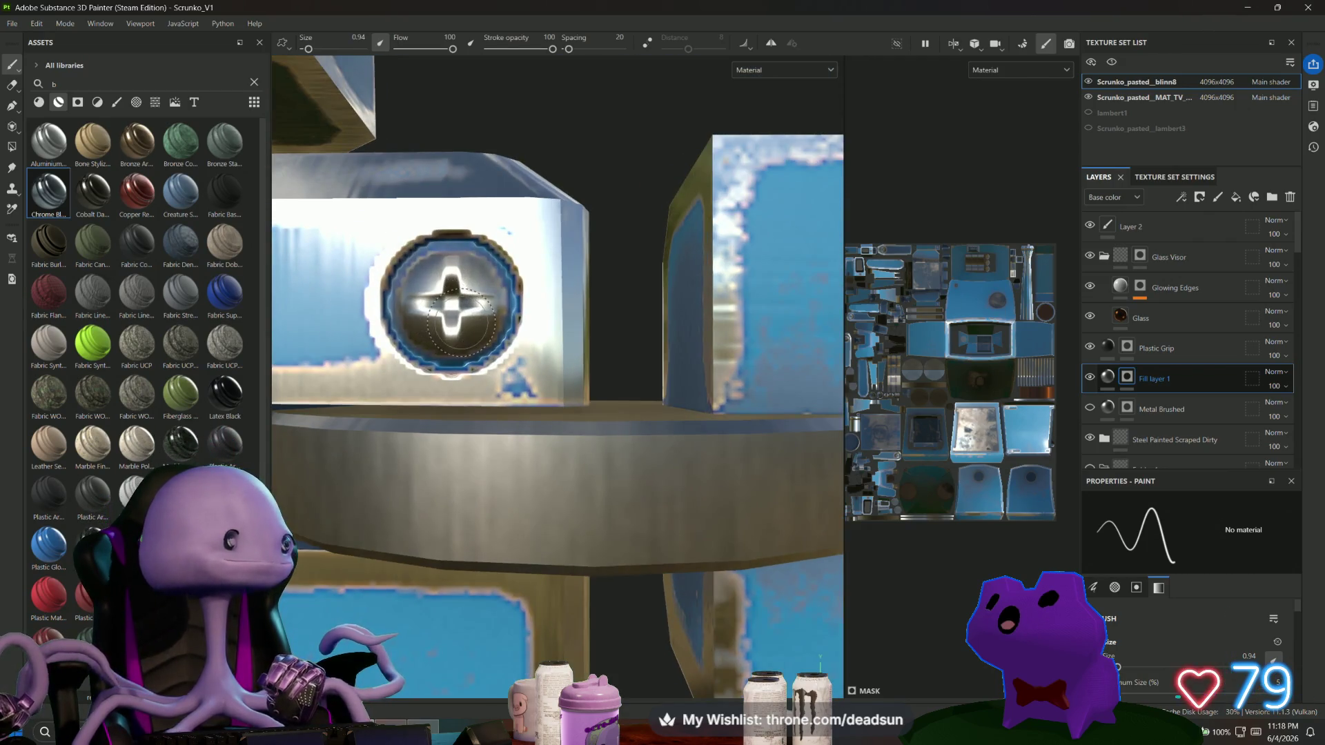
alt+middle_drag(466, 318, 490, 389)
mouse_move(514, 393)
mouse_down()
mouse_move(494, 438)
mouse_move(431, 359)
mouse_move(497, 331)
mouse_move(485, 412)
mouse_move(528, 321)
mouse_move(450, 368)
mouse_move(528, 410)
mouse_move(493, 431)
mouse_move(445, 374)
mouse_move(518, 362)
mouse_move(459, 410)
mouse_move(442, 362)
mouse_up()
scroll(474, 399, down, 10)
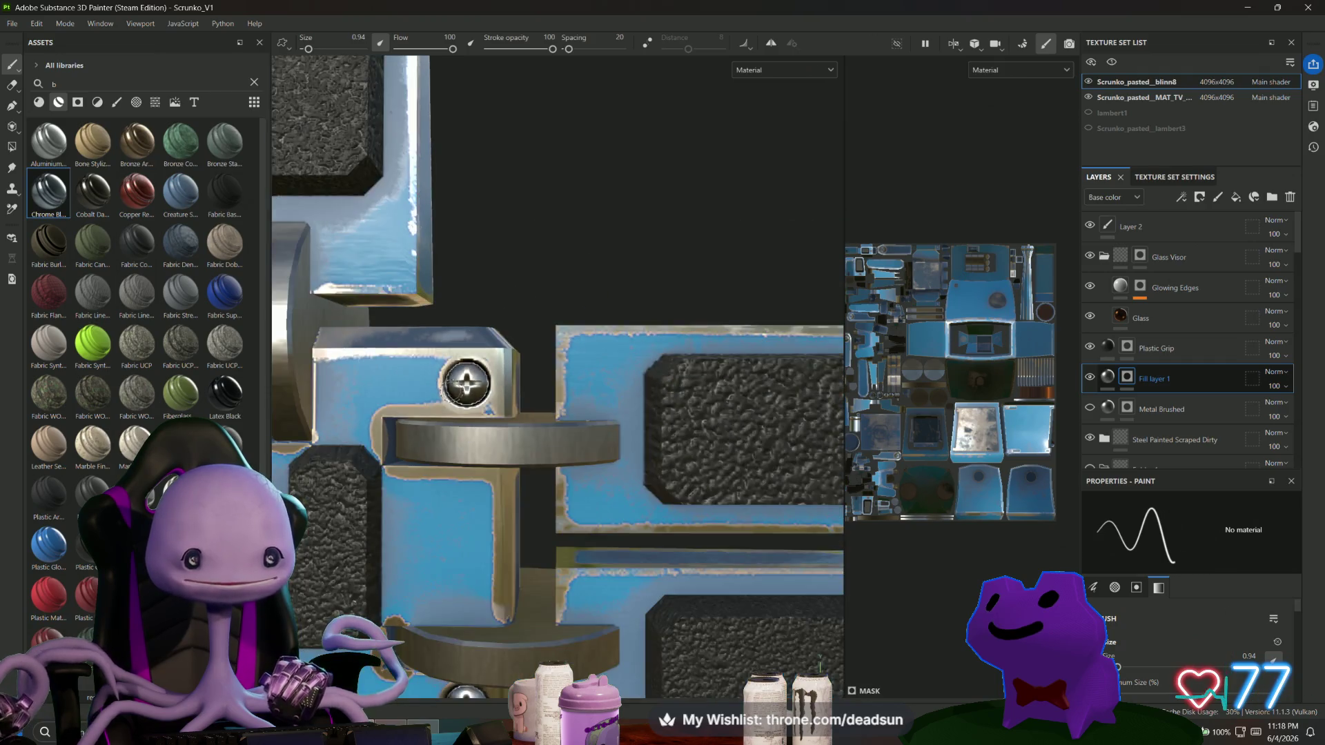
scroll(475, 399, up, 2)
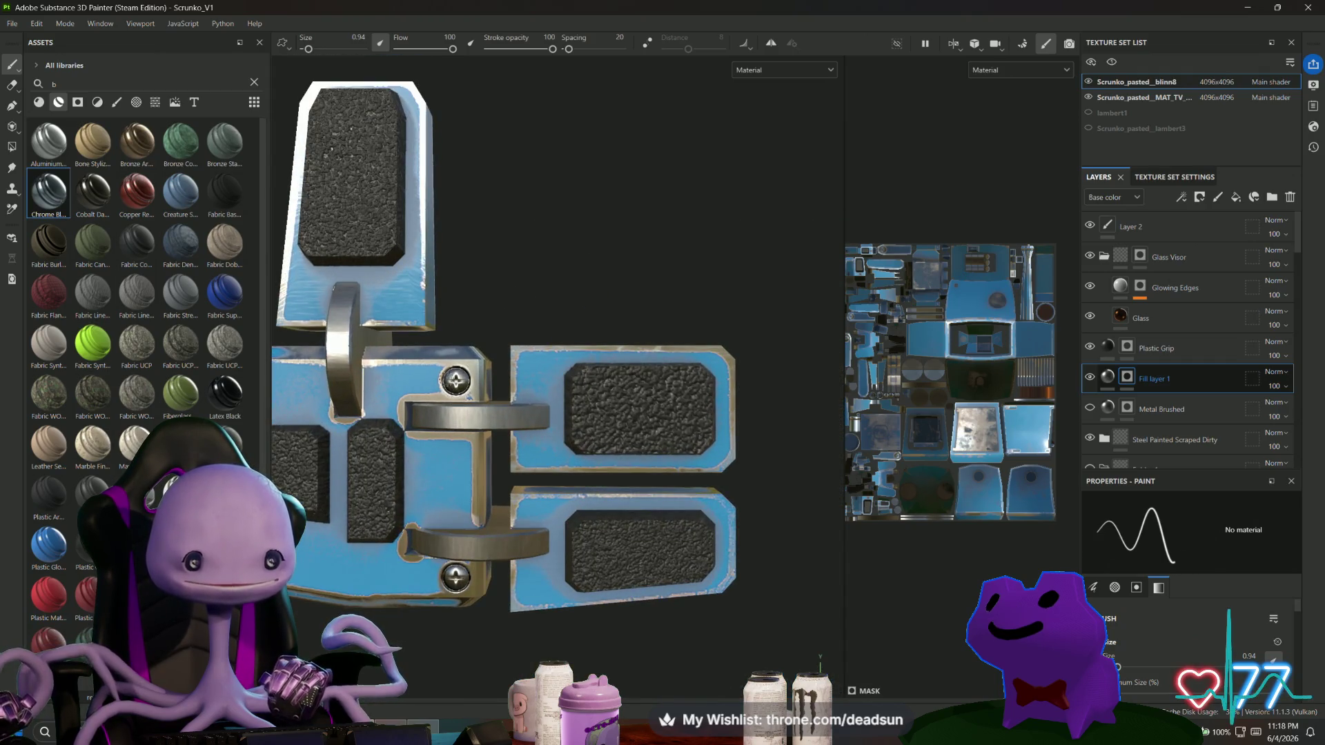
Orbit past the chest panel bolt and white pillar back to a frontal torso view.
alt+drag(456, 381, 400, 376)
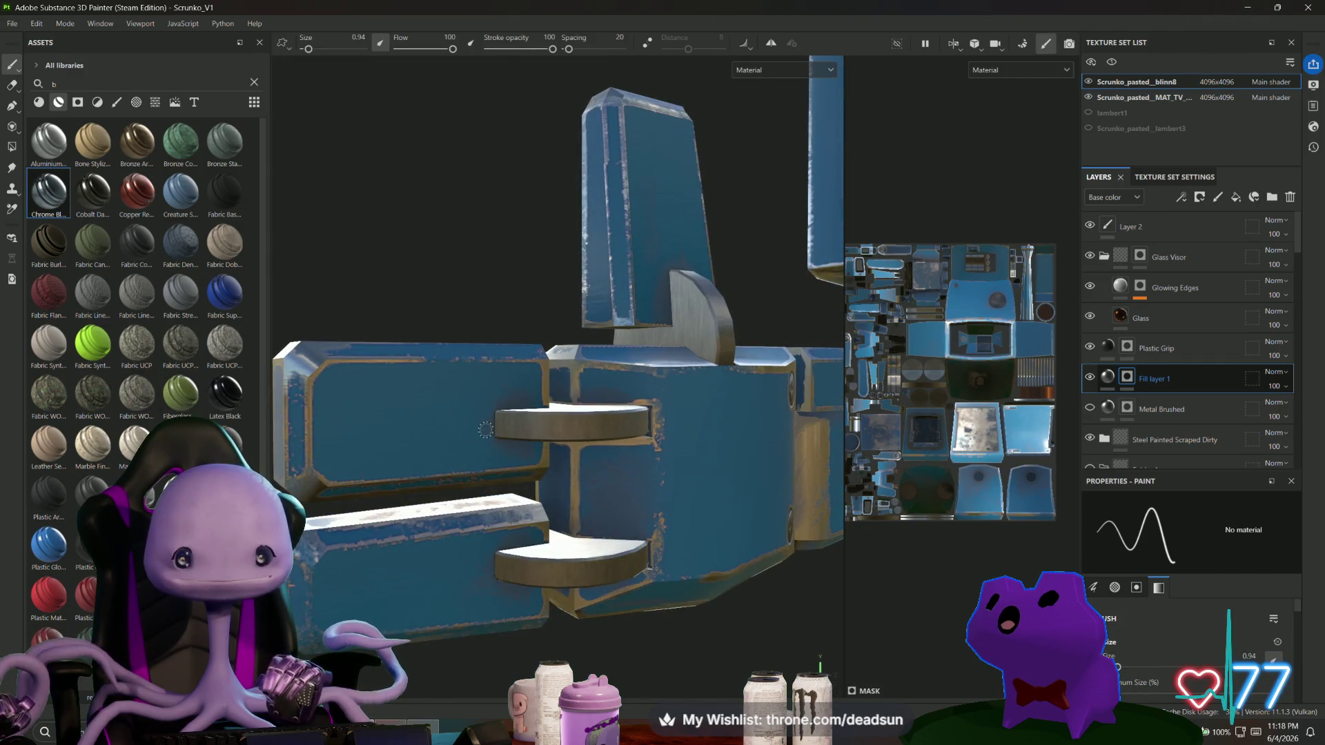
scroll(485, 430, down, 3)
mouse_move(485, 430)
alt+mouse_down()
mouse_move(544, 497)
mouse_move(571, 436)
mouse_move(483, 442)
alt+mouse_up()
scroll(484, 442, up, 3)
mouse_move(420, 405)
alt+mouse_down()
mouse_move(571, 393)
mouse_move(523, 322)
mouse_move(600, 332)
mouse_move(541, 302)
mouse_move(636, 349)
alt+mouse_up()
scroll(570, 393, up, 5)
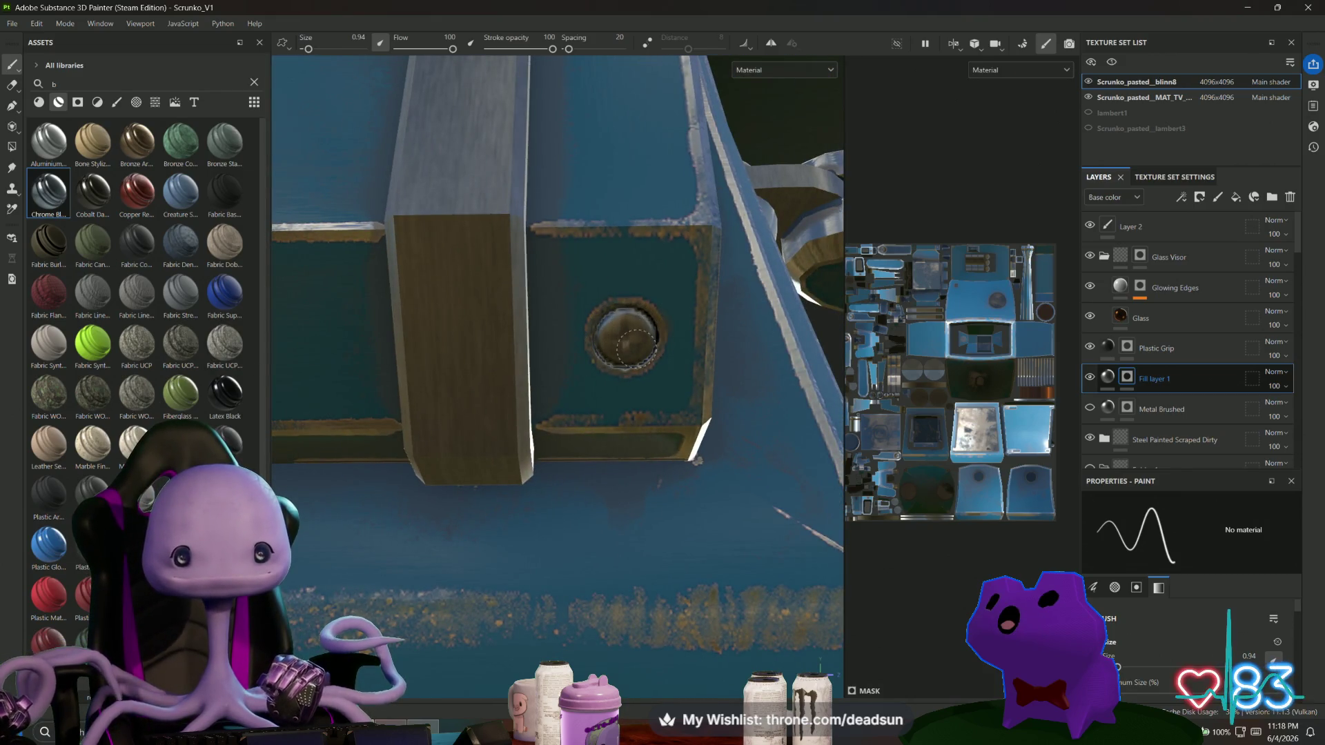
mouse_move(615, 147)
alt+mouse_down()
mouse_move(562, 169)
mouse_move(511, 304)
mouse_move(522, 346)
mouse_move(483, 325)
alt+mouse_up()
alt+drag(528, 365, 492, 379)
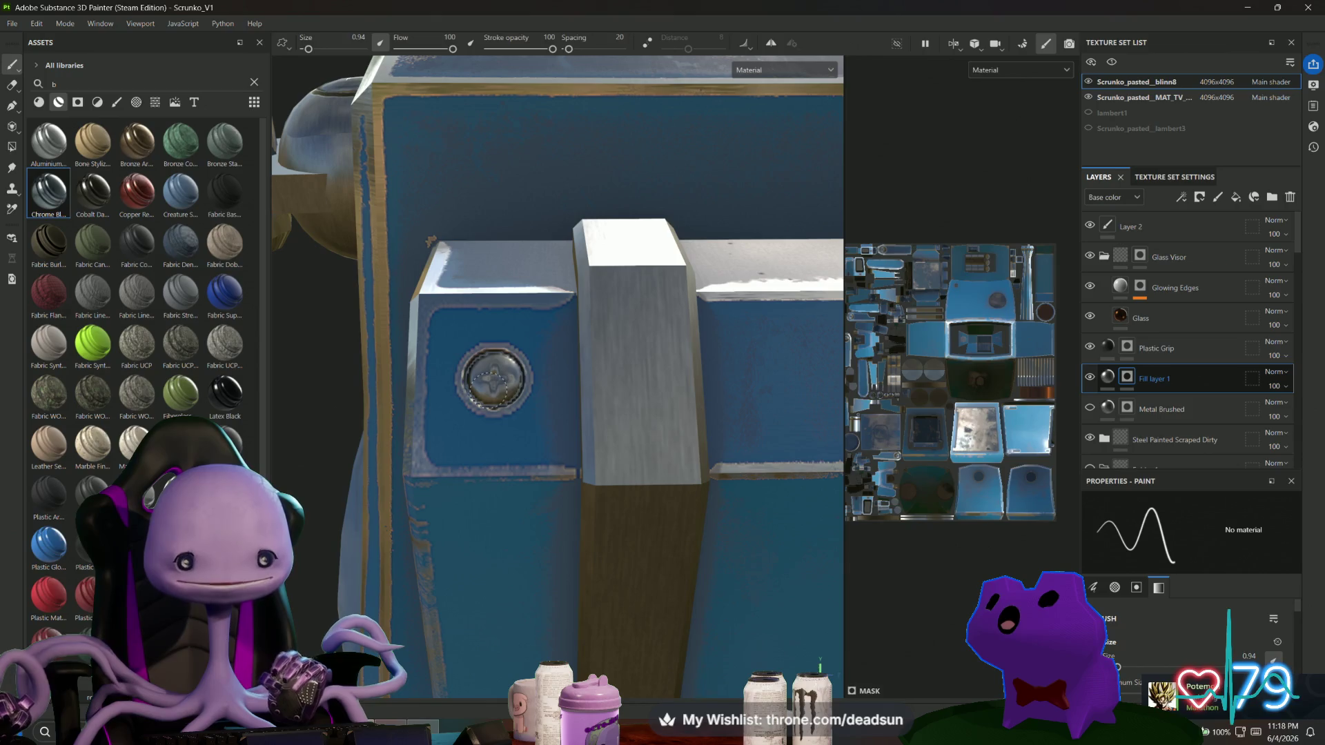
scroll(494, 379, down, 5)
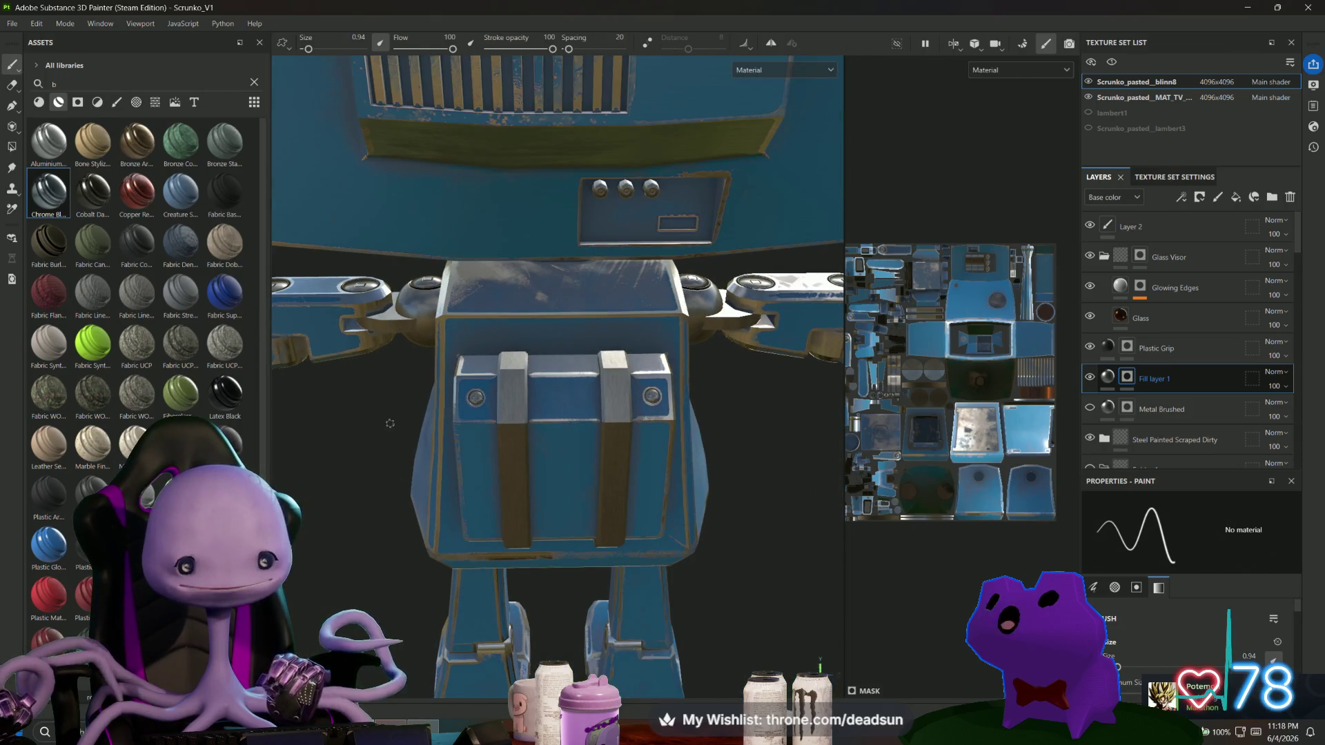
scroll(406, 354, up, 2)
mouse_move(406, 354)
alt+mouse_down()
mouse_move(624, 379)
mouse_move(384, 380)
mouse_move(371, 399)
alt+mouse_up()
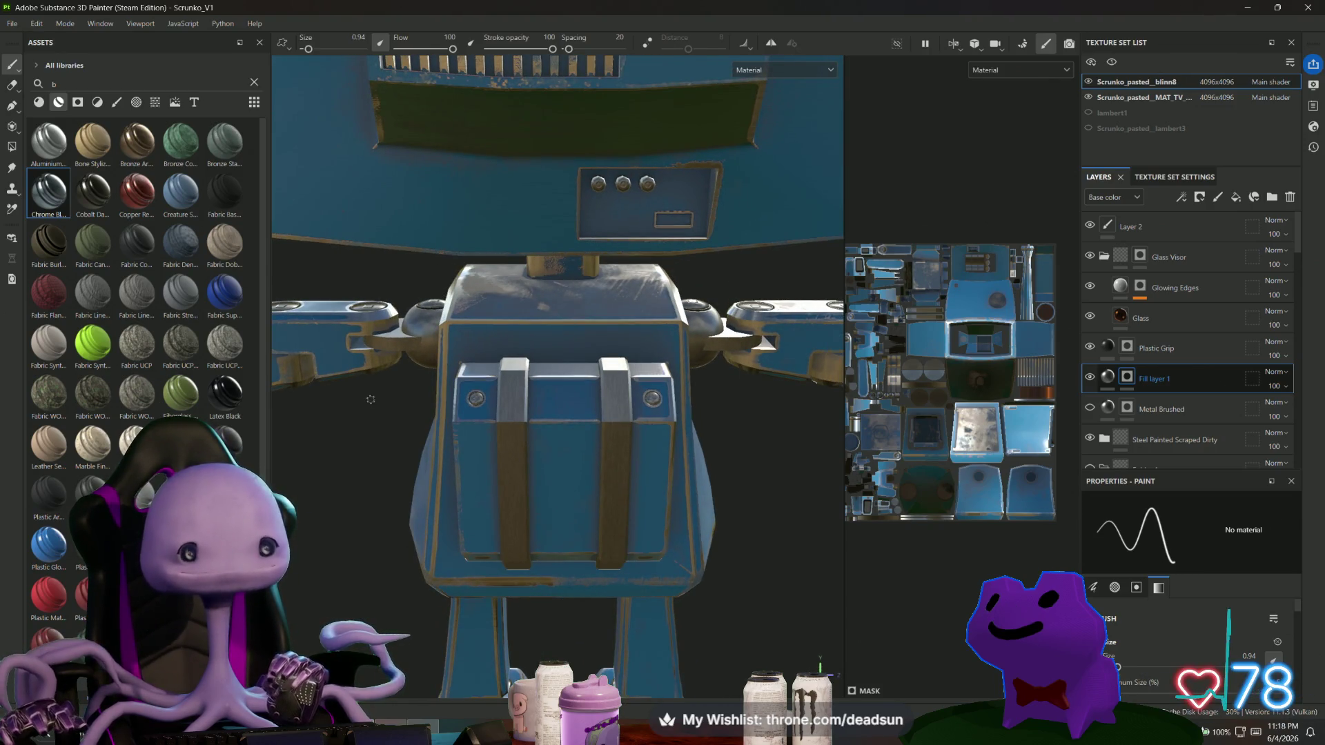
scroll(483, 235, up, 5)
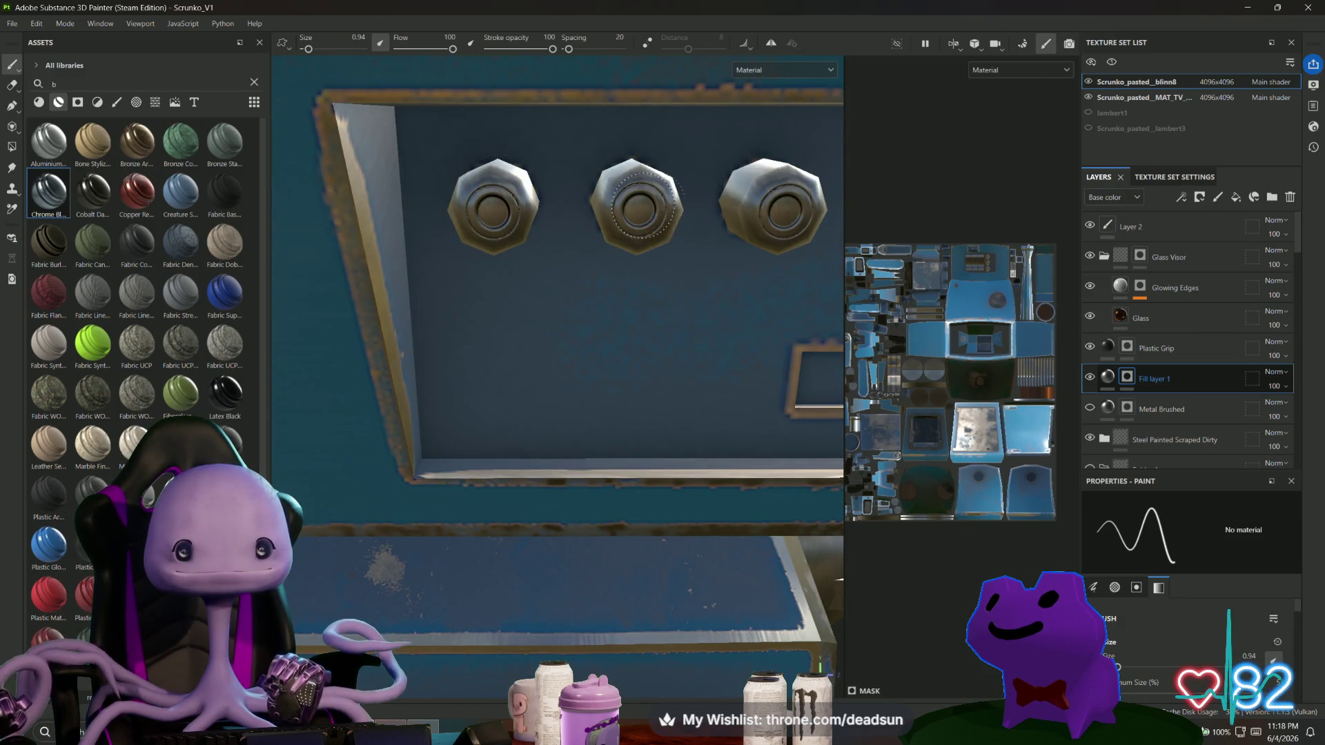
Face the rectangular slot below the three knobs, then view the whole robot and open the File menu.
mouse_move(791, 222)
alt+mouse_down()
mouse_move(495, 213)
mouse_move(577, 290)
mouse_move(559, 297)
mouse_move(749, 298)
alt+mouse_up()
scroll(578, 295, up, 3)
scroll(578, 295, up, 1)
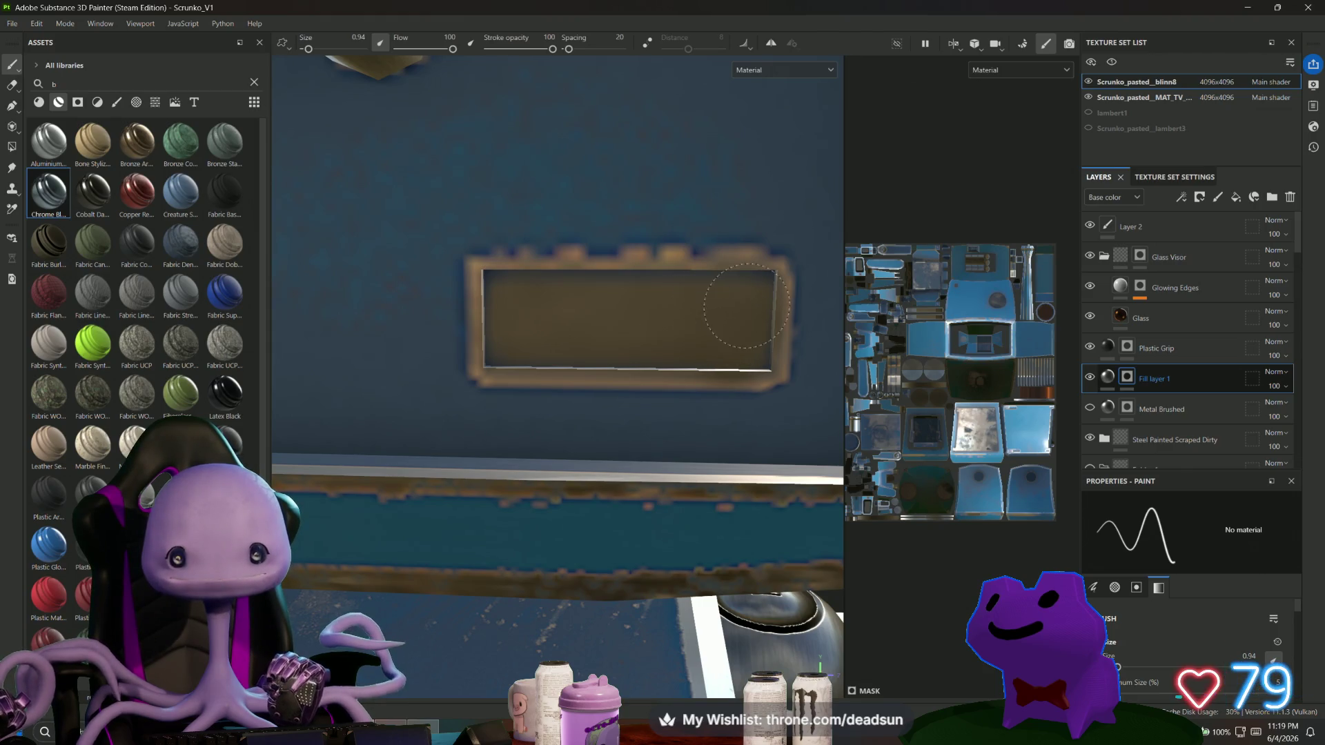
alt+drag(743, 347, 696, 280)
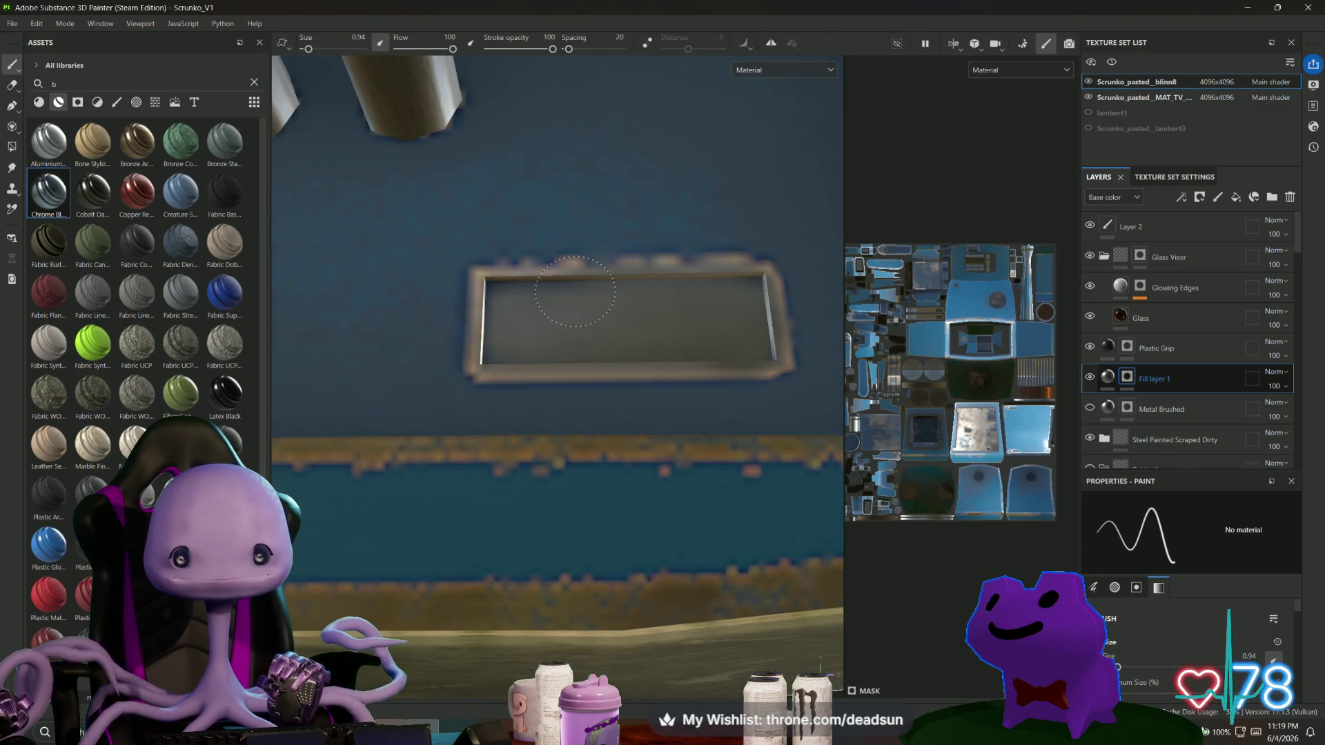
mouse_move(752, 345)
alt+mouse_down()
mouse_move(550, 379)
mouse_move(570, 318)
alt+mouse_up()
mouse_move(699, 354)
alt+mouse_down()
mouse_move(689, 411)
mouse_move(560, 345)
alt+mouse_up()
alt+right_drag(691, 348, 386, 504)
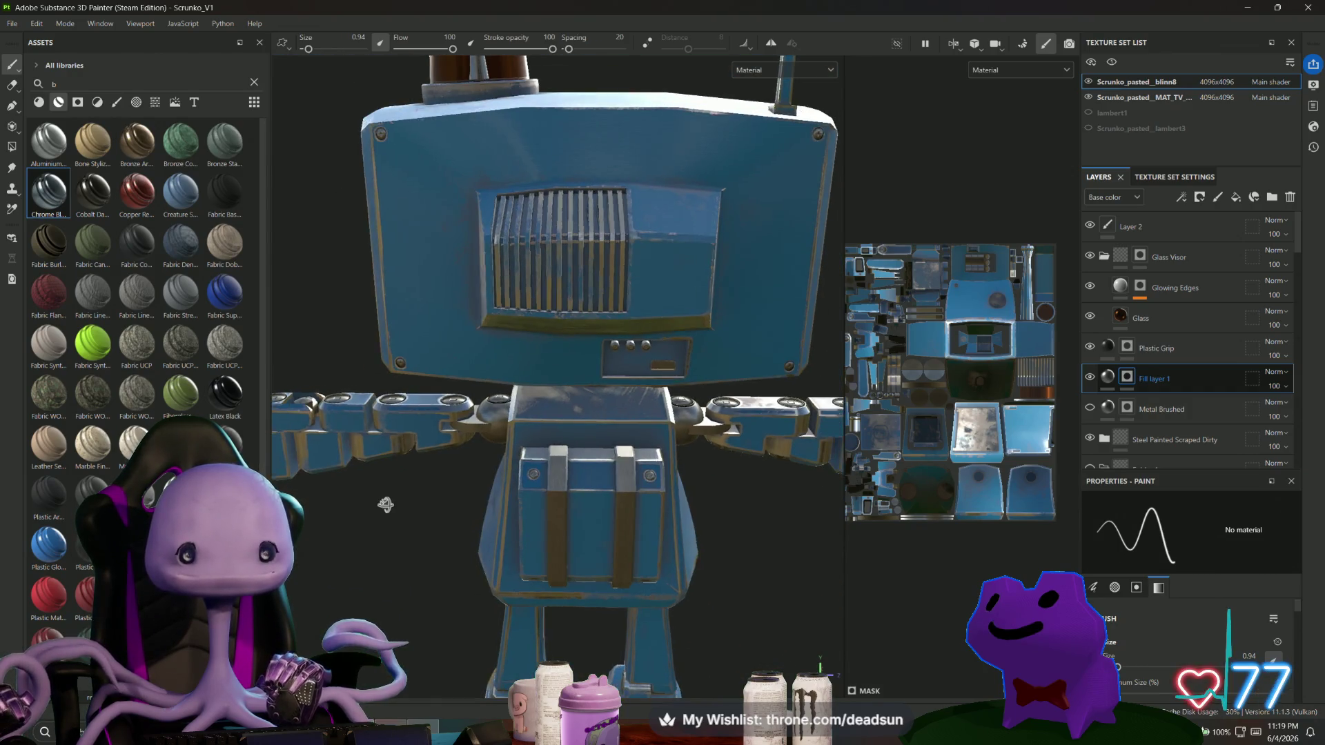
mouse_move(386, 505)
alt+mouse_down()
mouse_move(697, 570)
mouse_move(759, 532)
mouse_move(621, 483)
alt+mouse_up()
click(14, 23)
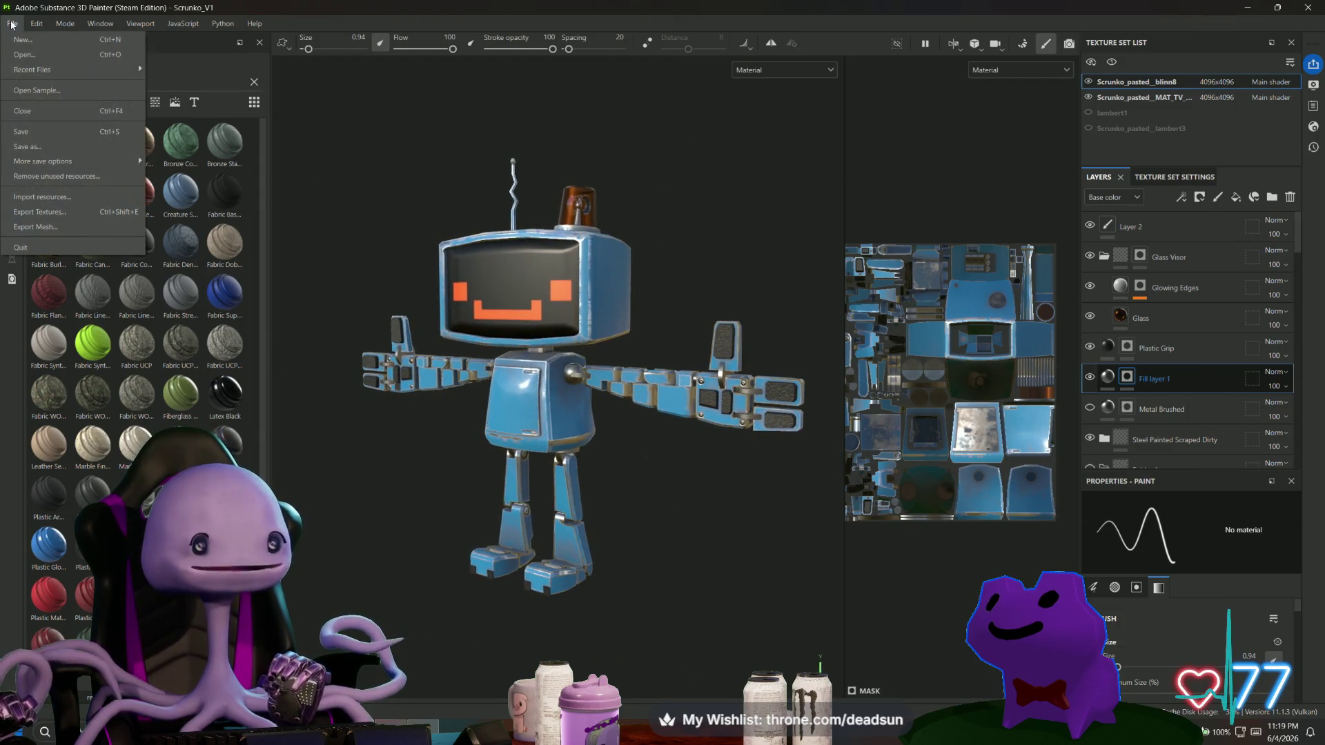
Choose a File menu command, leaving the textured robot and its texture sheet in view.
click(22, 134)
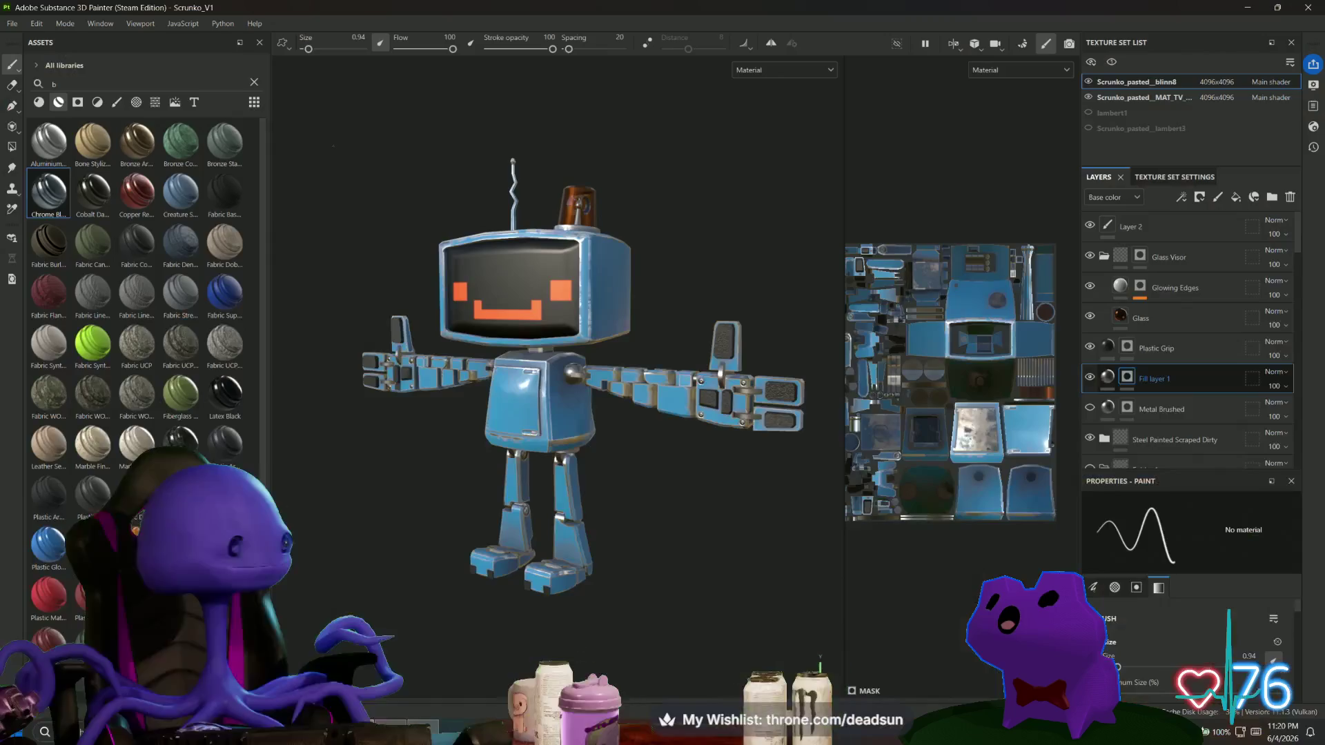
scroll(552, 387, up, 3)
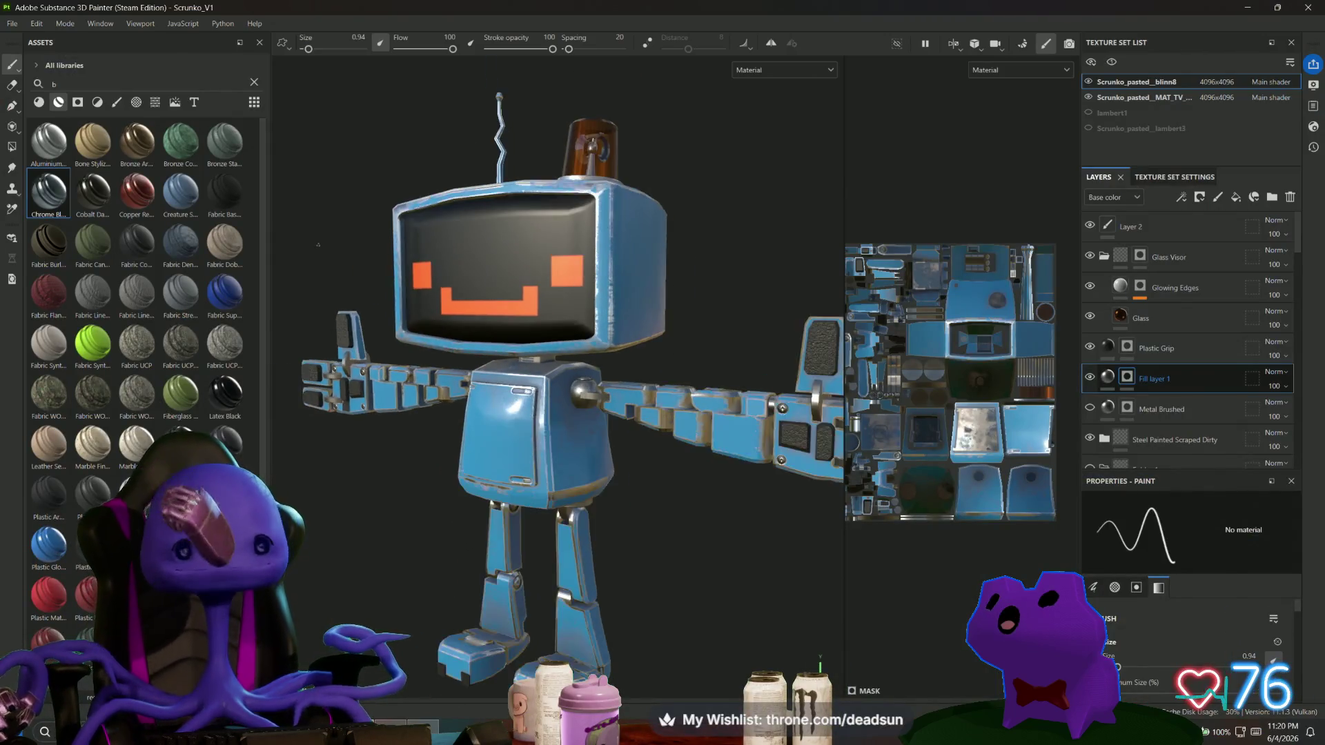
alt+drag(552, 345, 563, 428)
mouse_move(883, 456)
alt+mouse_down()
mouse_move(445, 556)
mouse_move(413, 576)
mouse_move(473, 571)
mouse_move(444, 565)
alt+mouse_up()
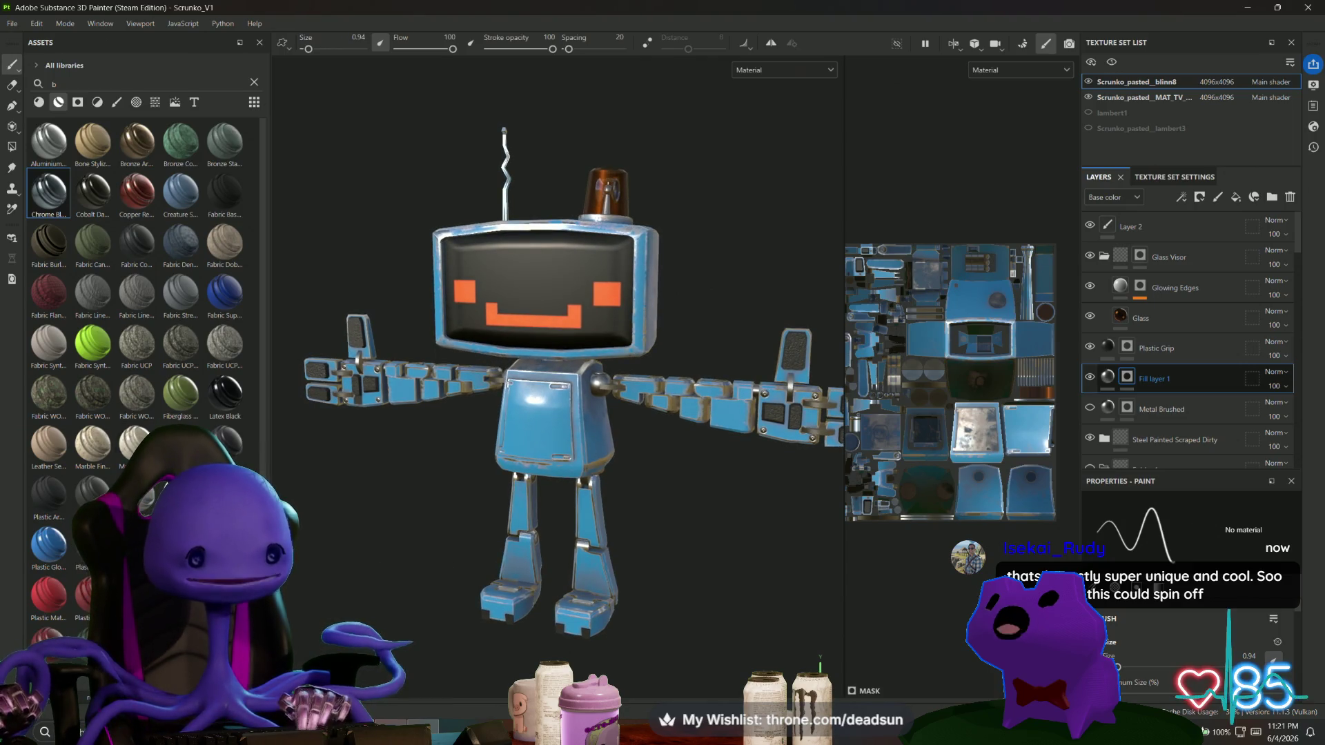
key(super)
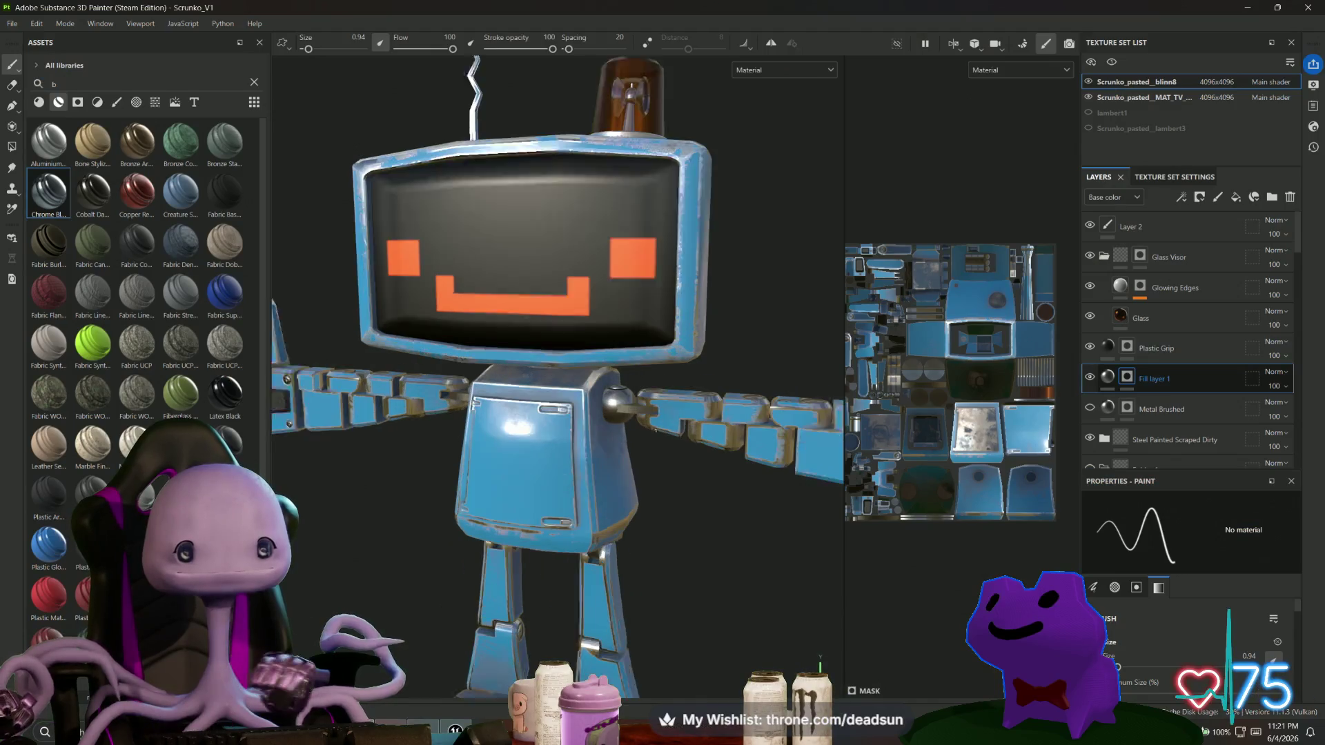
scroll(657, 447, up, 2)
Toggle Fill layer 1's visibility to check it and rename it MetalLayer.
scroll(1137, 403, down, 3)
scroll(1150, 395, up, 2)
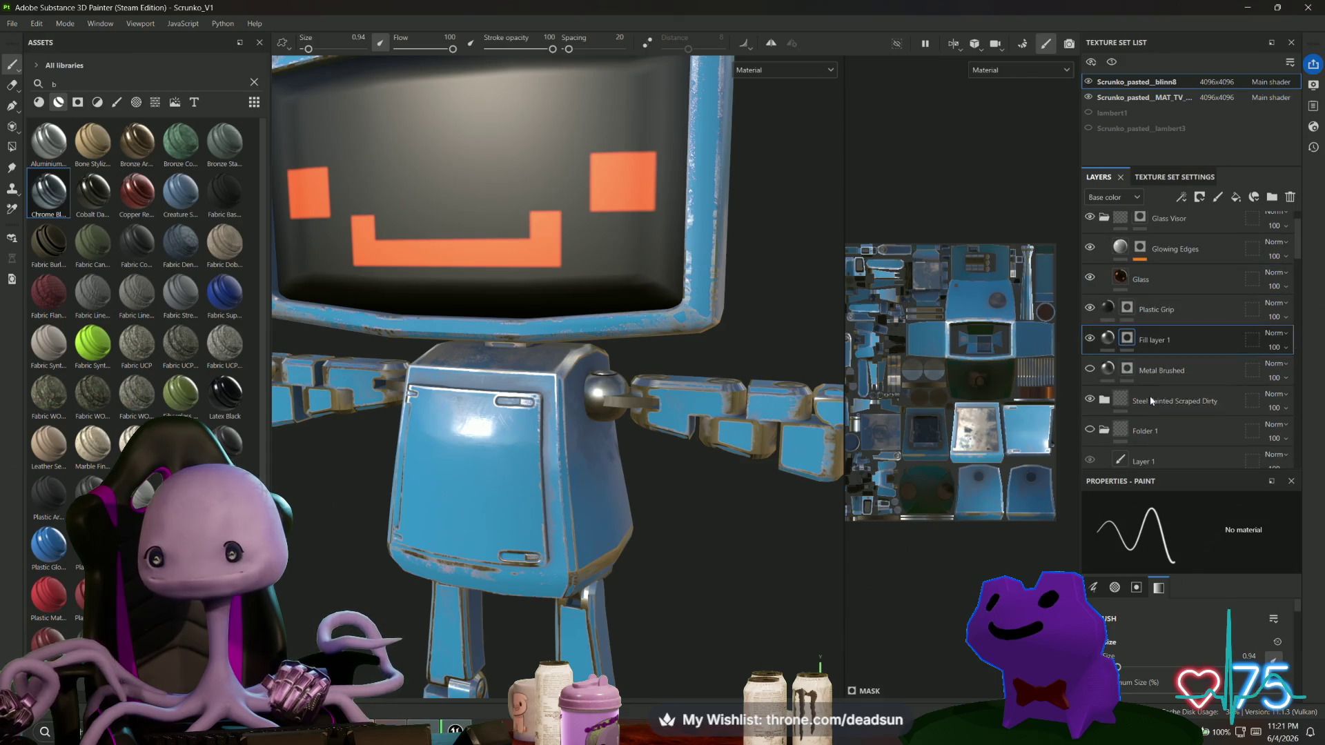
click(1091, 339)
click(1091, 339)
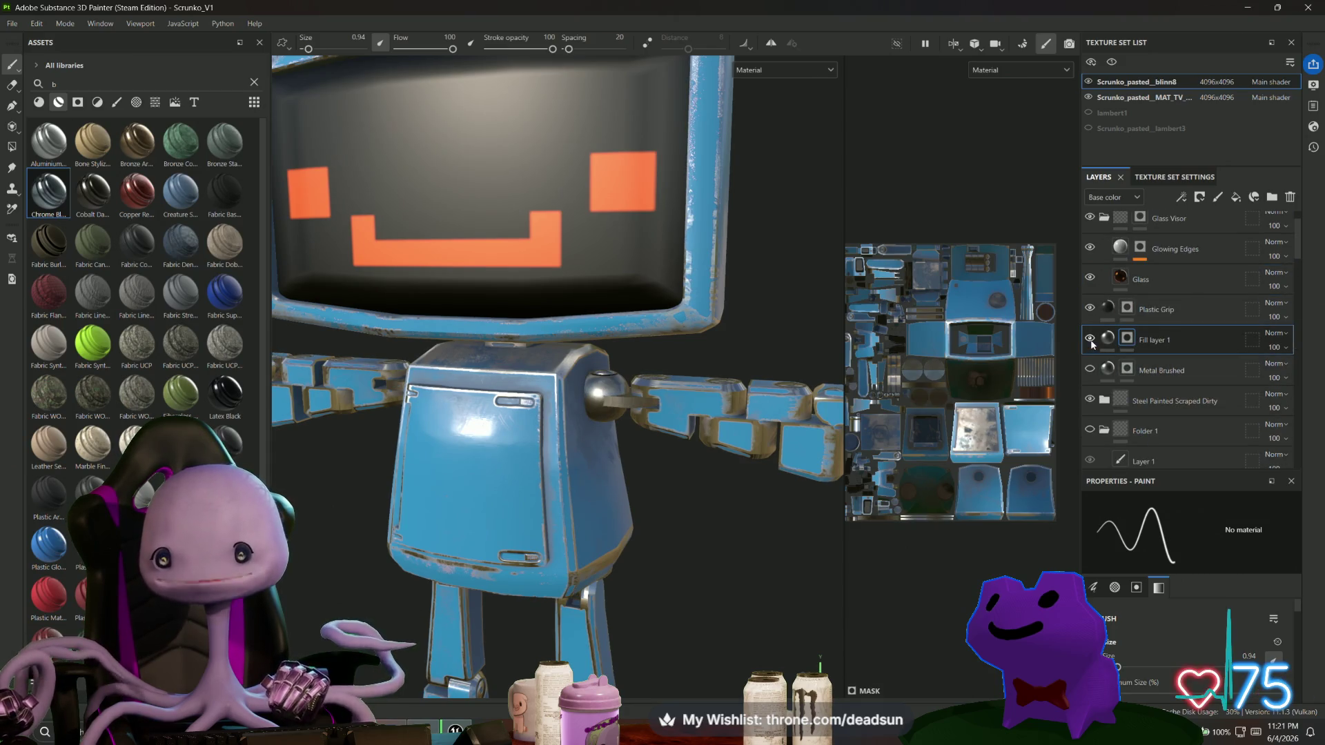
double_click(1154, 341)
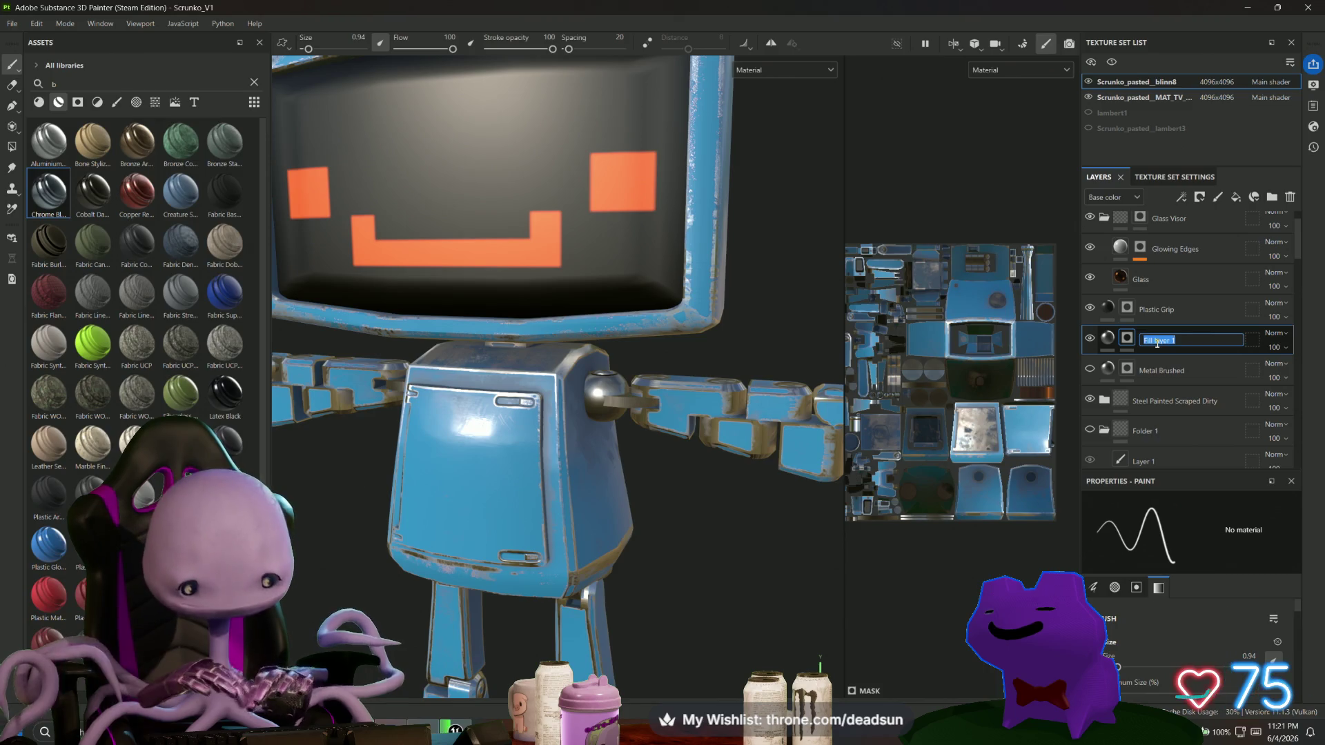
text(B)
text(tal)
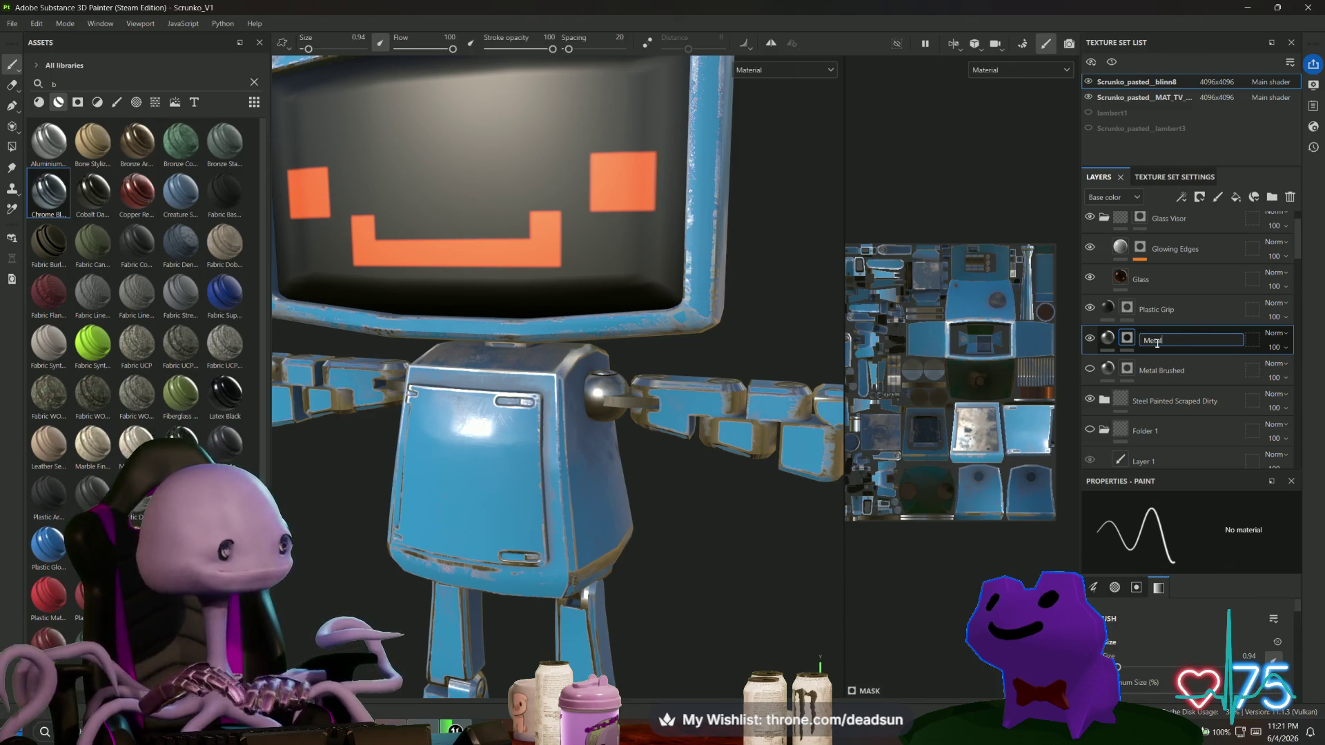
text(yer)
key(Return)
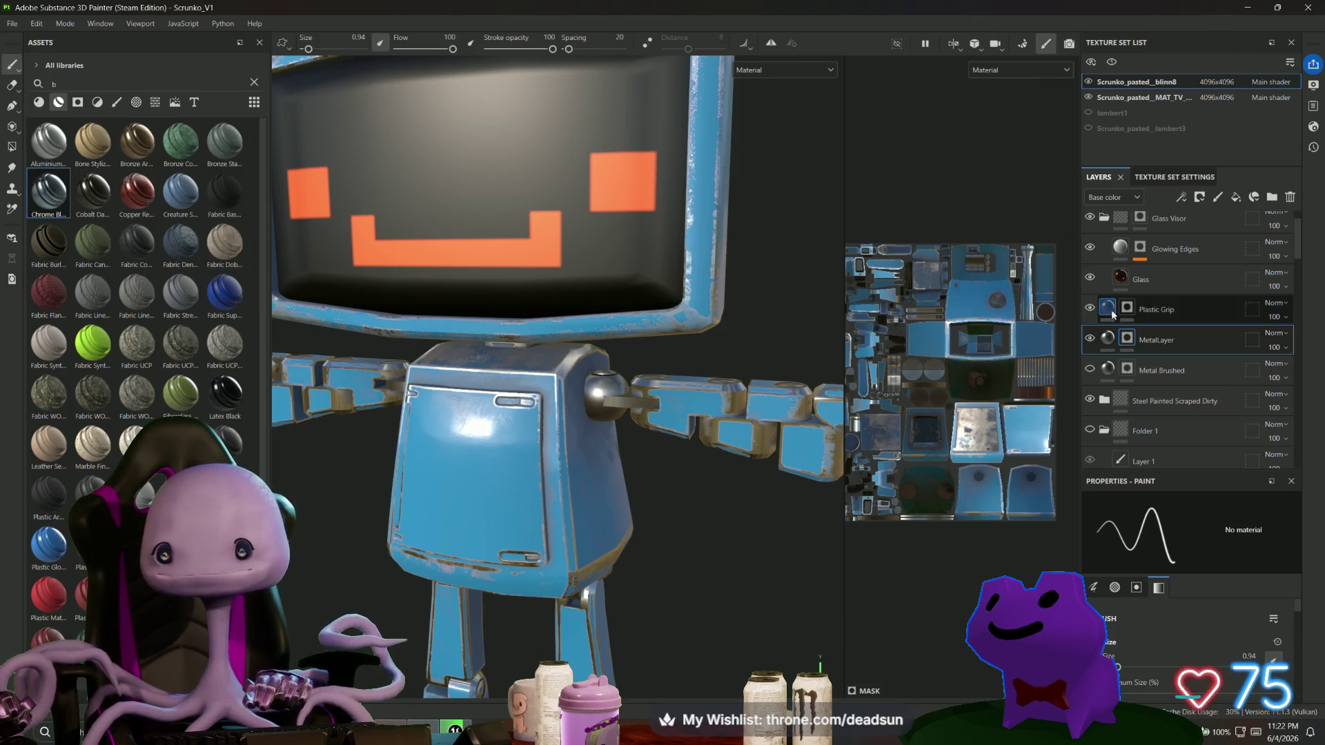
Expand the Steel Painted Scraped Dirty folder and select its Paint fill layer.
double_click(1149, 310)
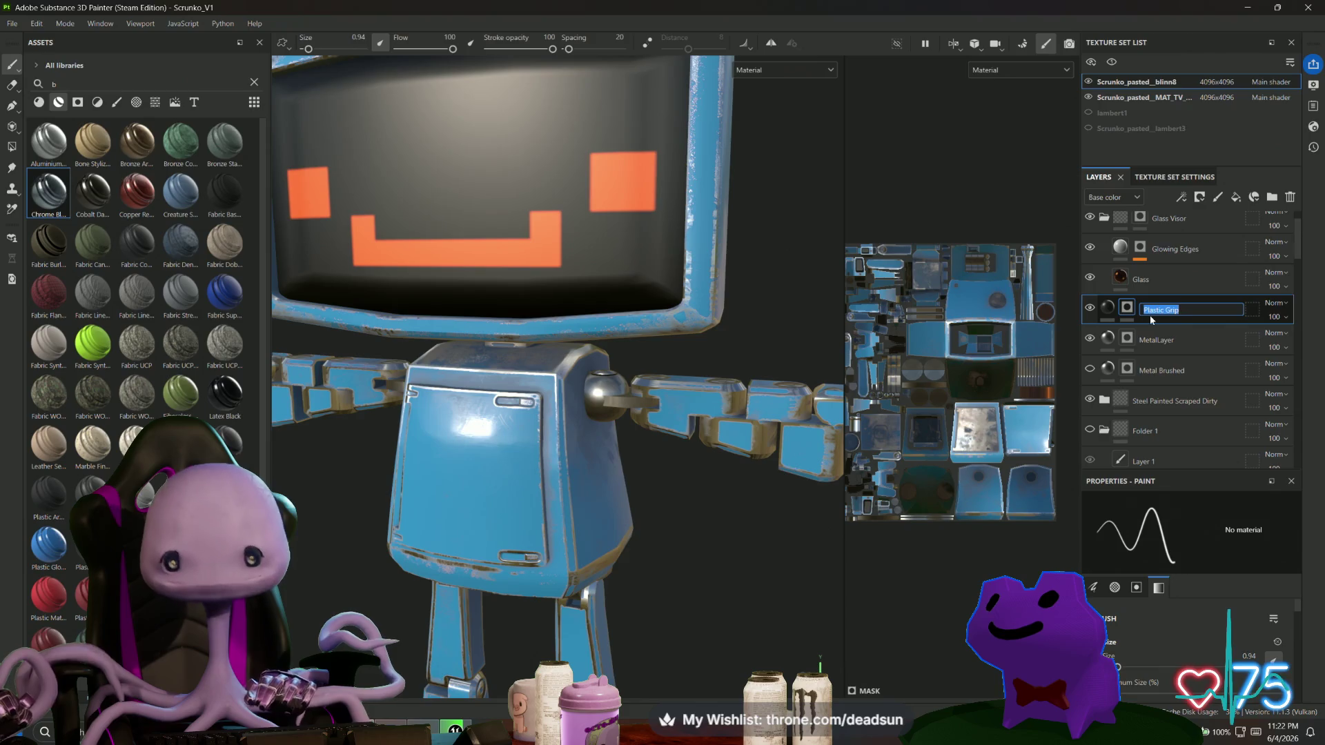
click(1185, 372)
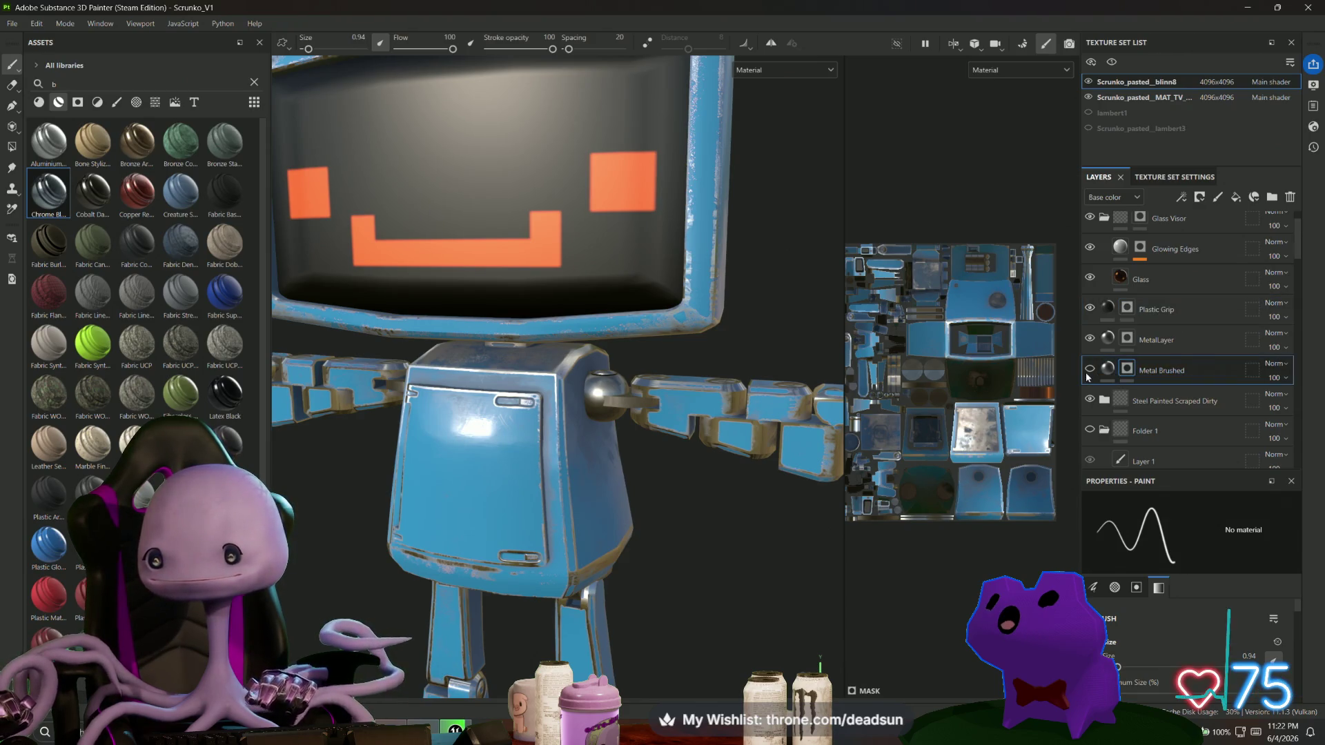
click(1162, 403)
click(1091, 400)
click(1091, 400)
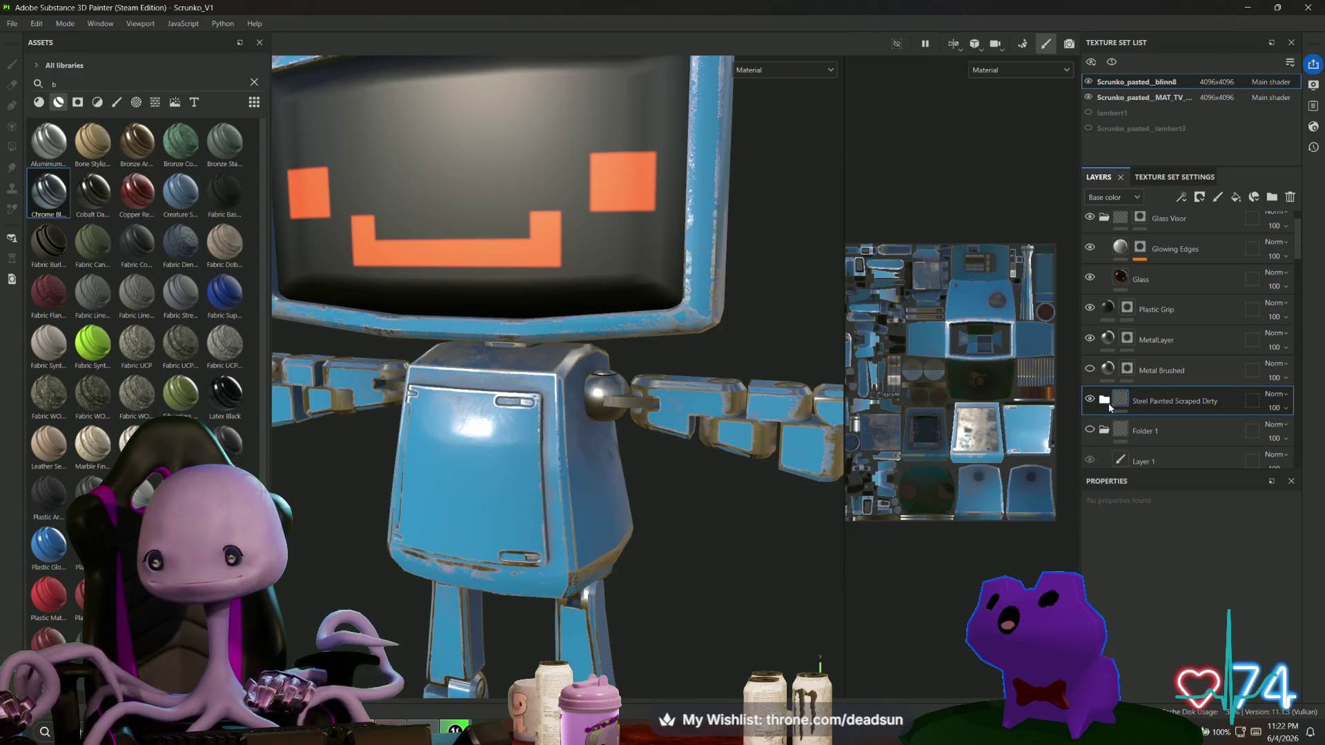
click(1104, 400)
scroll(1117, 442, down, 3)
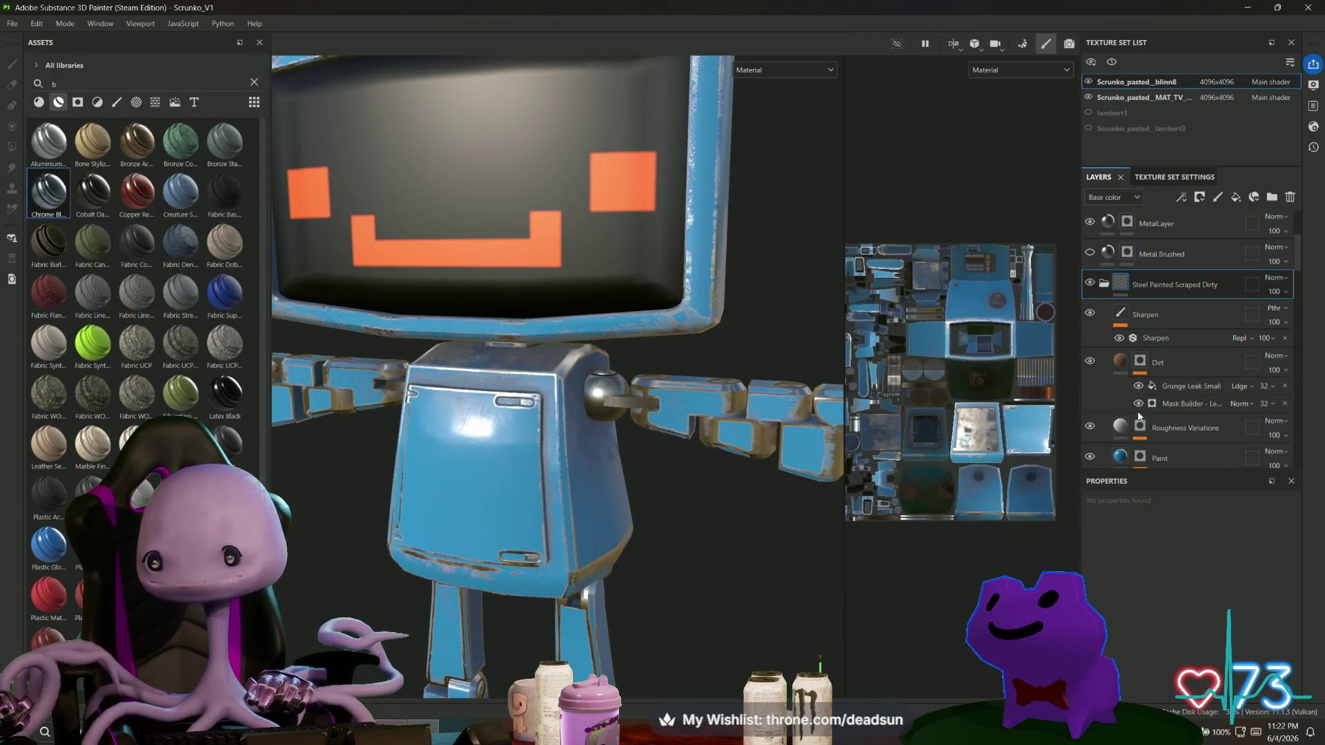
click(1121, 457)
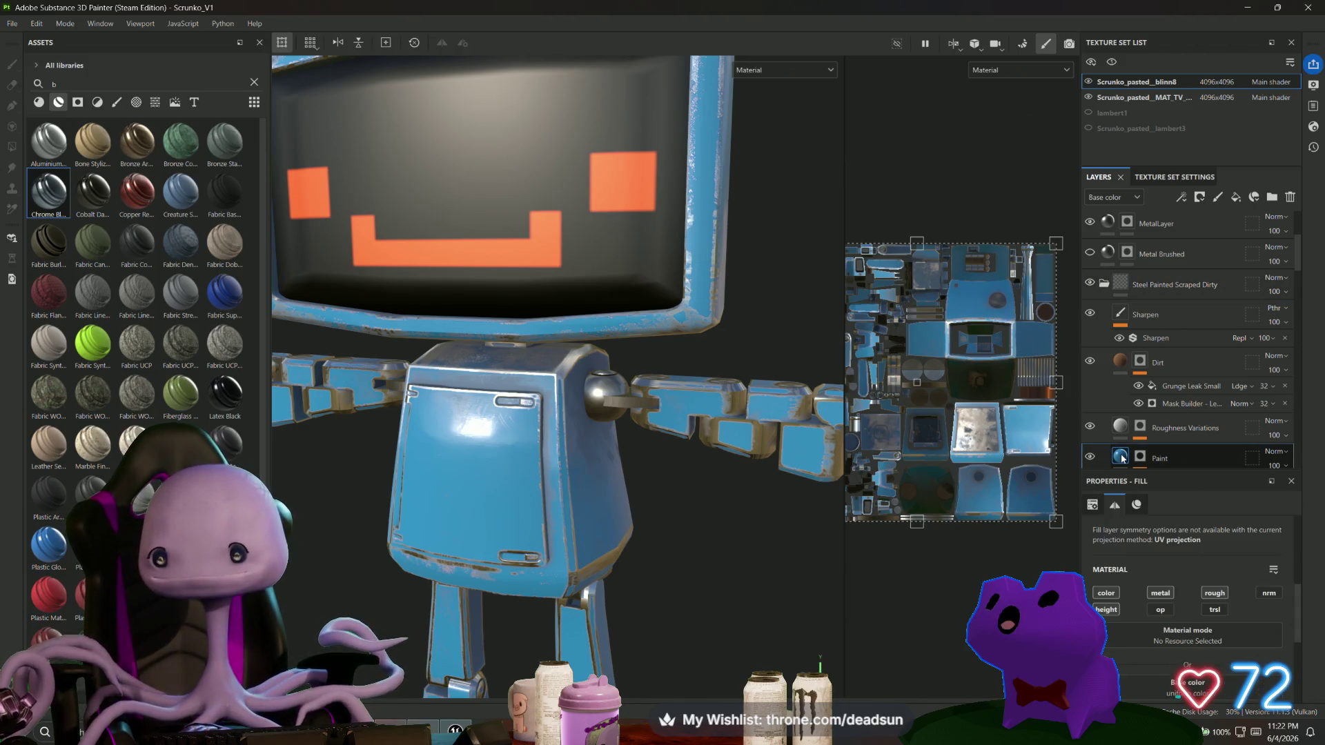
Open the Paint layer's base colour picker and shift the hue toward a saturated cyan.
scroll(1159, 440, down, 3)
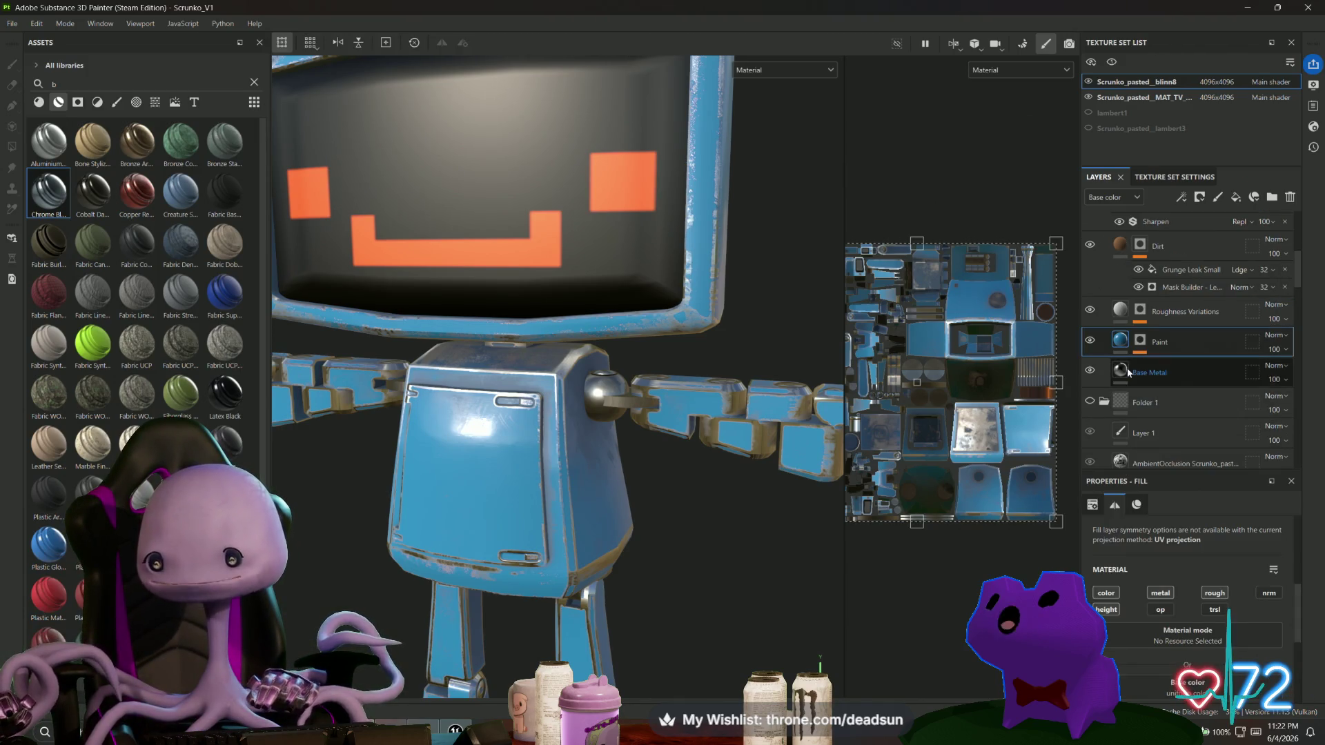
scroll(1163, 585, down, 3)
click(1160, 559)
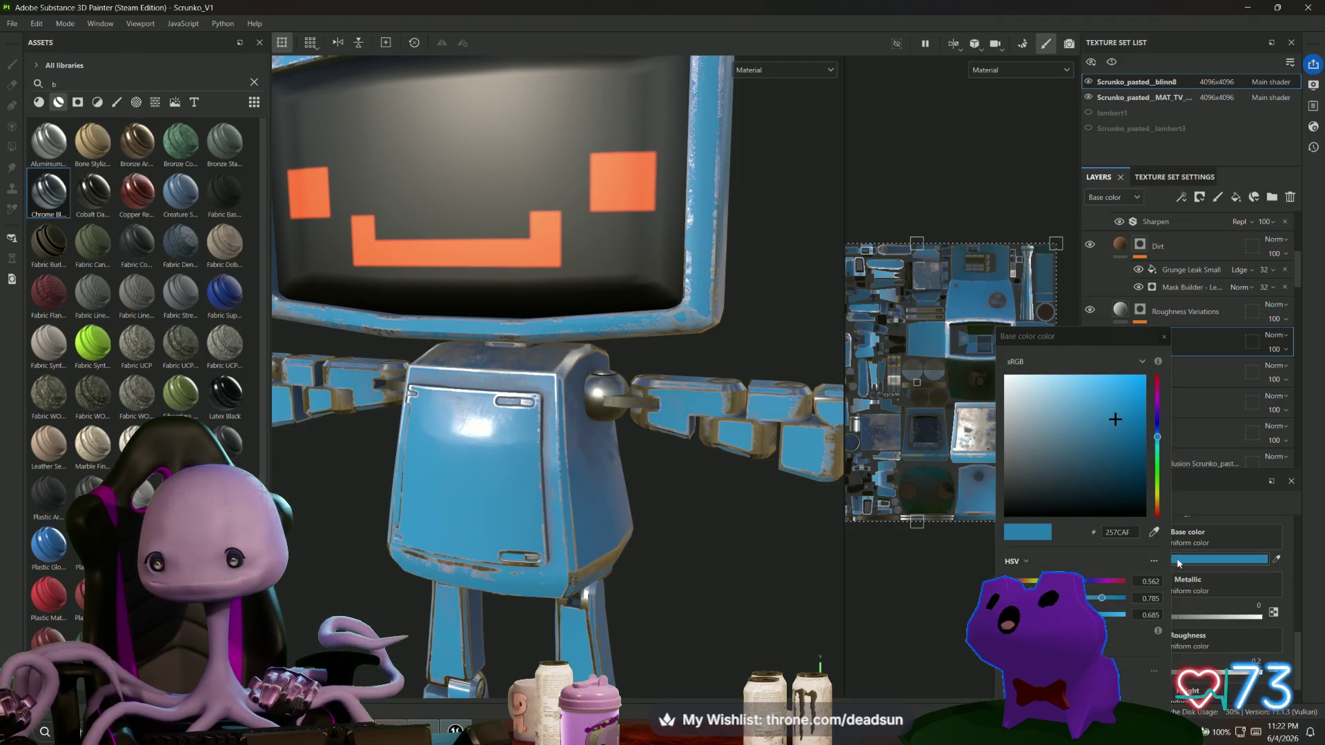
click(1158, 445)
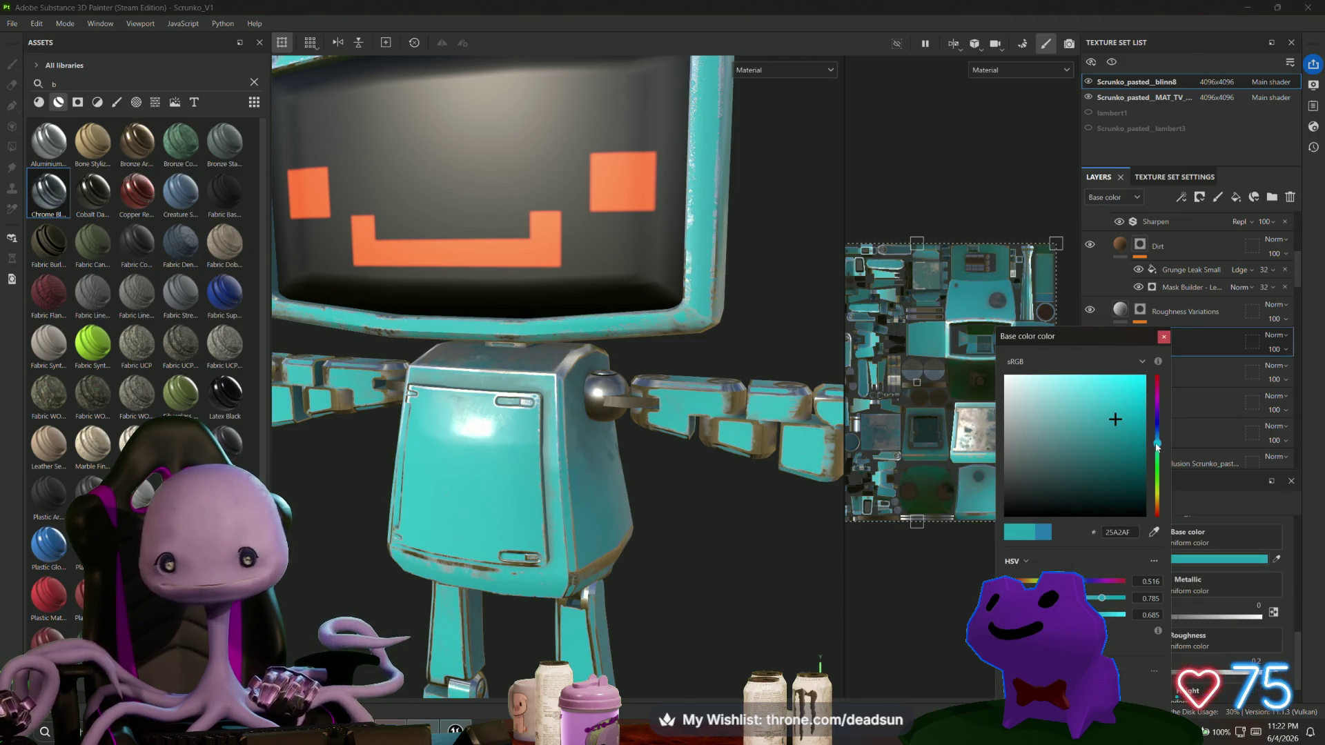
drag(1157, 445, 1158, 442)
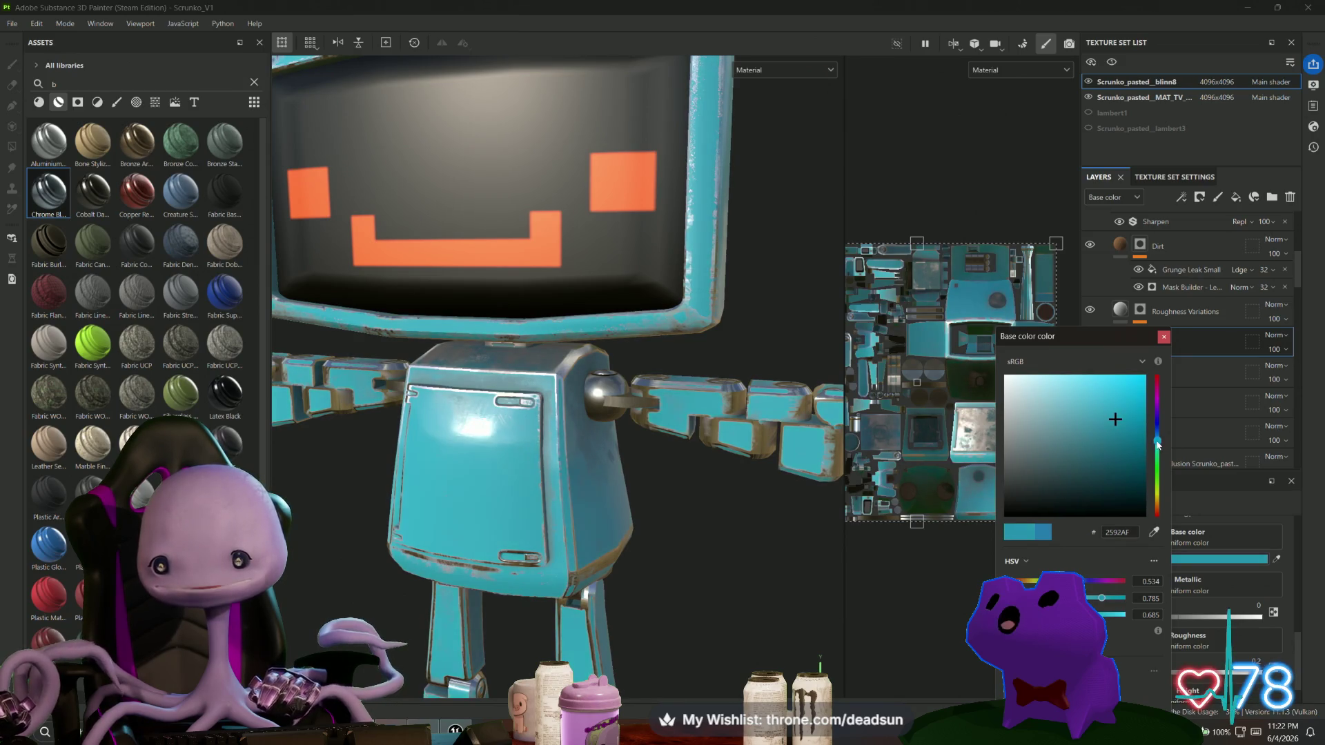
drag(1129, 398, 1147, 385)
scroll(553, 415, down, 5)
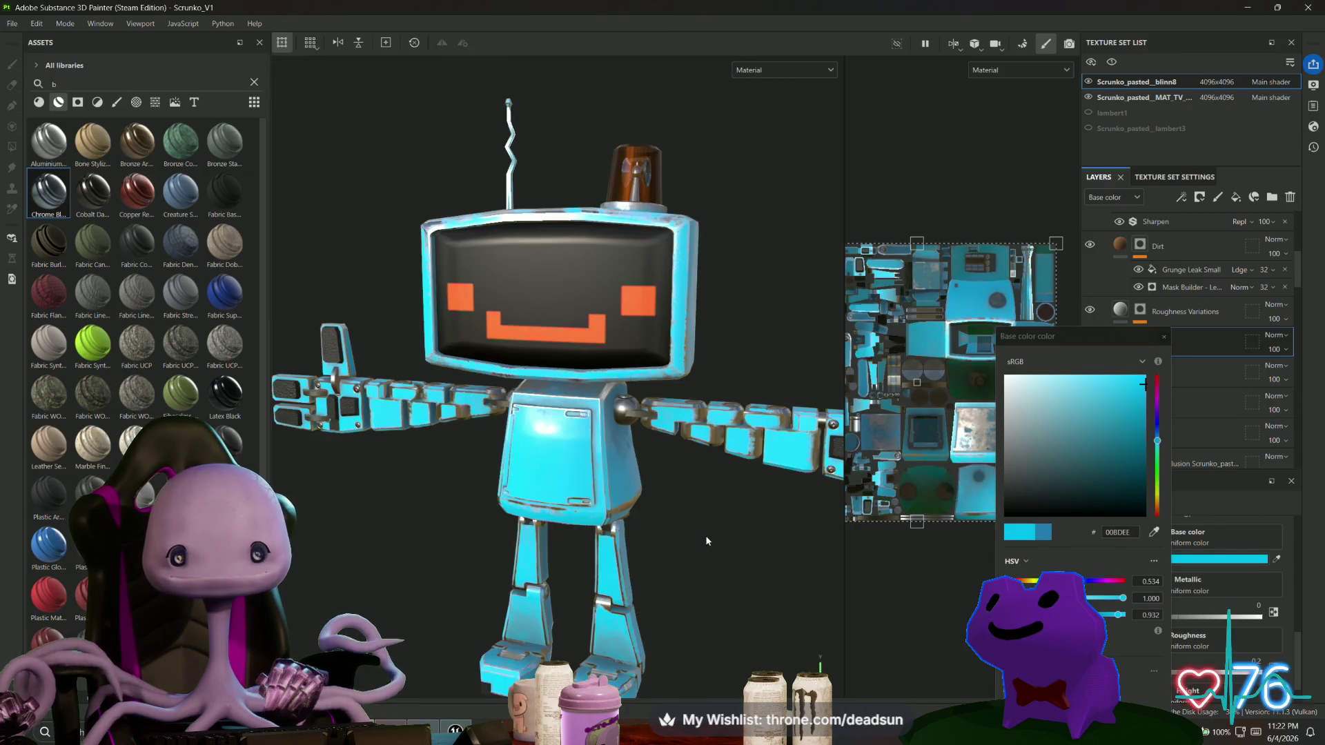
mouse_move(665, 565)
alt+mouse_down()
mouse_move(432, 580)
mouse_move(365, 525)
mouse_move(437, 612)
mouse_move(747, 581)
mouse_move(739, 520)
mouse_move(722, 536)
alt+mouse_up()
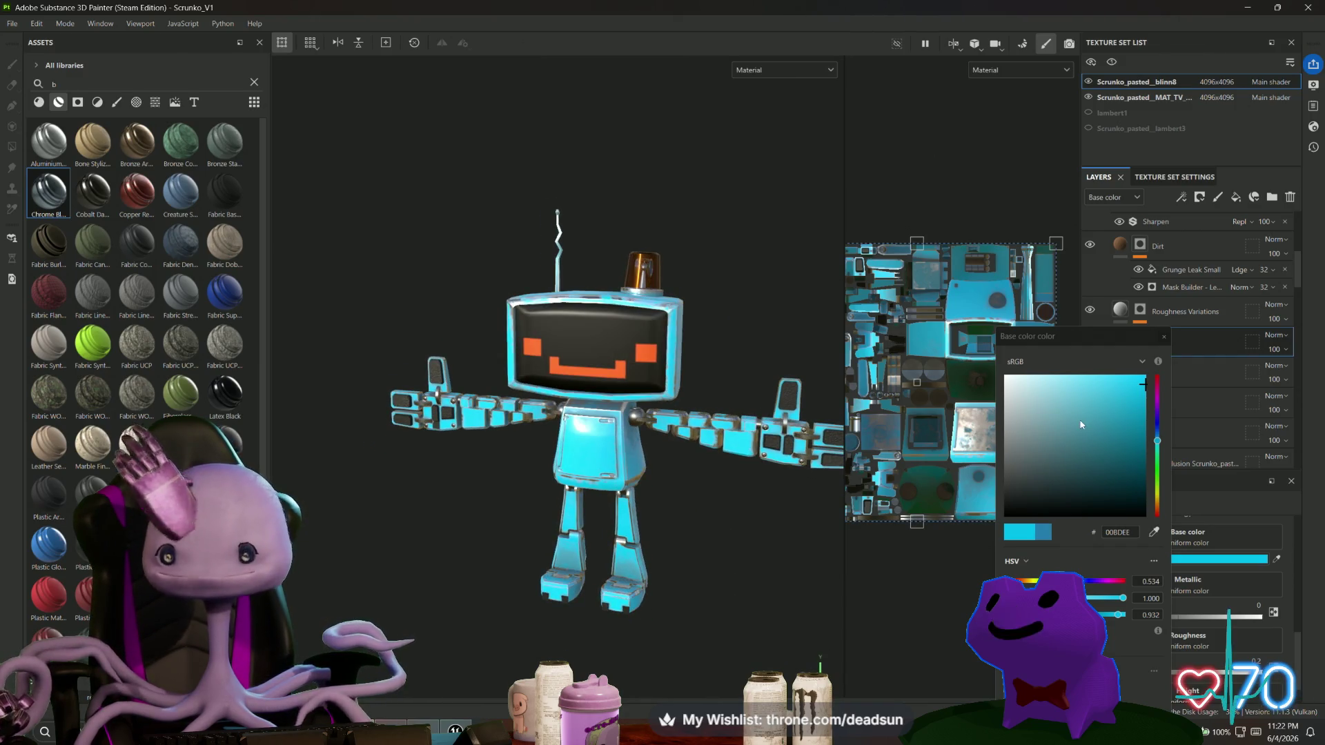
Refine hue and shade until the base colour reads the muted teal 109486.
click(1157, 436)
click(1157, 440)
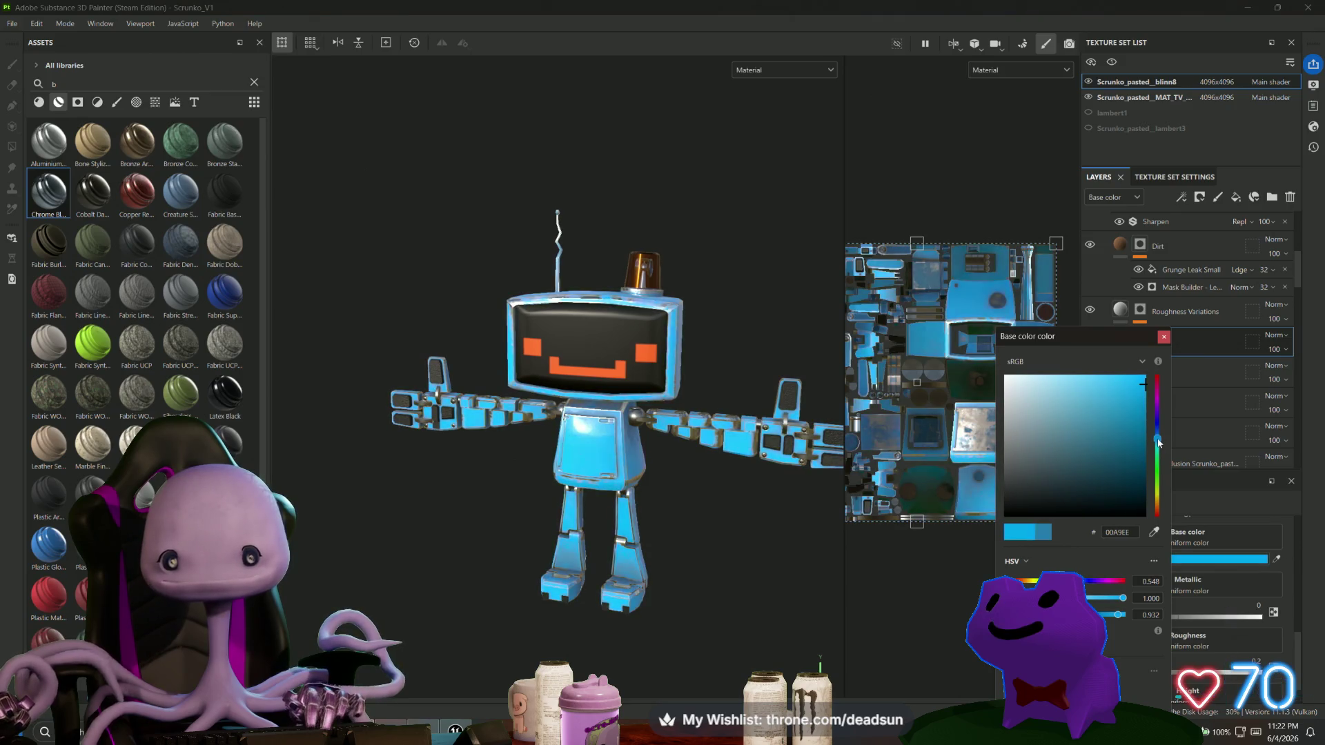
click(1122, 432)
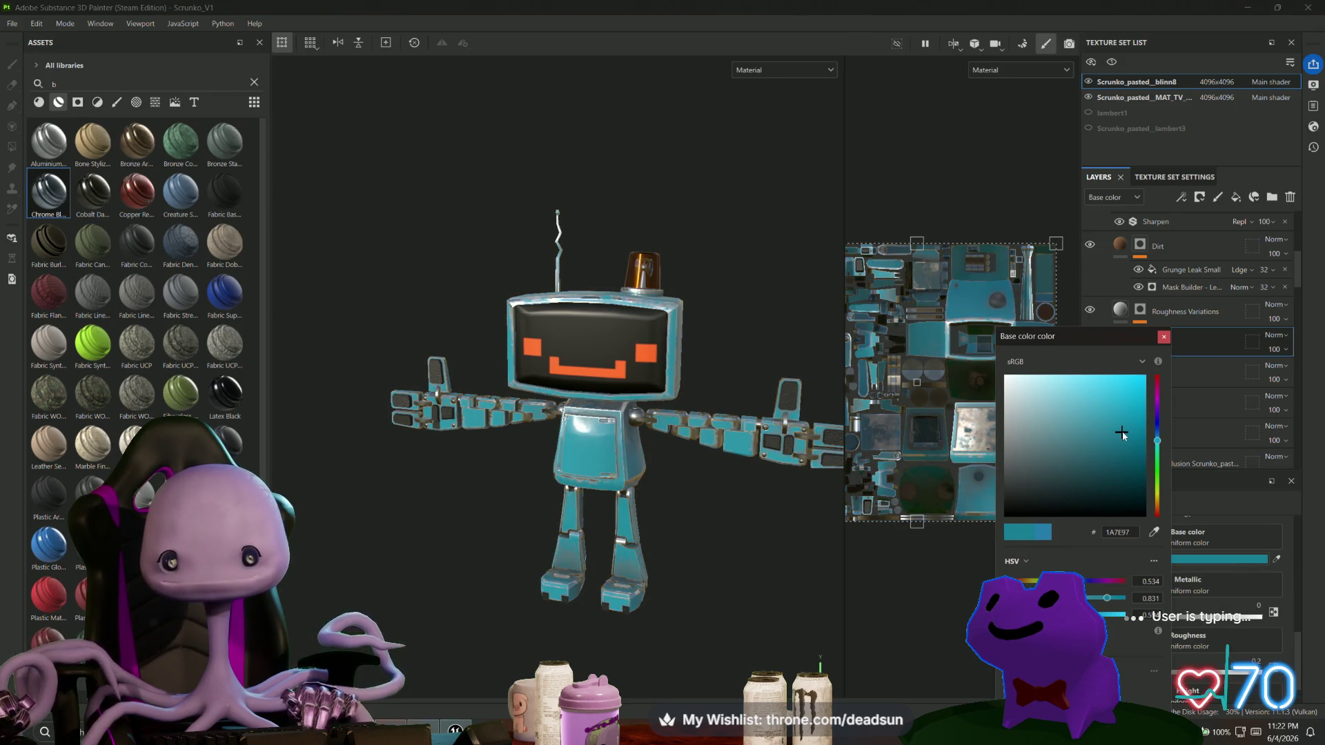
click(1134, 401)
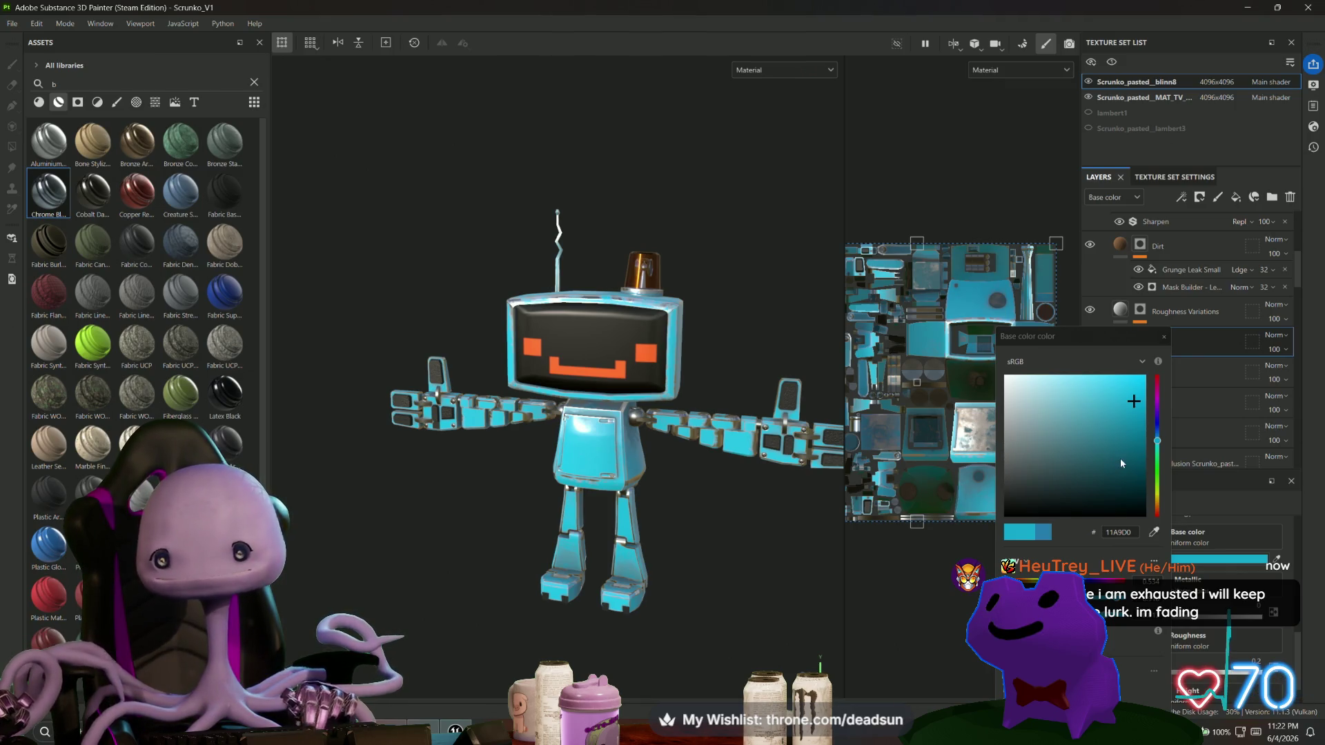
mouse_move(1135, 421)
mouse_down()
mouse_move(1112, 450)
mouse_move(1105, 514)
mouse_move(1133, 462)
mouse_move(1133, 415)
mouse_up()
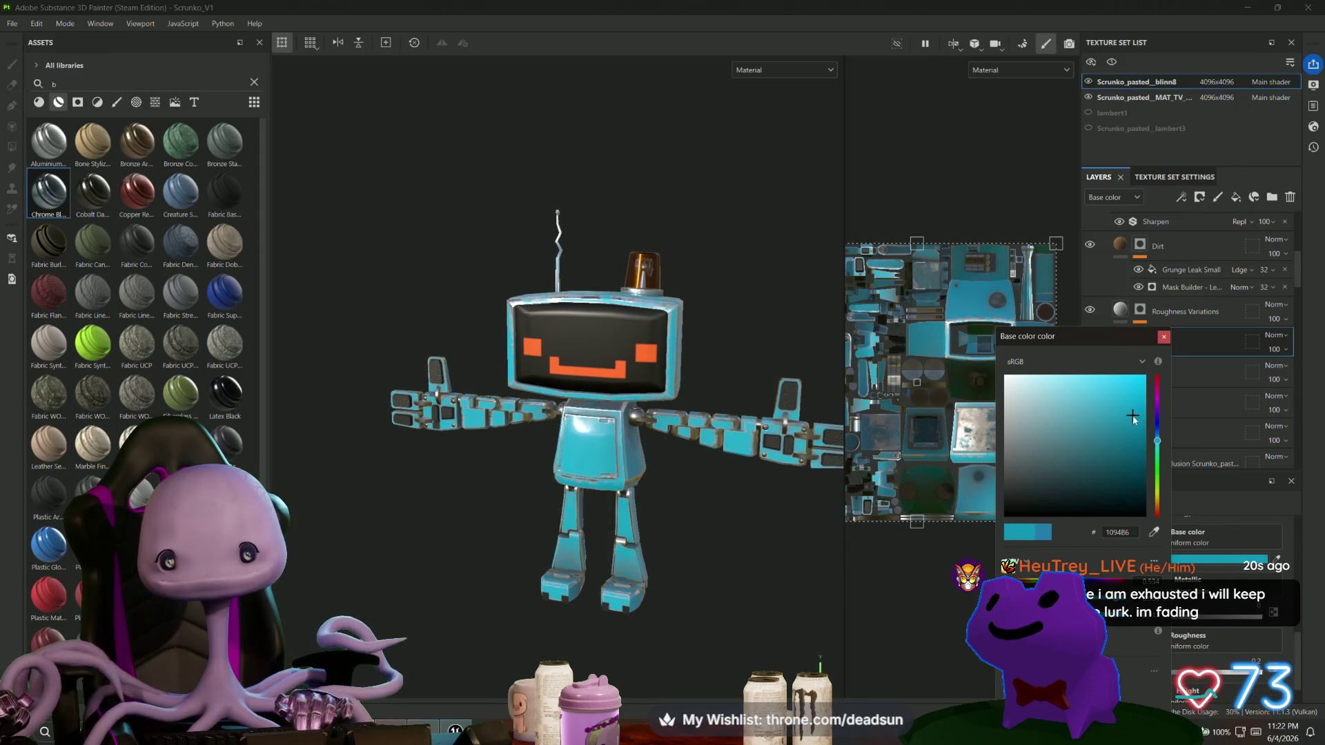
scroll(627, 531, up, 5)
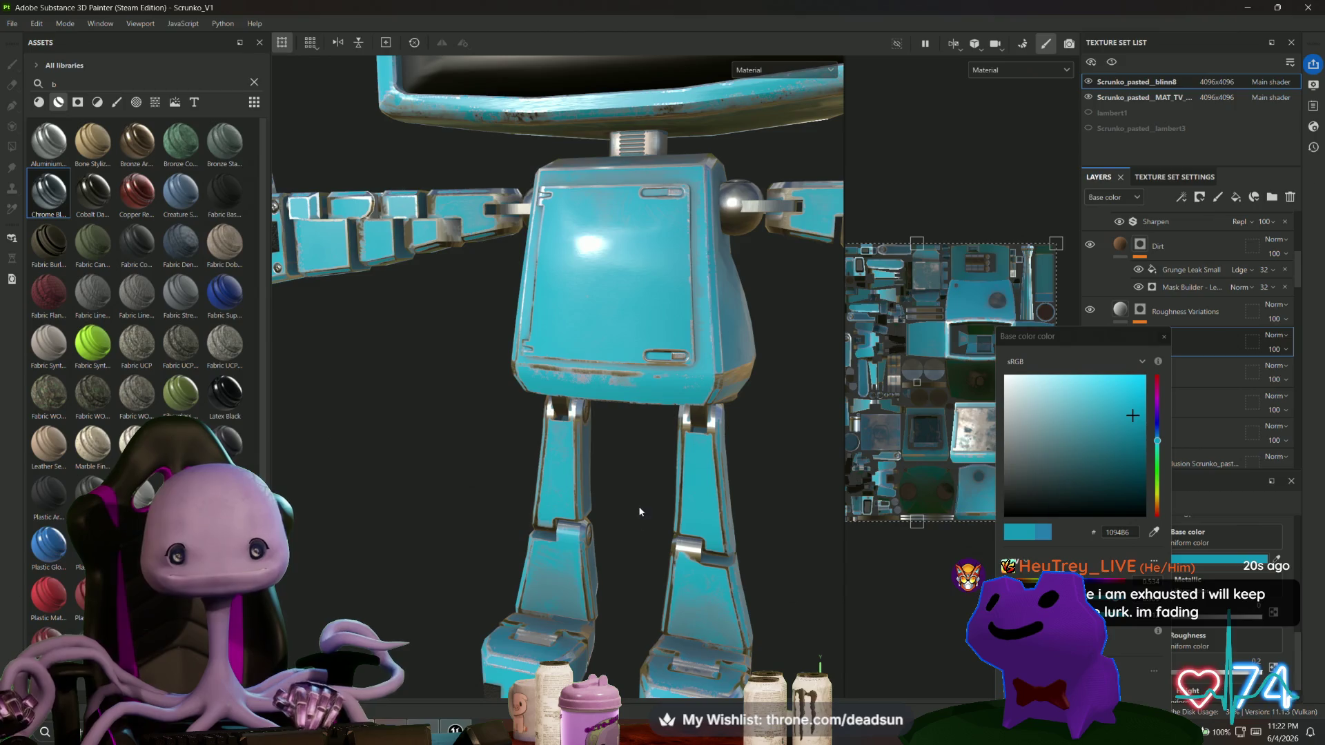
Try bluer, teal and dark-blue hues for the robot's base colour while orbiting to compare.
mouse_move(653, 474)
alt+mouse_down()
mouse_move(360, 438)
mouse_move(639, 486)
alt+mouse_up()
mouse_move(1159, 443)
mouse_down()
mouse_move(1134, 417)
mouse_move(1161, 443)
mouse_up()
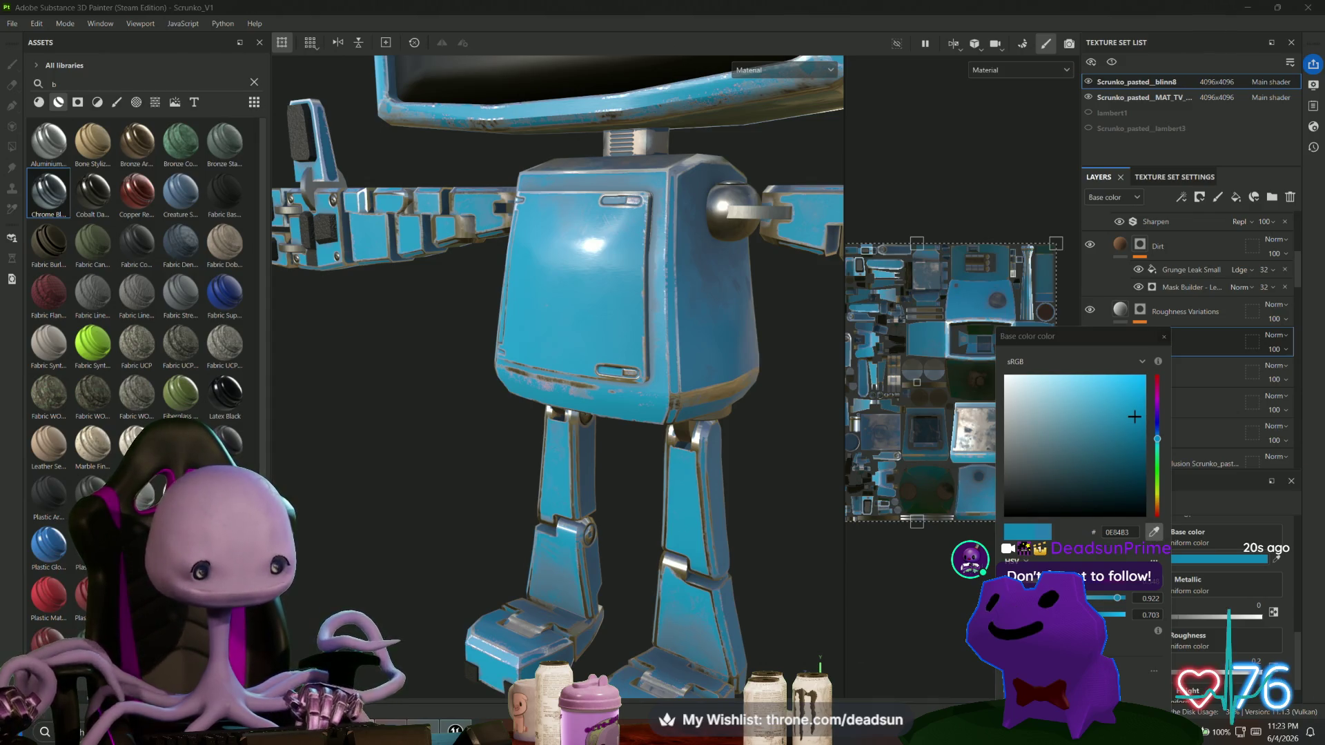
click(1153, 532)
click(932, 414)
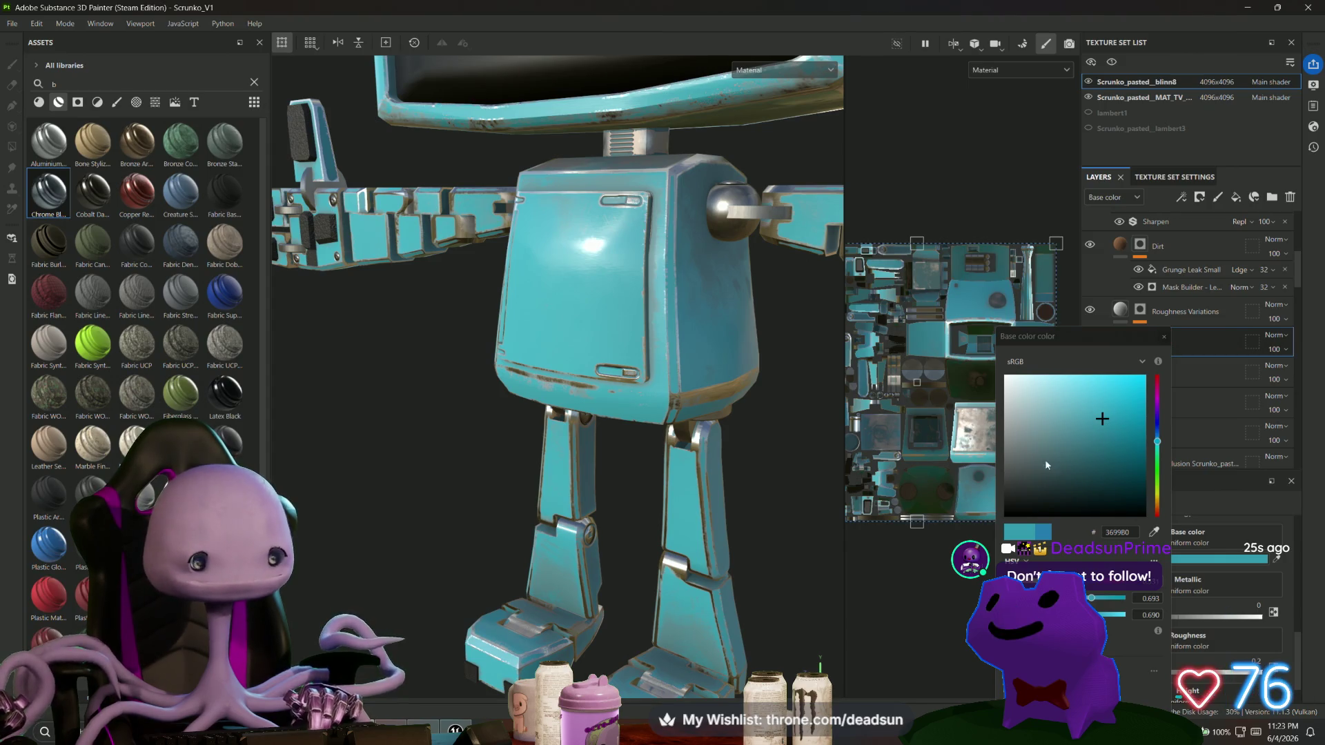
alt+drag(578, 521, 639, 521)
click(1130, 430)
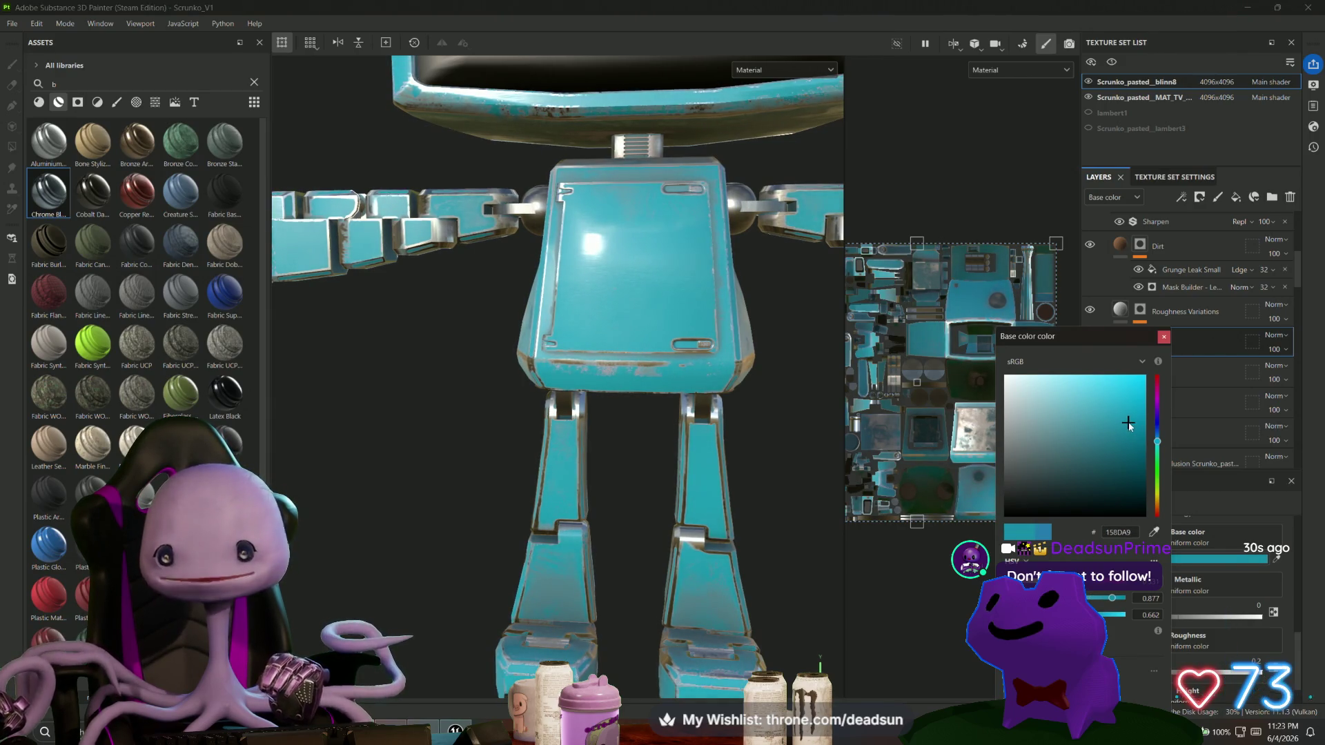
drag(1158, 441, 1159, 445)
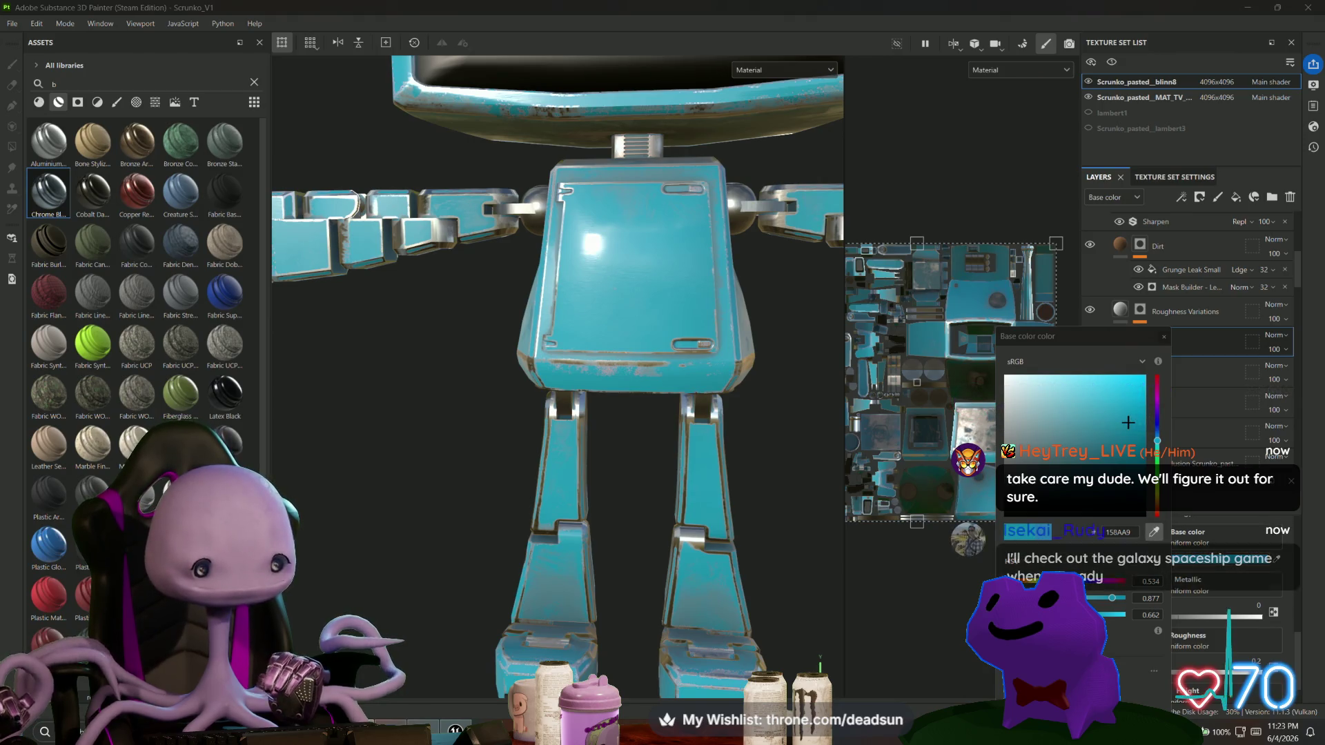
mouse_move(1128, 422)
mouse_down()
mouse_move(1144, 475)
mouse_move(1114, 440)
mouse_up()
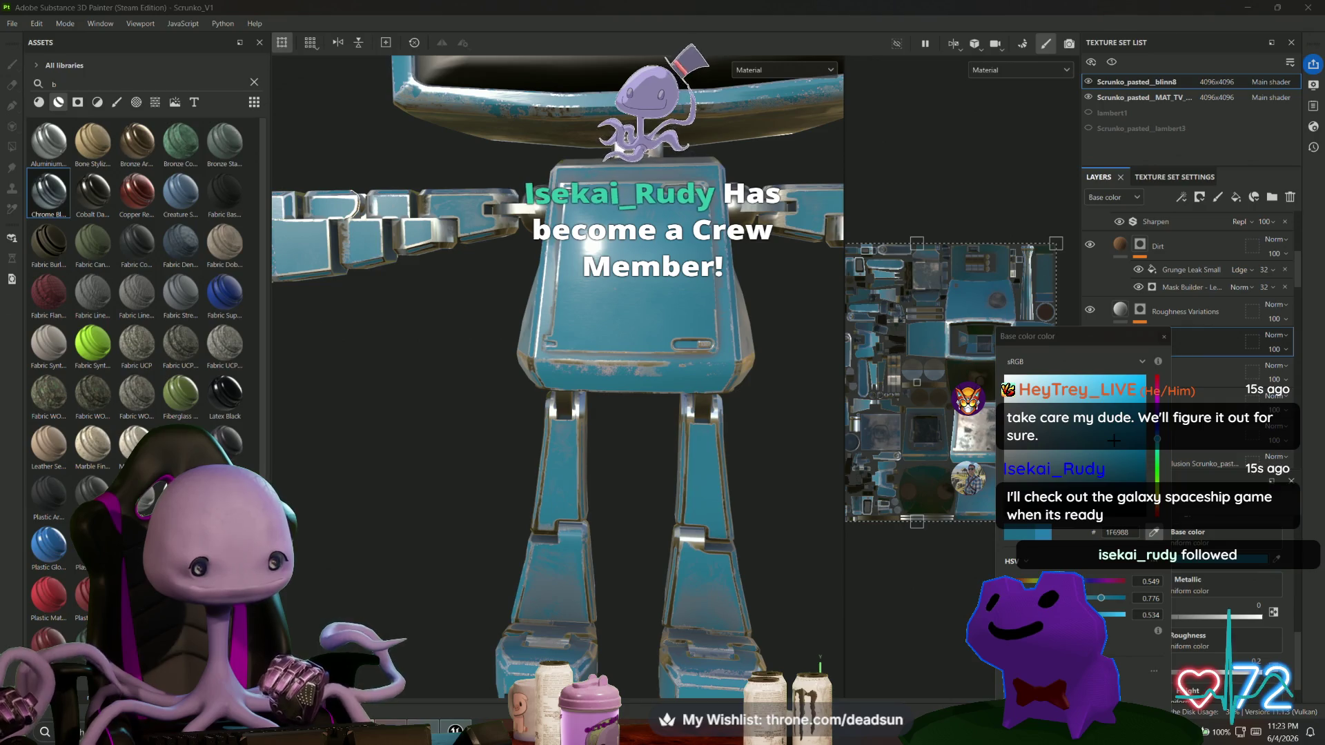
Settle the robot's base colour on deep ocean blue 0081AF, then switch to Unreal Editor.
click(1052, 447)
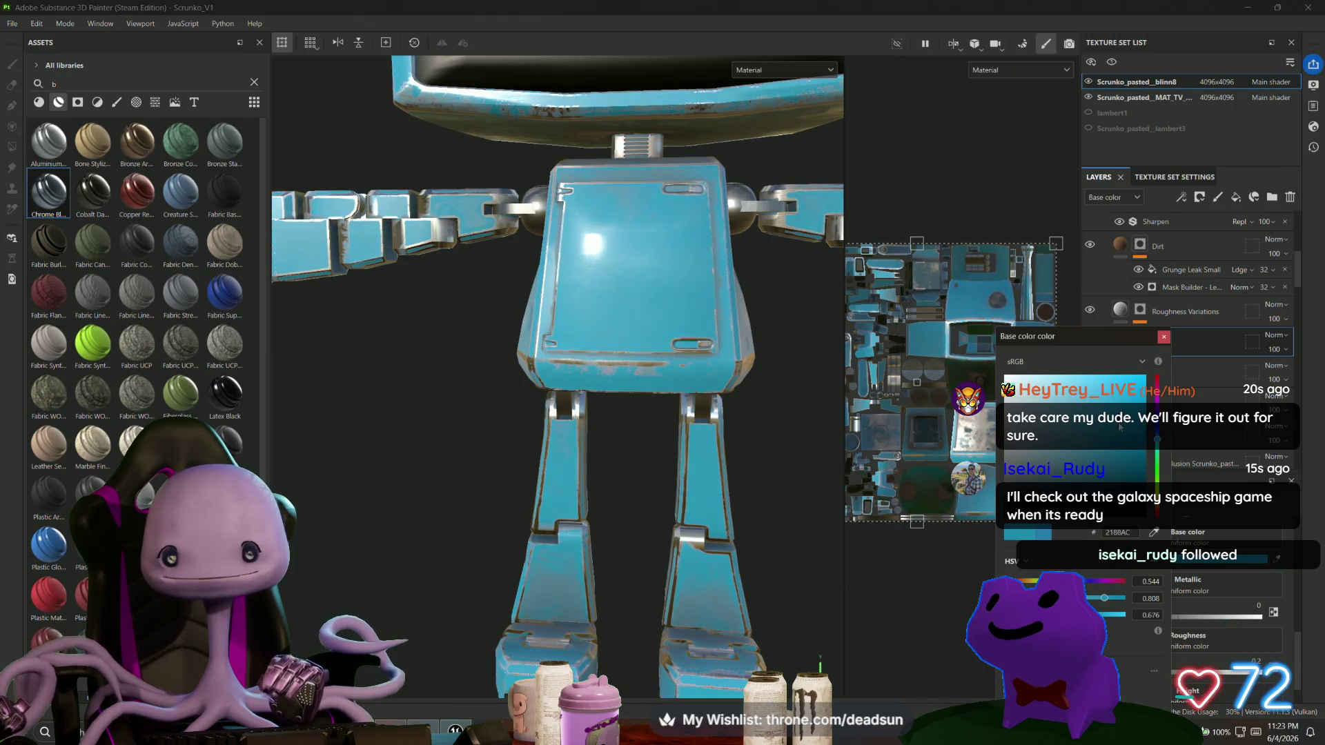
drag(1119, 425, 1119, 432)
scroll(678, 541, down, 10)
alt+drag(678, 541, 607, 543)
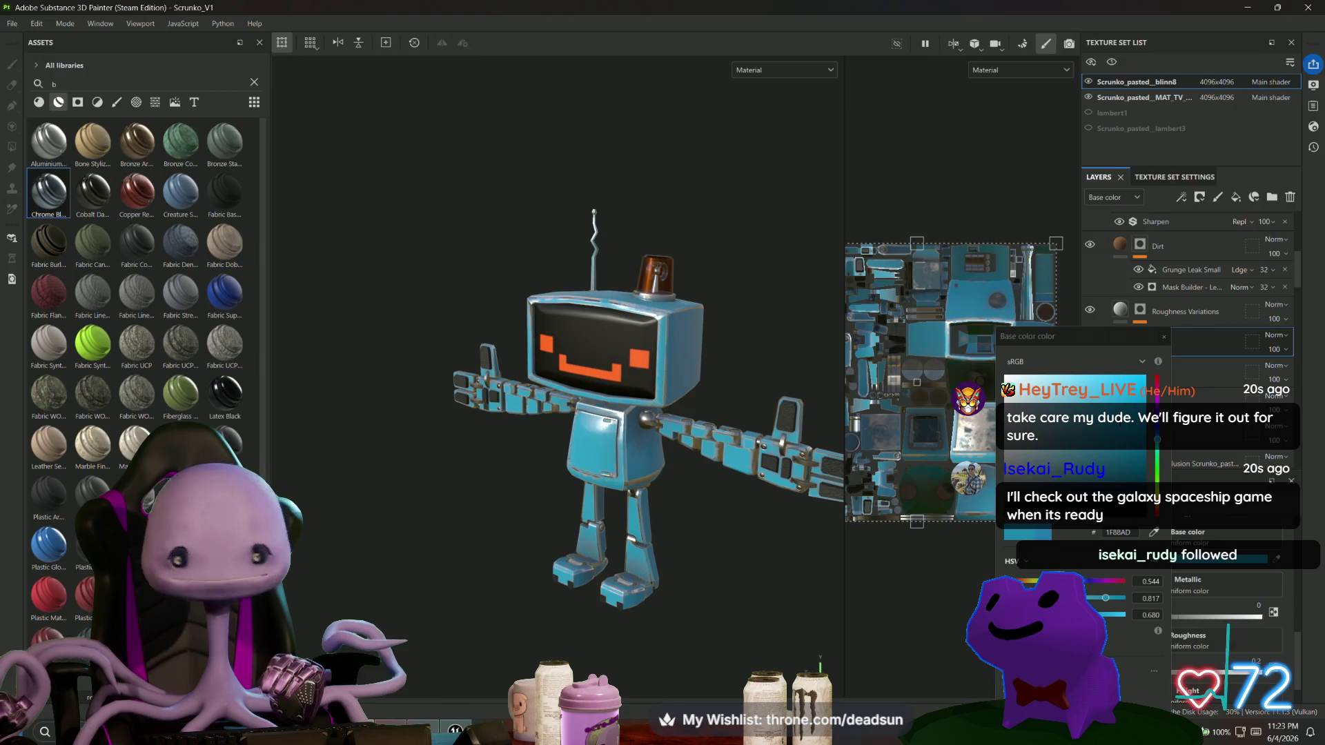
mouse_move(1109, 435)
mouse_down()
mouse_move(1154, 425)
mouse_move(1162, 439)
mouse_up()
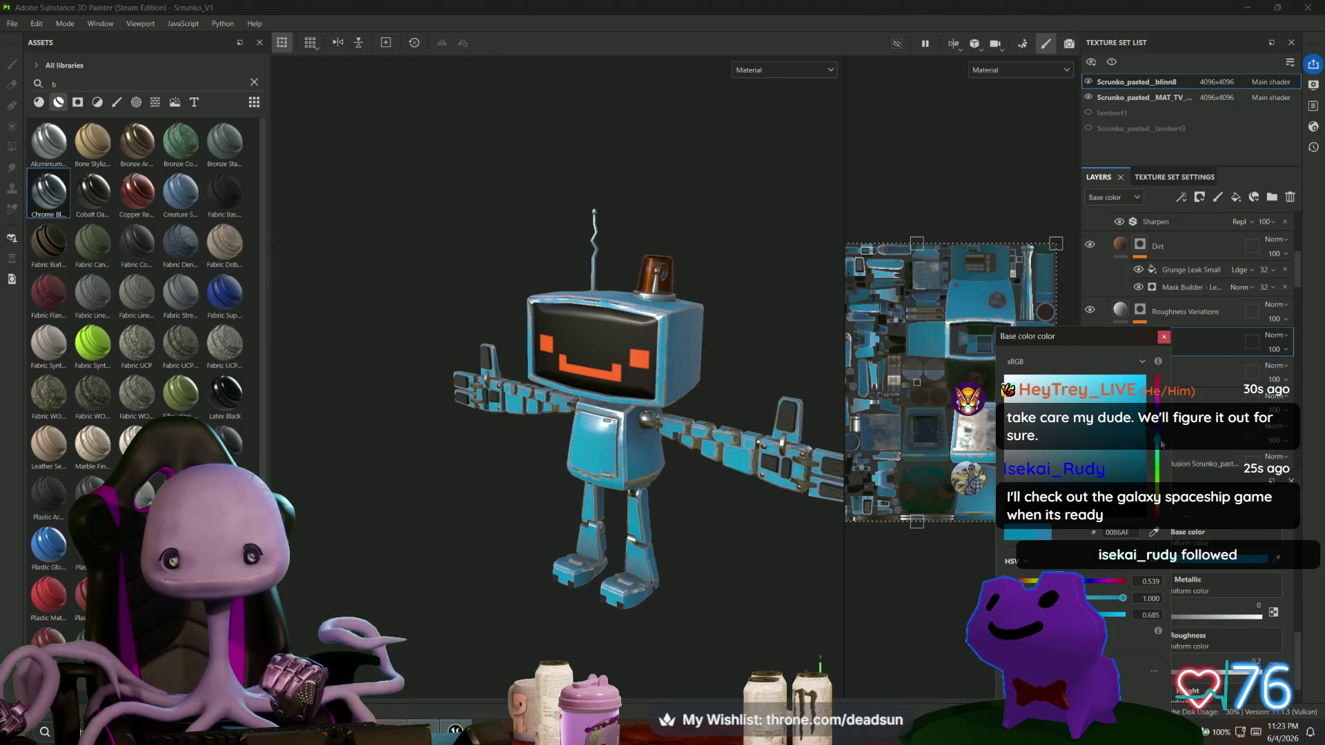
mouse_move(701, 625)
alt+mouse_down()
mouse_move(683, 618)
mouse_move(706, 611)
mouse_move(476, 609)
mouse_move(528, 607)
mouse_move(482, 599)
mouse_move(512, 624)
mouse_move(583, 624)
mouse_move(805, 598)
mouse_move(678, 595)
alt+mouse_up()
scroll(678, 595, up, 2)
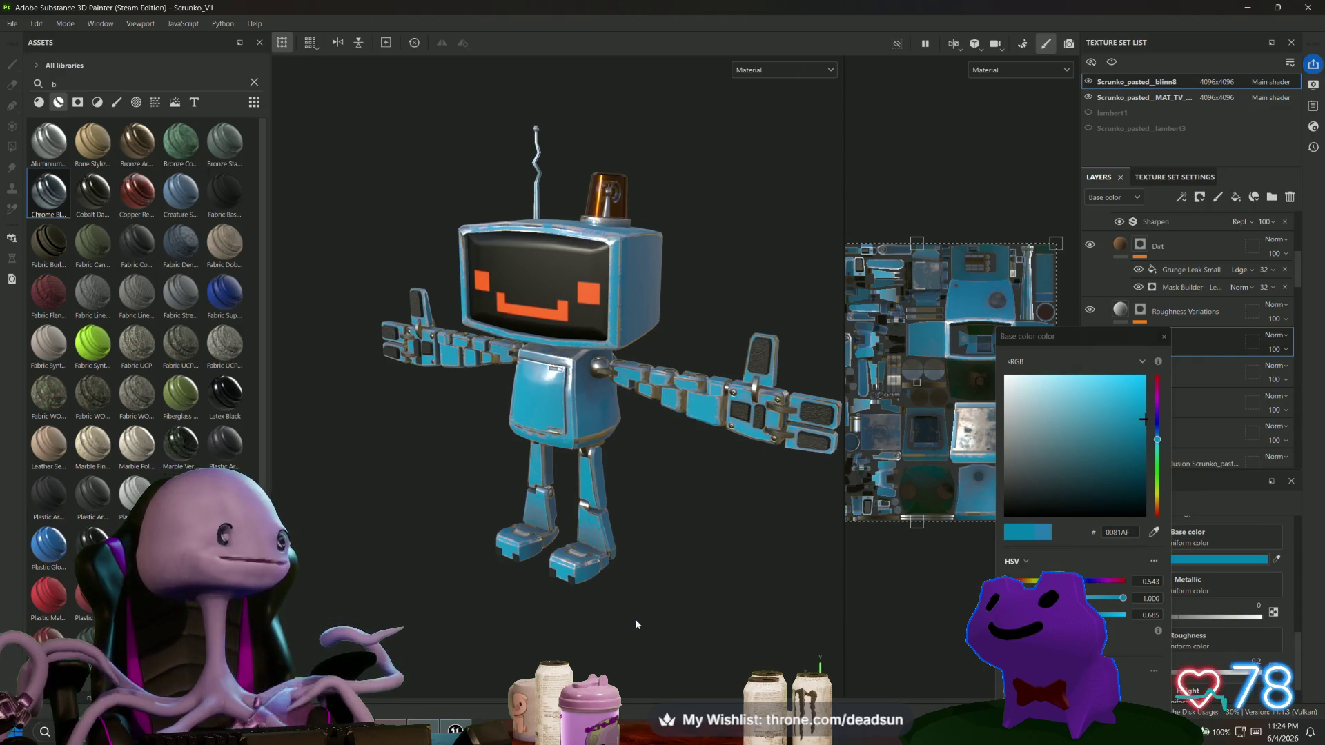
click(396, 728)
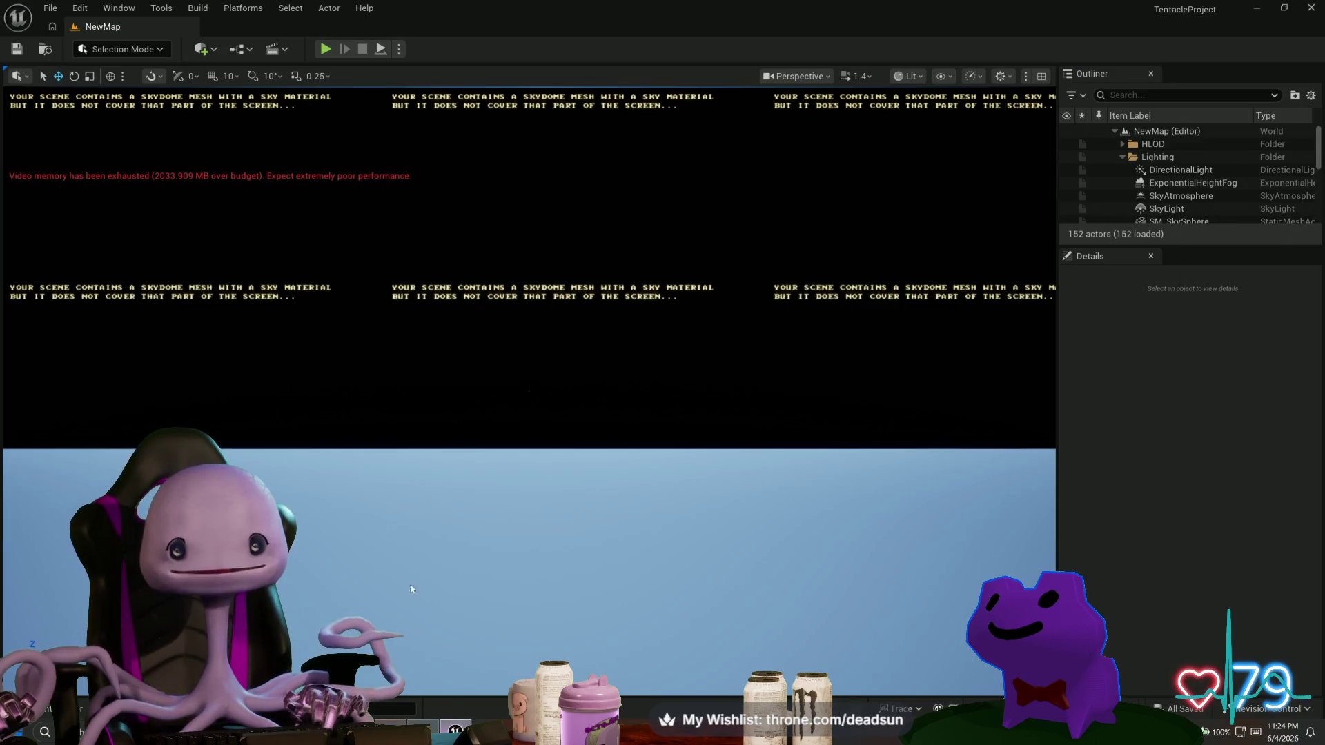
Play the ship level in the editor, take control of the ship, then return to Substance Painter.
click(326, 49)
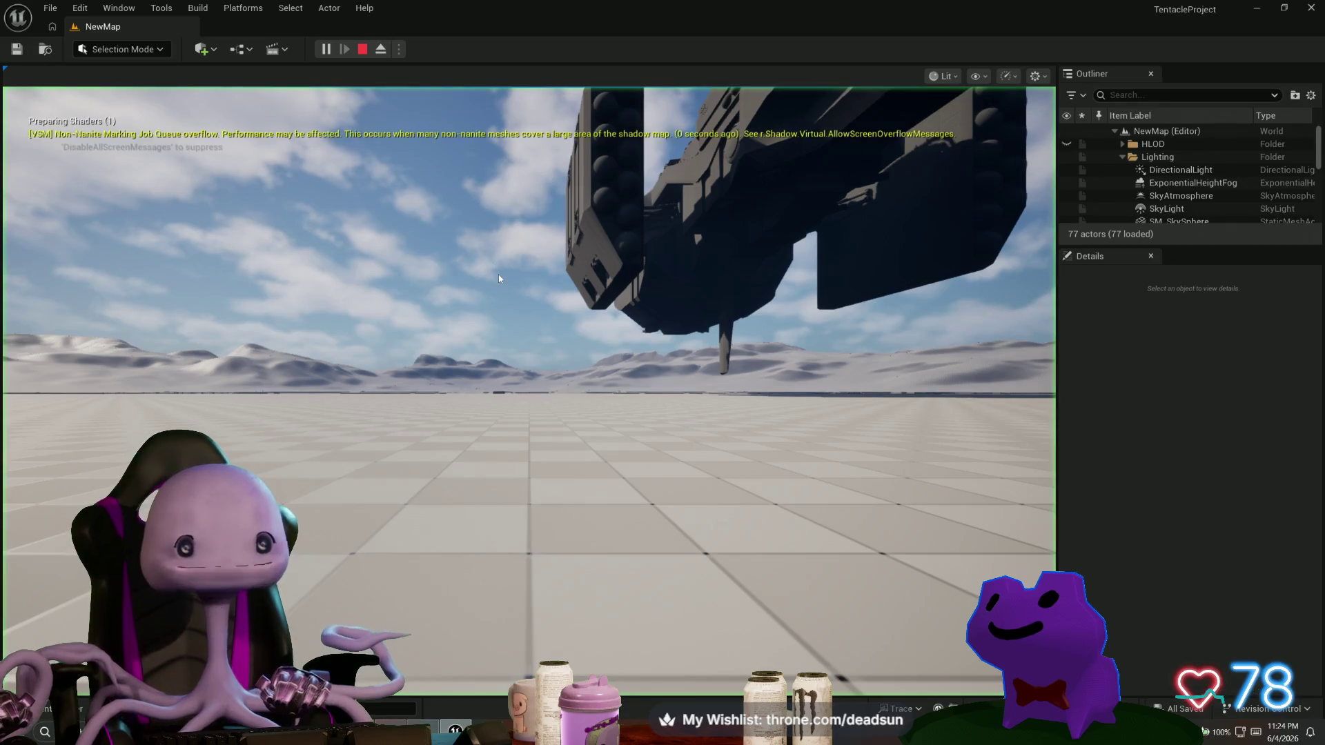
click(478, 336)
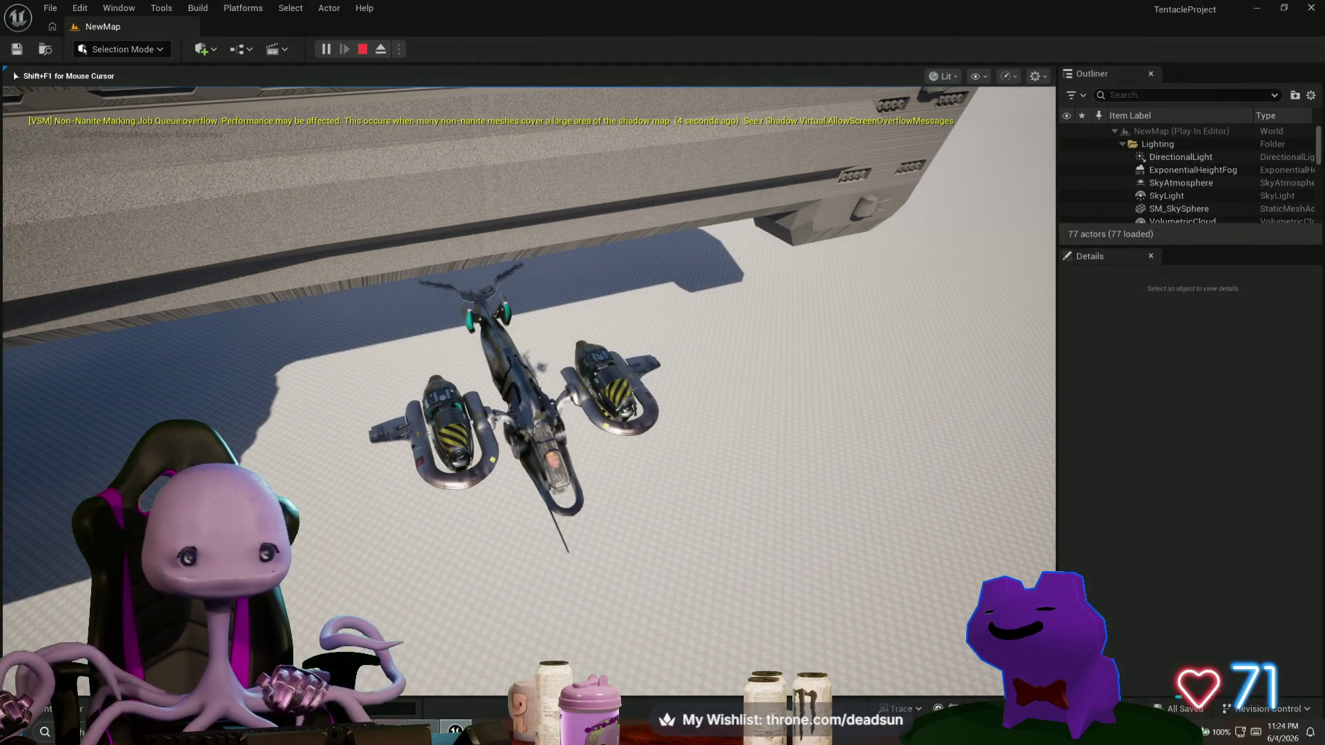
key(alt+Tab)
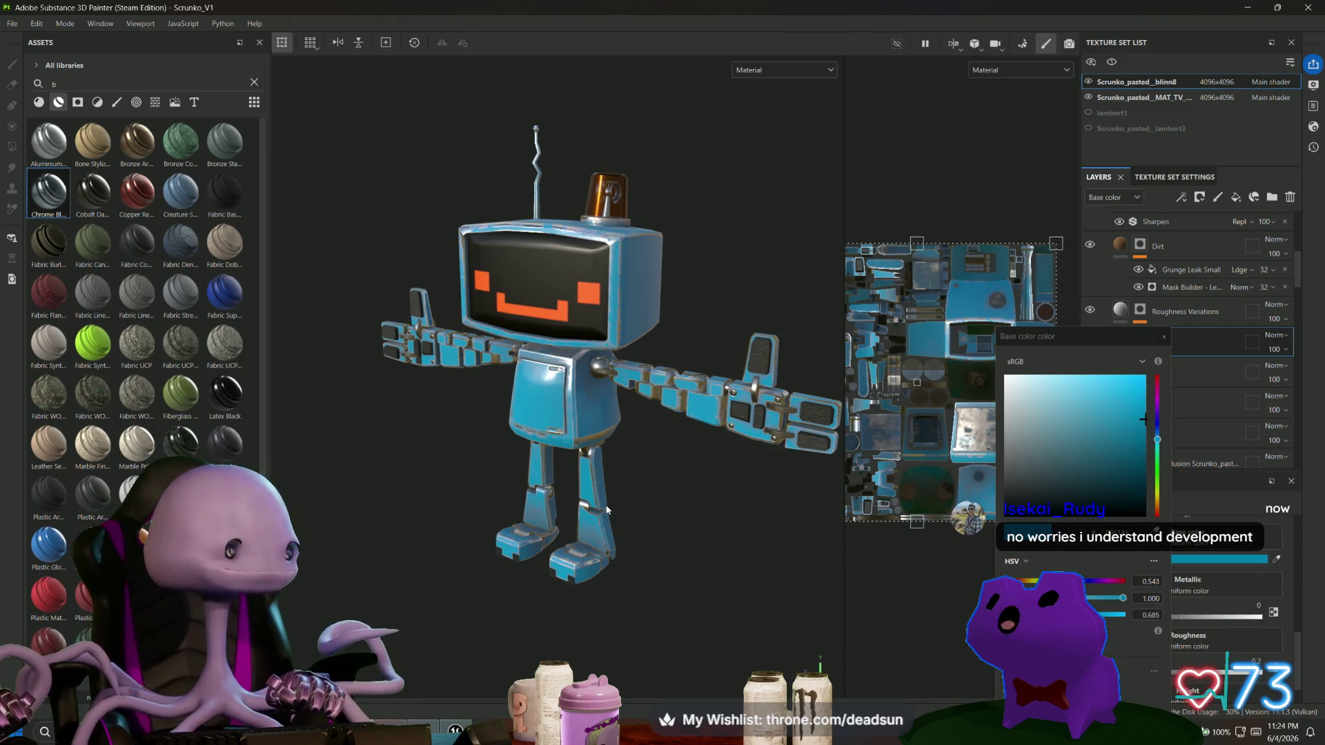
Return to Unreal Editor's running ship play session.
key(alt+Tab)
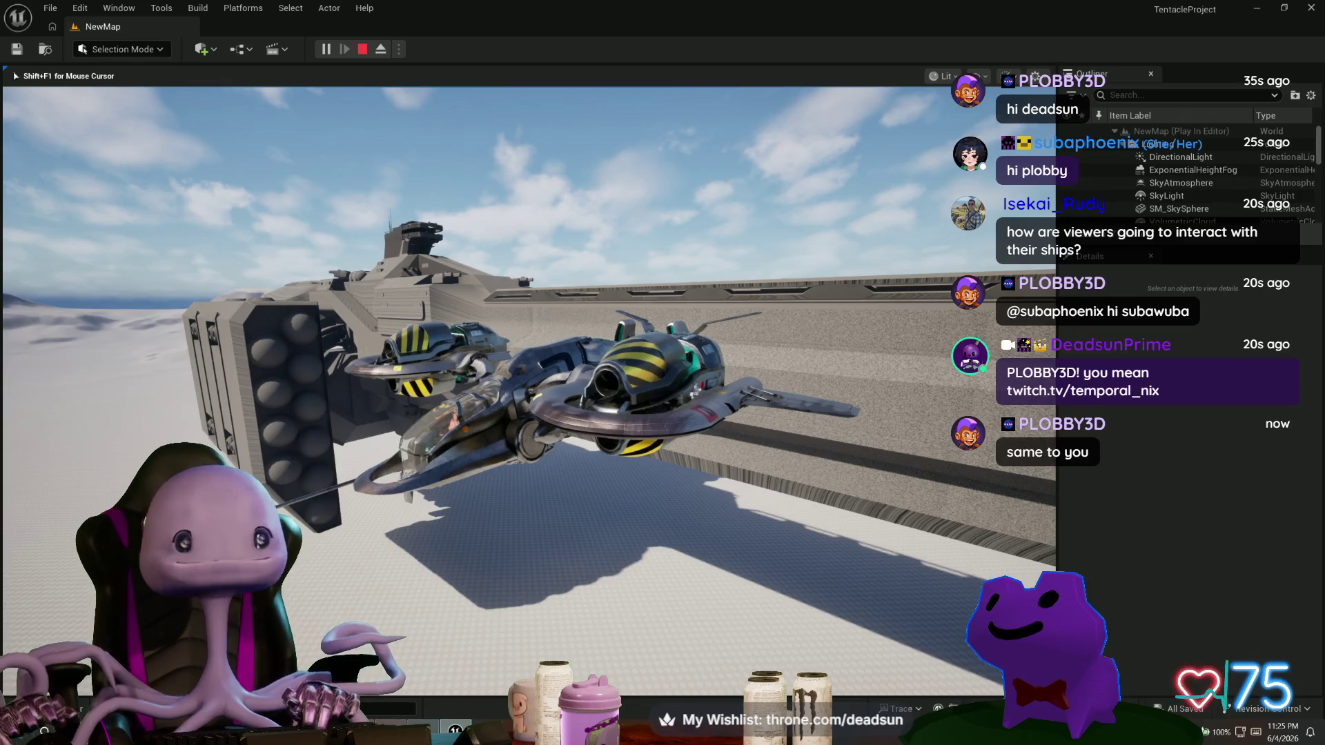
Bring Substance 3D Painter back in front and zoom the view of the blue robot.
key(alt+Tab)
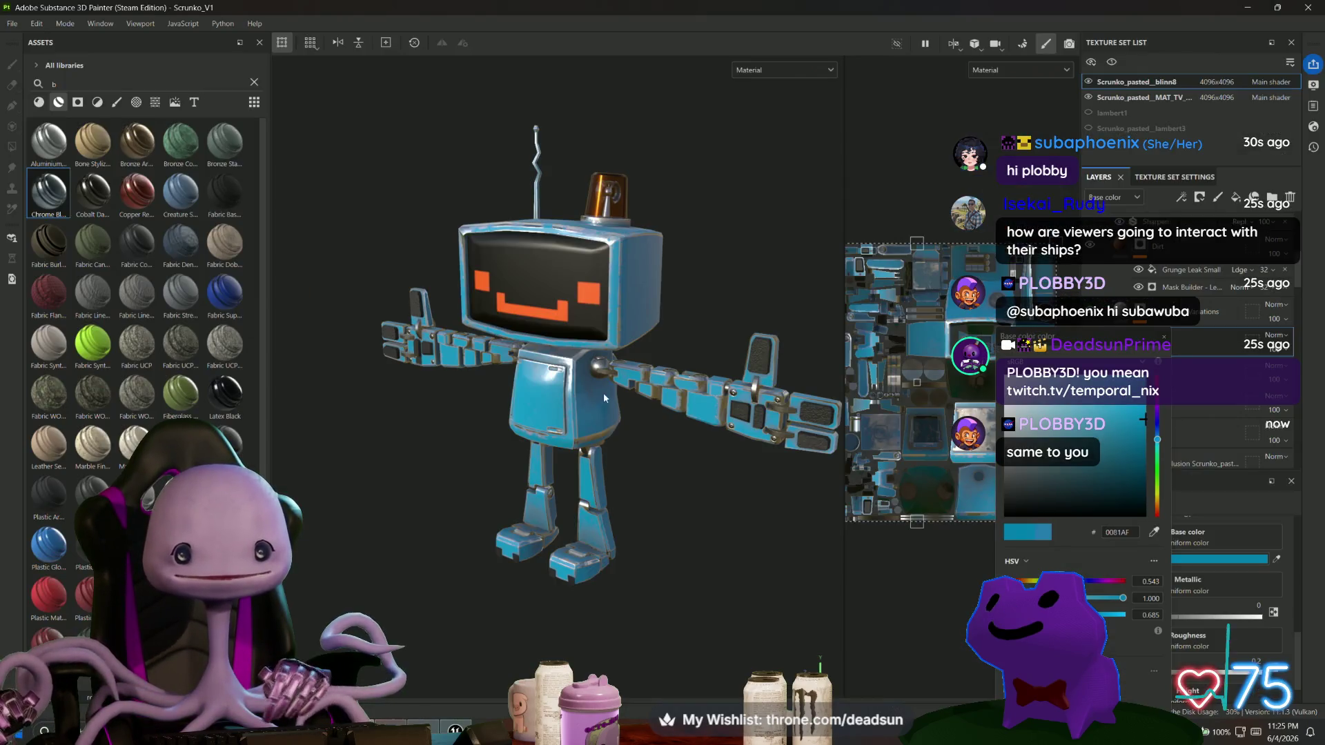
mouse_move(642, 494)
alt+mouse_down()
mouse_move(365, 469)
mouse_move(338, 521)
mouse_move(497, 557)
mouse_move(701, 482)
mouse_move(644, 503)
alt+mouse_up()
scroll(497, 558, up, 3)
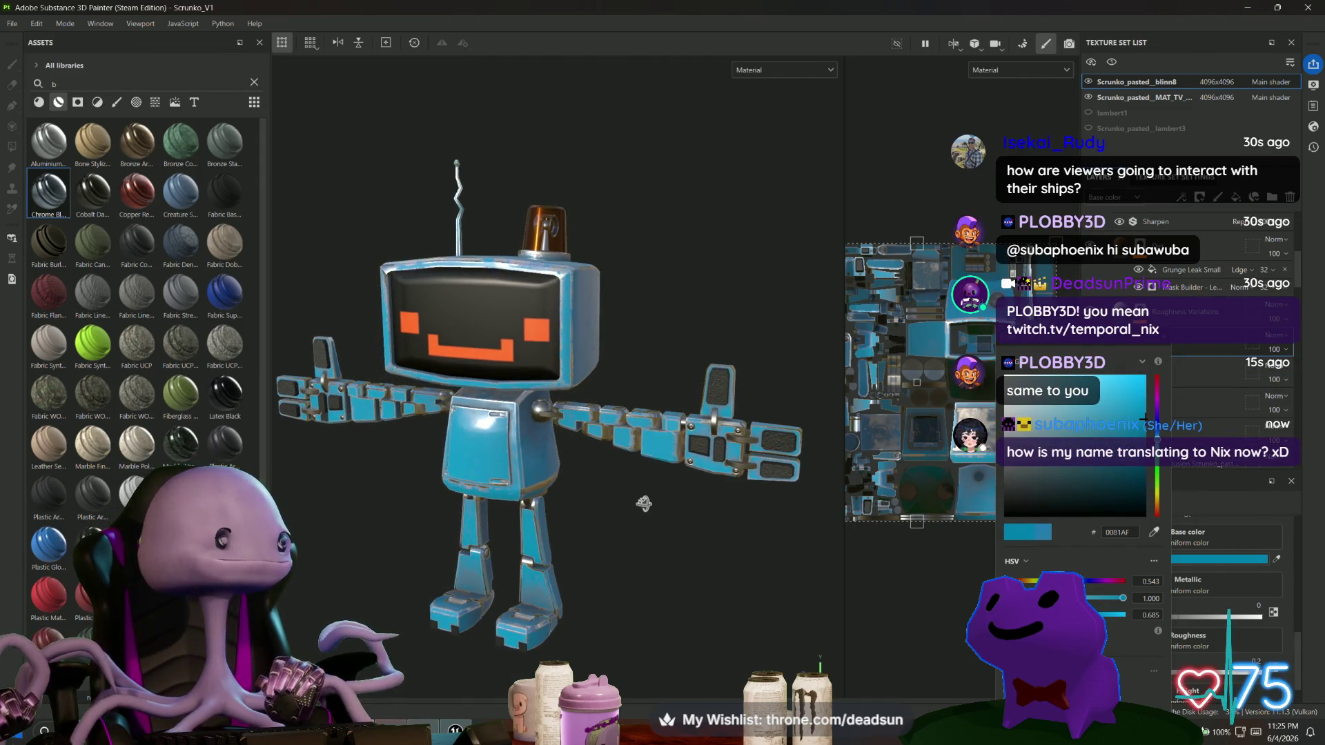
Orbit the robot to inspect its back, the antenna lamp close-up and a side view.
alt+drag(644, 504, 632, 513)
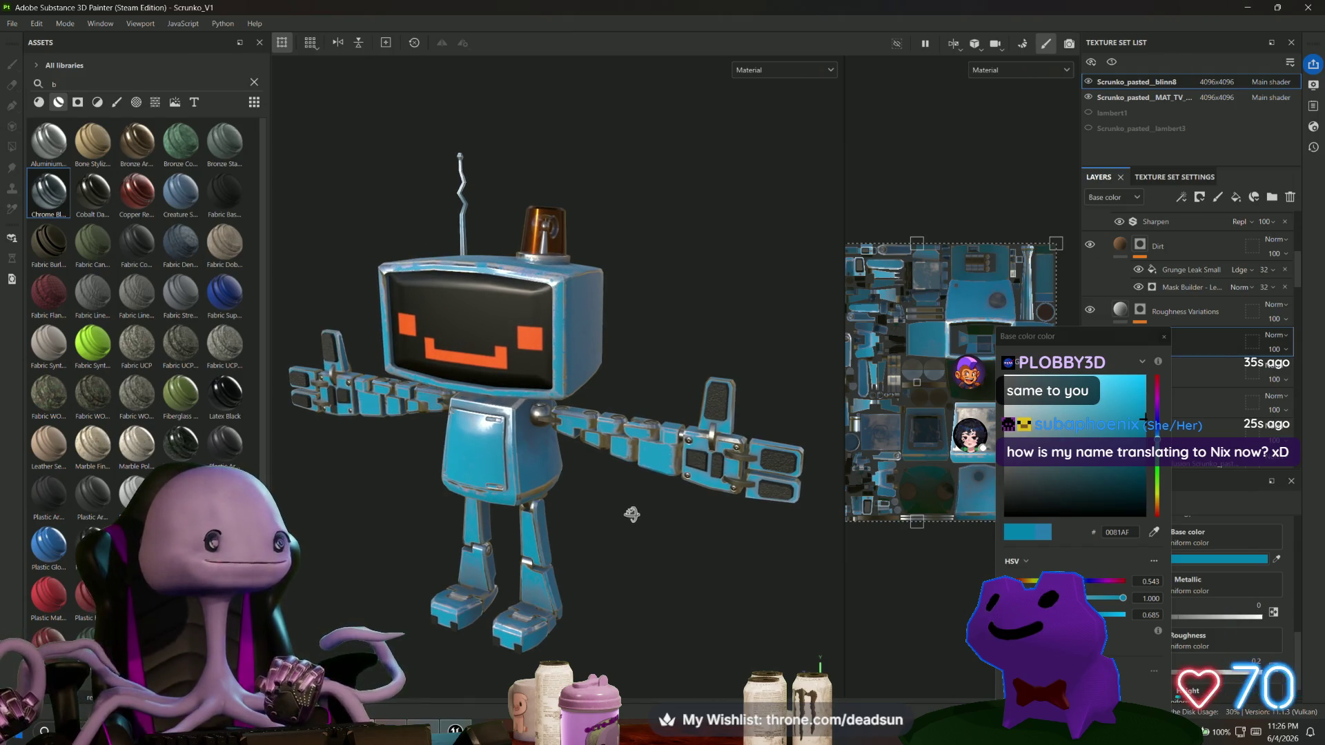
mouse_move(631, 514)
alt+mouse_down()
mouse_move(775, 470)
mouse_move(1133, 480)
mouse_move(806, 486)
alt+mouse_up()
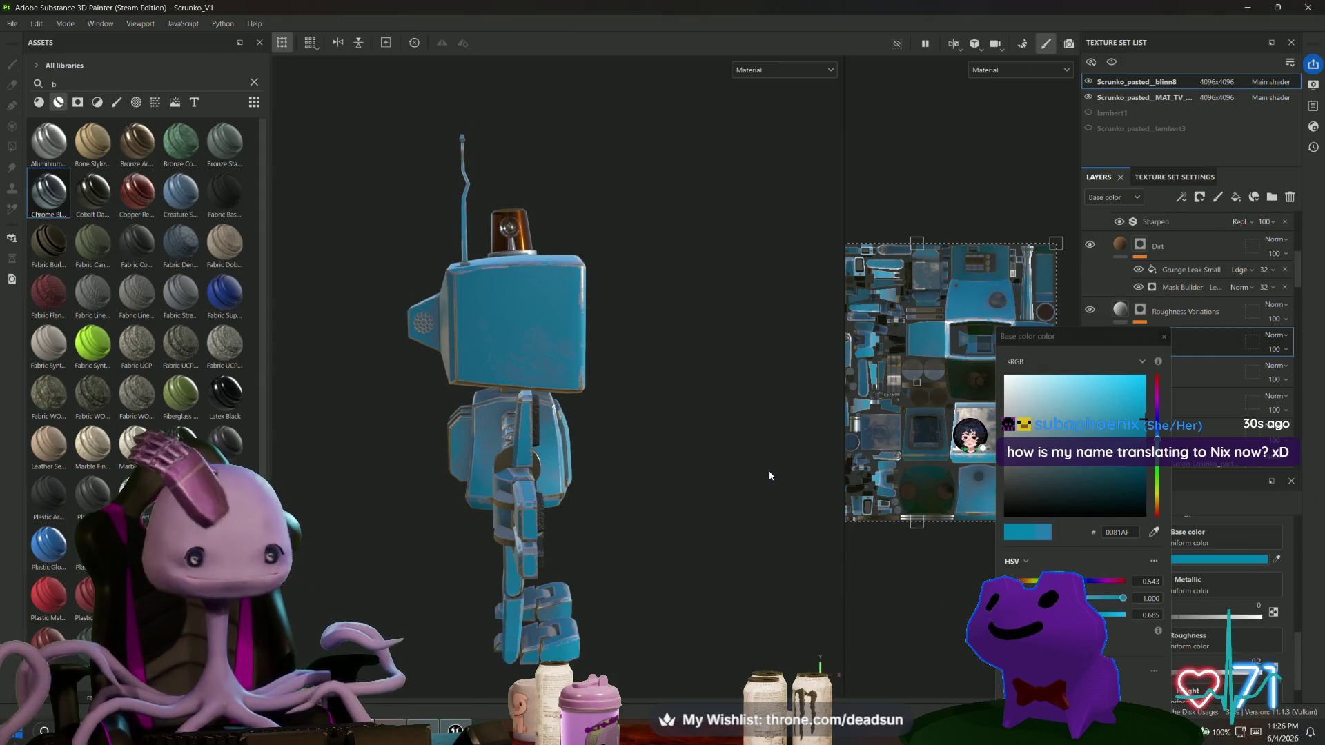
scroll(769, 458, up, 5)
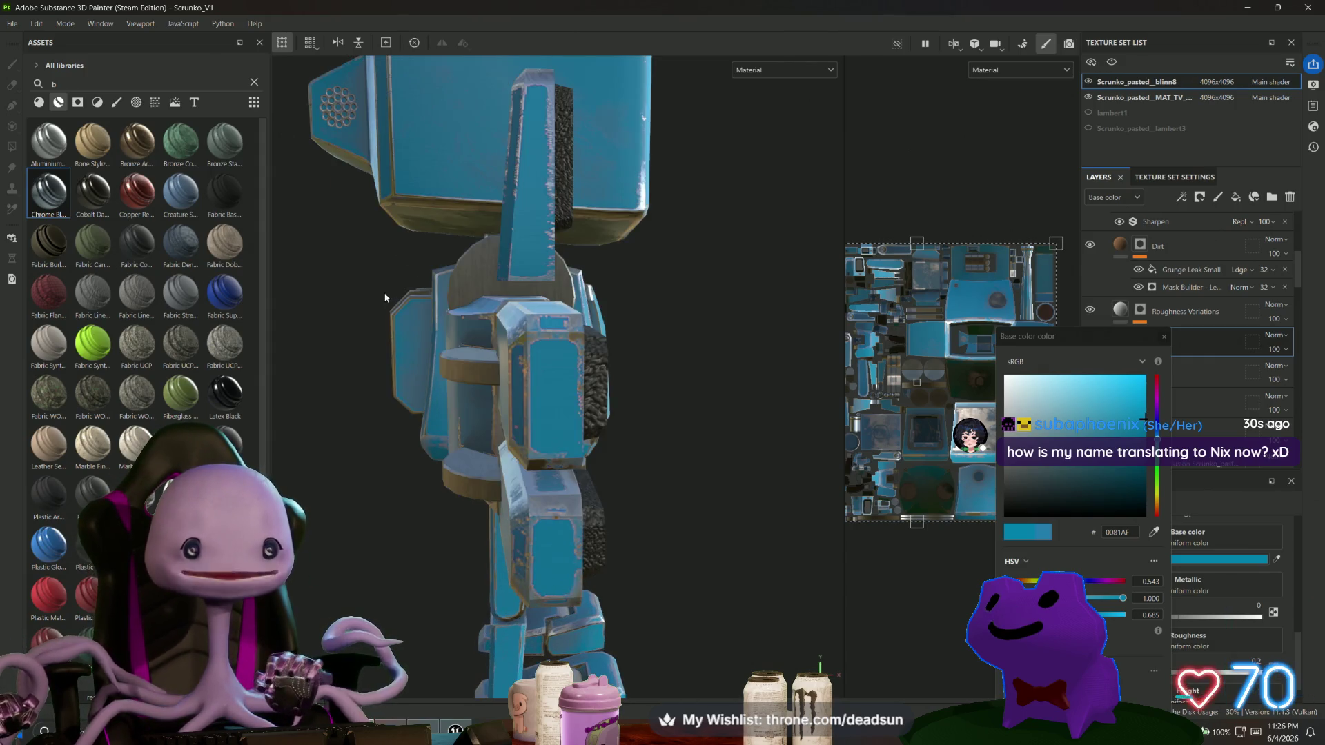
scroll(495, 539, up, 3)
mouse_move(525, 488)
middle_down()
mouse_move(524, 207)
mouse_move(528, 553)
middle_up()
alt+drag(527, 554, 428, 507)
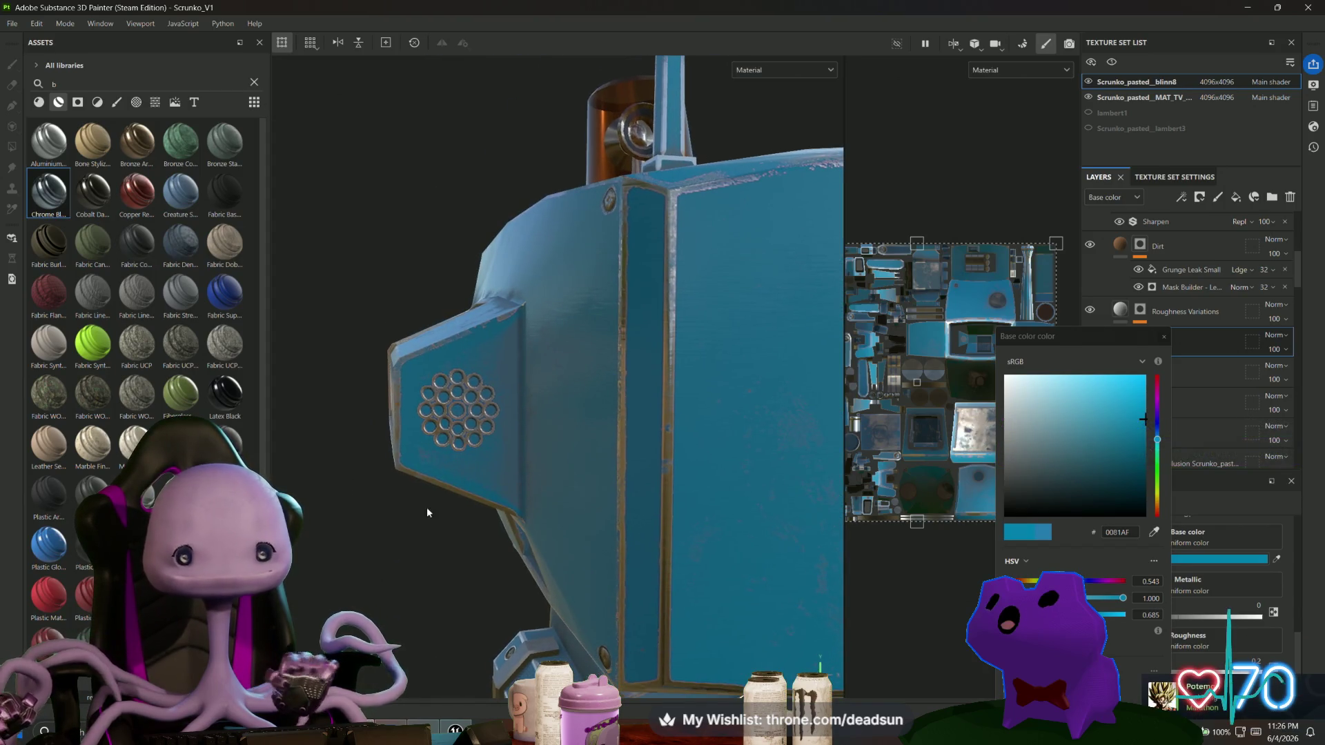
Stop Unreal's play-in-editor session with Esc and return to Substance 3D Painter.
key(alt+Tab)
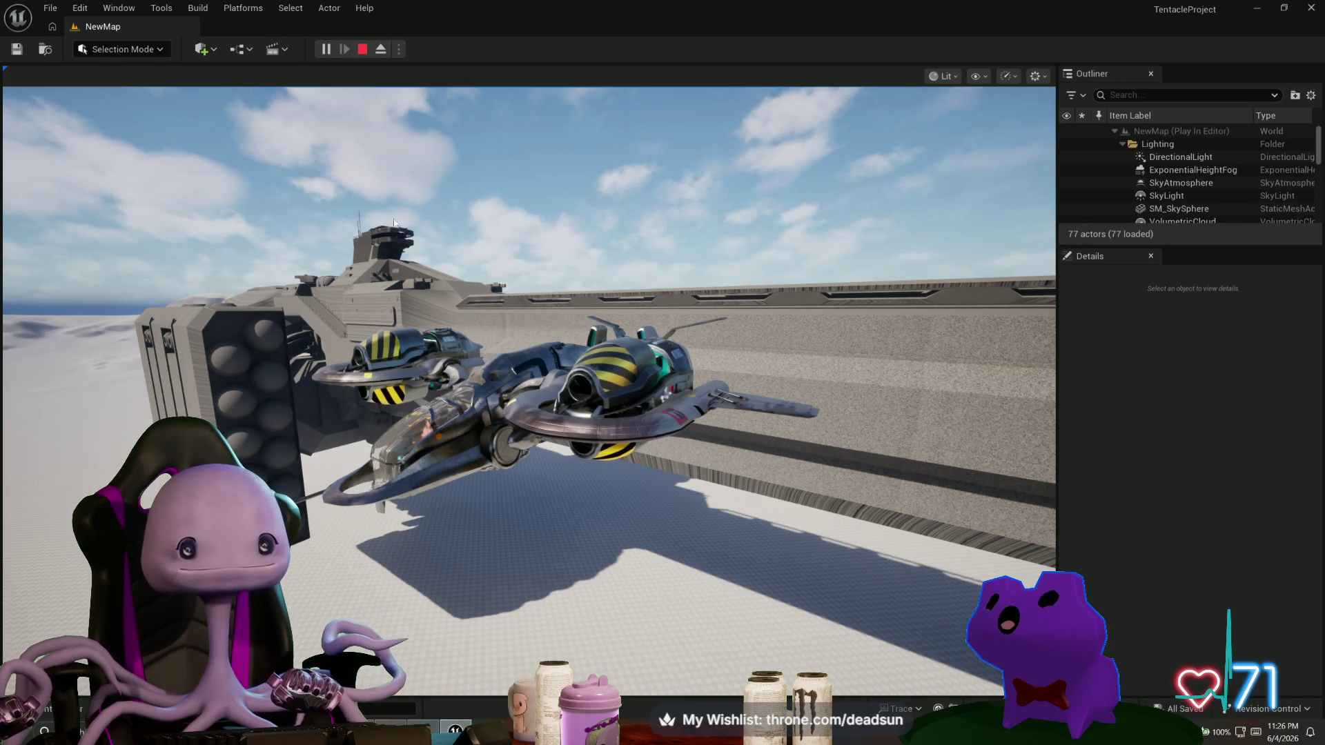
key(Escape)
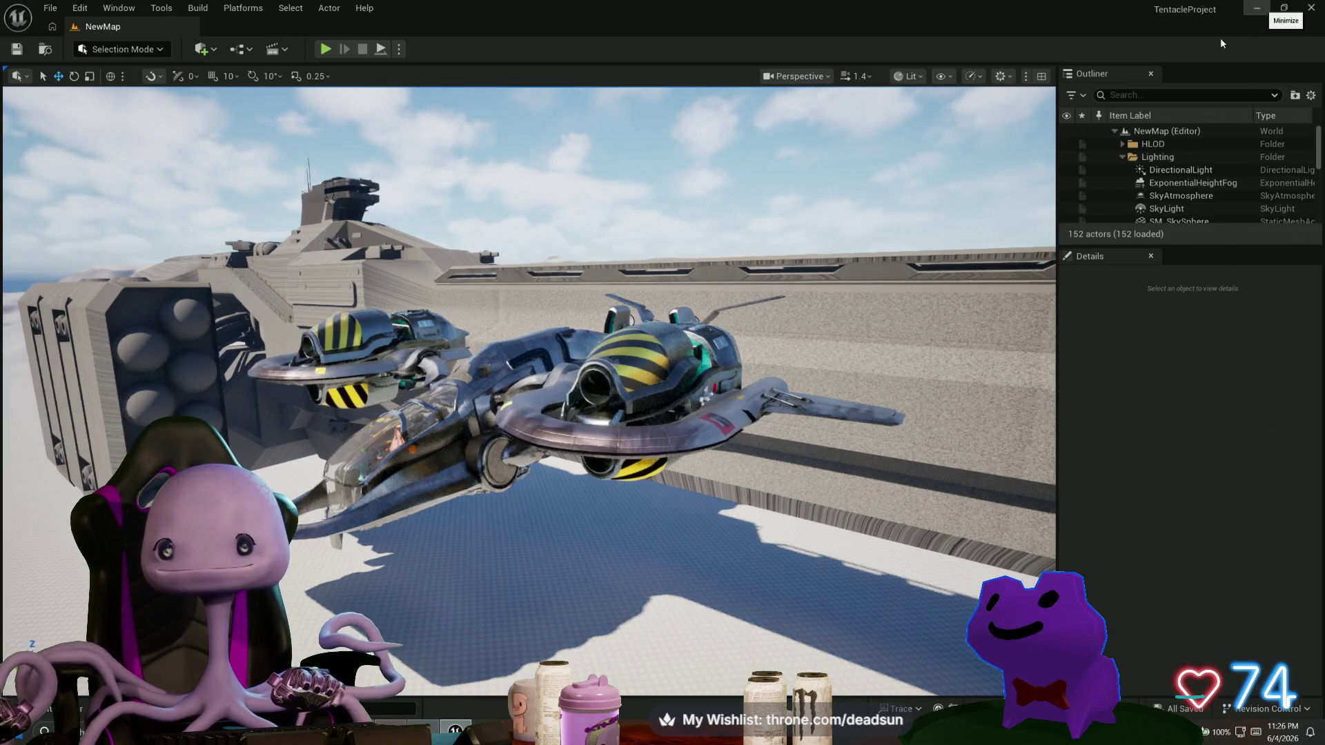
key(alt+Tab)
Frame the ring-patterned side panel face-on and close the Base color picker.
alt+drag(379, 510, 607, 559)
scroll(691, 573, up, 5)
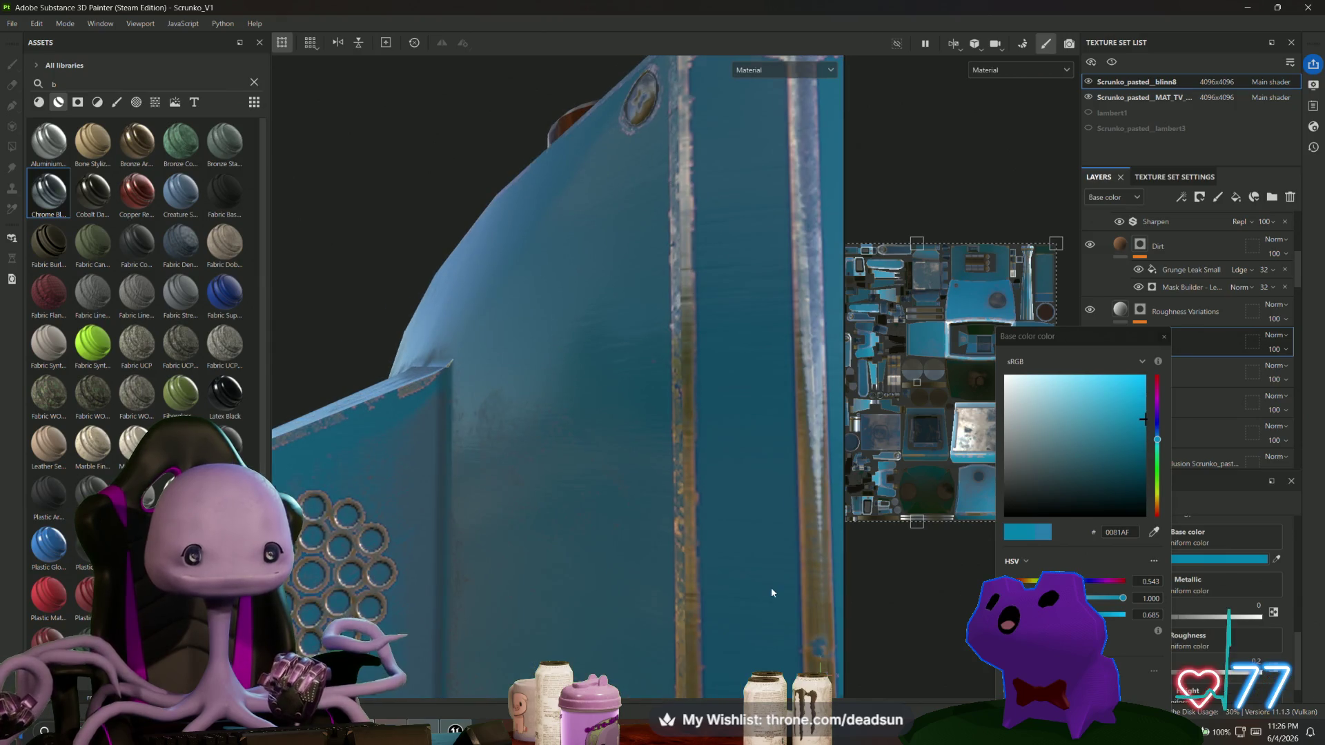
scroll(771, 593, down, 5)
alt+drag(683, 369, 605, 414)
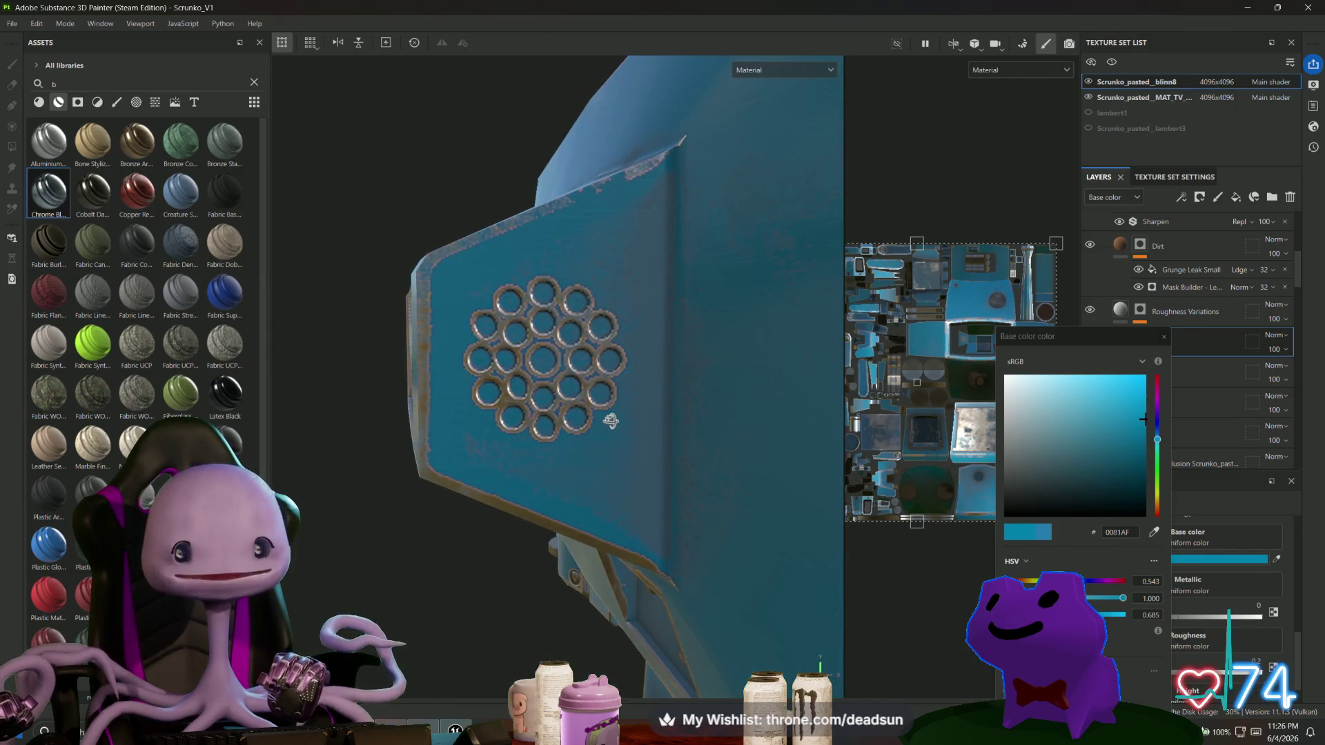
click(1164, 339)
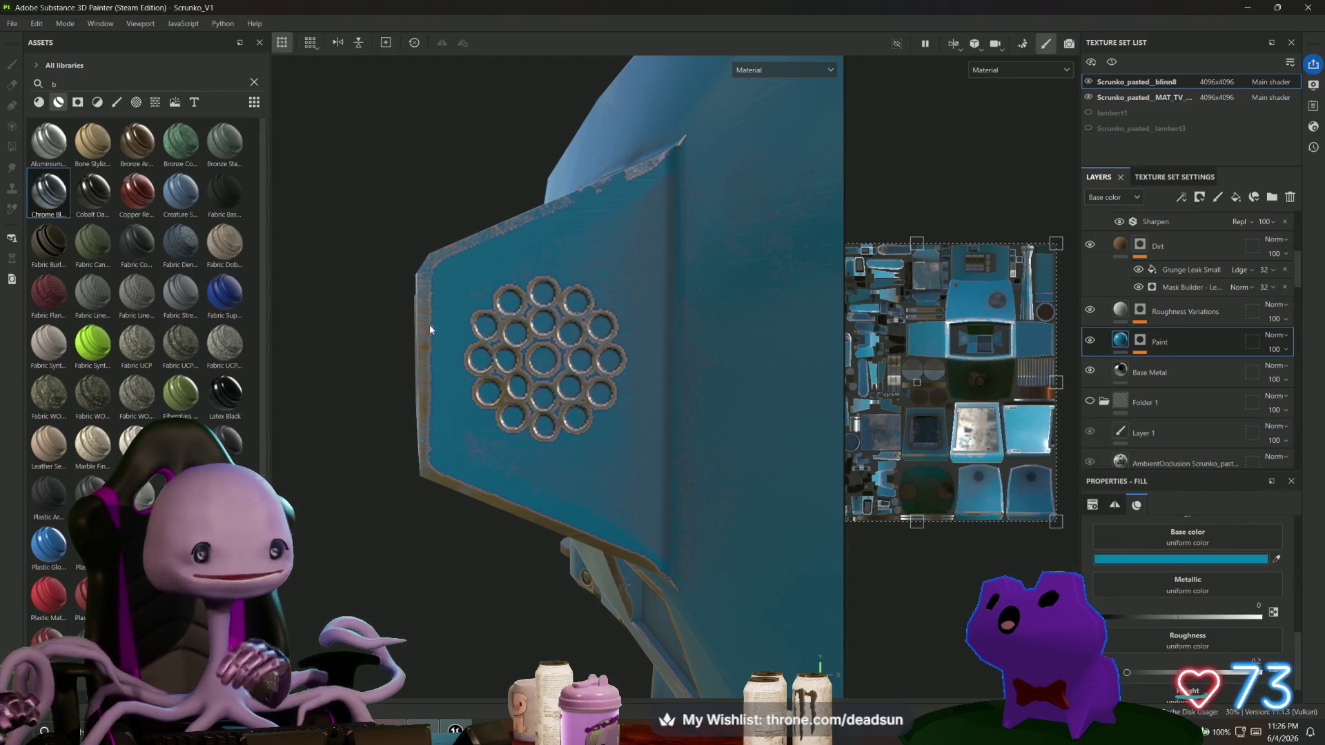
Filter the Assets panel to the Textures category and scroll down to the Screw and Vent stamps.
click(77, 104)
click(97, 102)
click(117, 102)
click(145, 103)
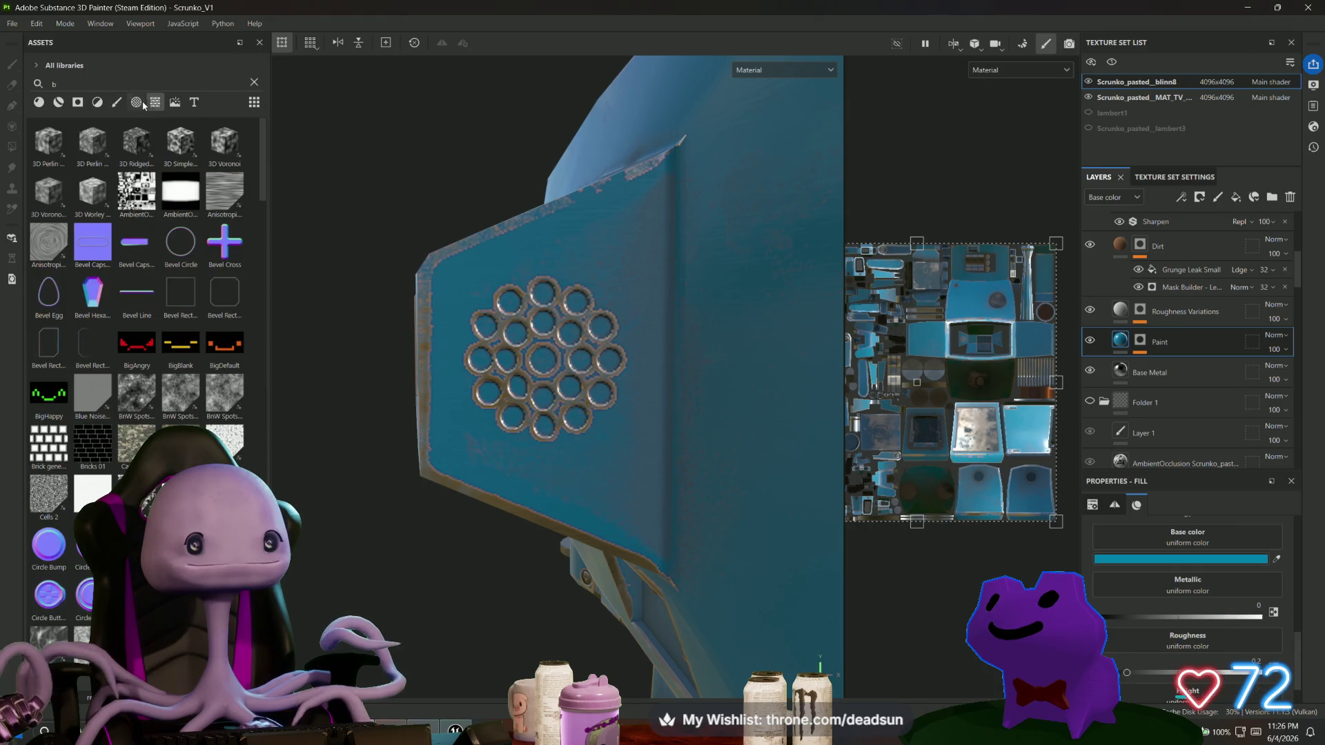
click(142, 104)
click(155, 103)
scroll(98, 311, down, 10)
scroll(99, 312, down, 10)
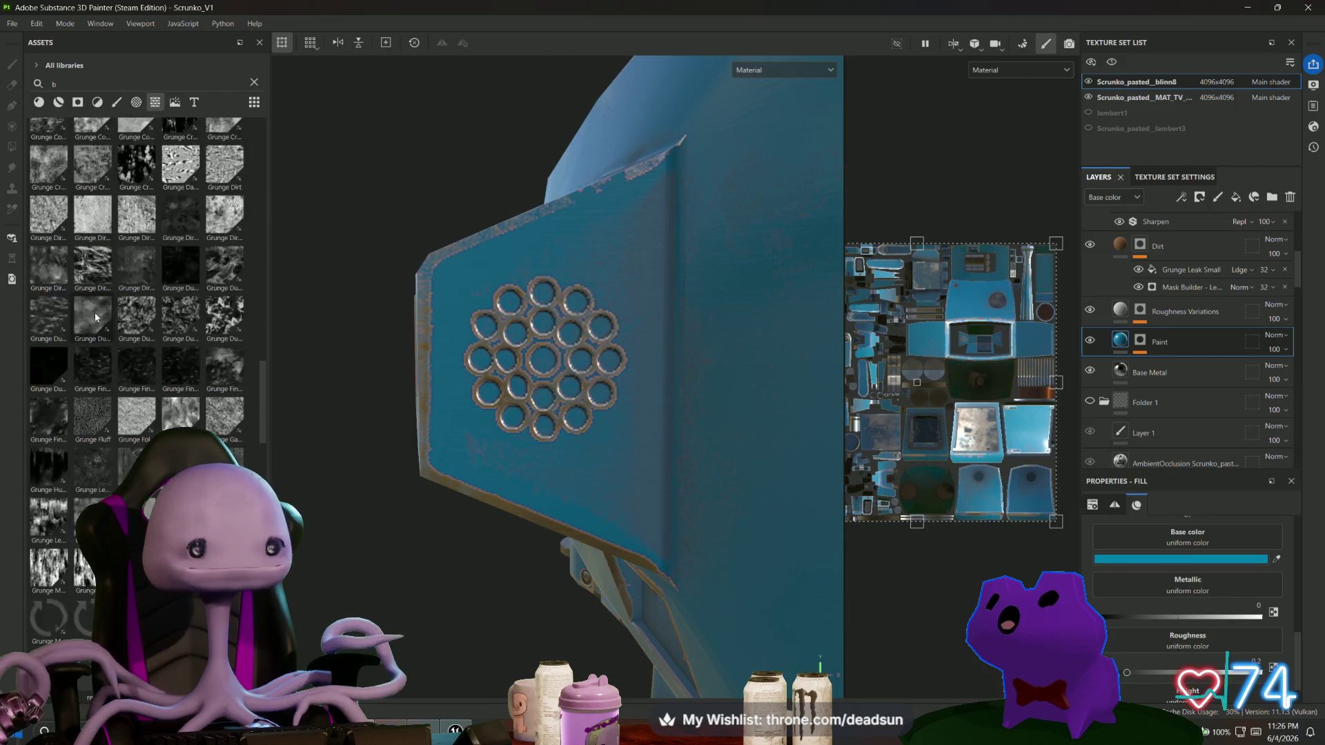
scroll(95, 317, down, 10)
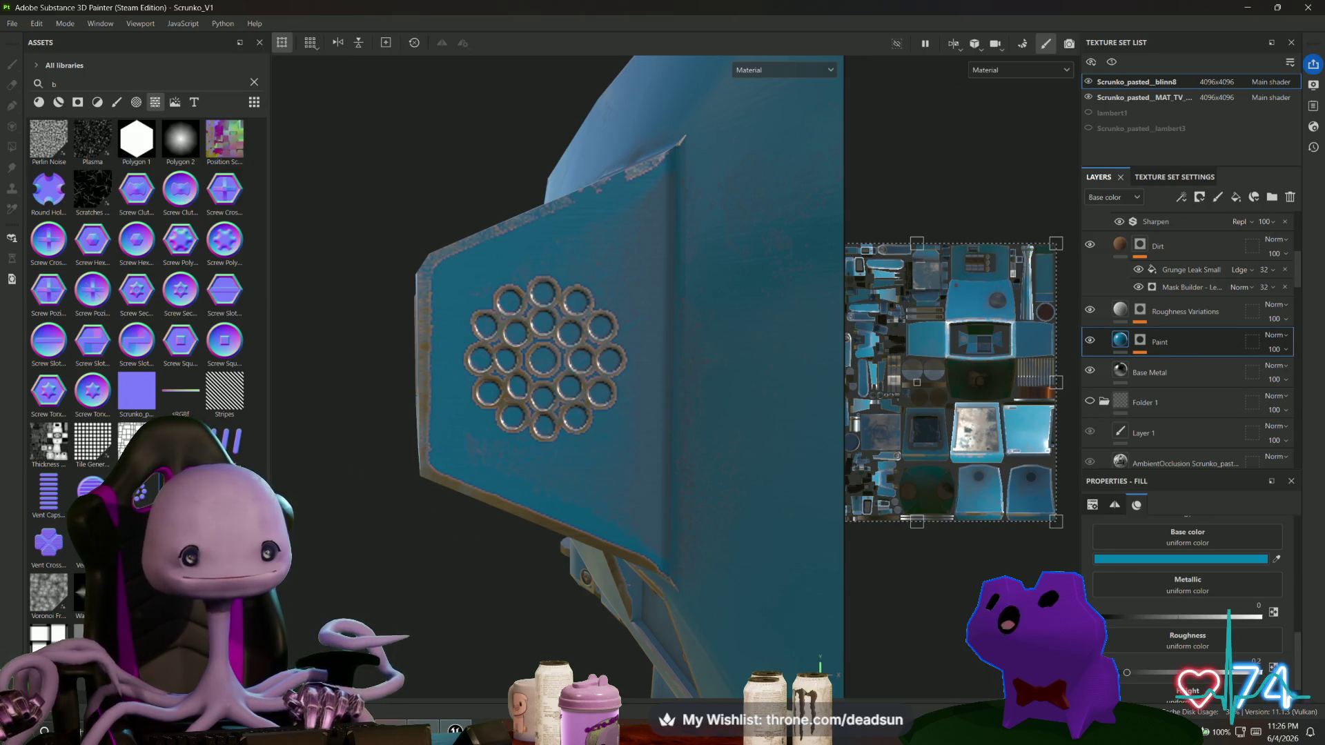
Drop Vent Circle Dot Large onto the side panel, shrink it and move it over the ring vent.
mouse_move(181, 545)
mouse_down()
mouse_move(517, 422)
mouse_move(556, 385)
mouse_move(537, 362)
mouse_move(555, 402)
mouse_move(580, 390)
mouse_up()
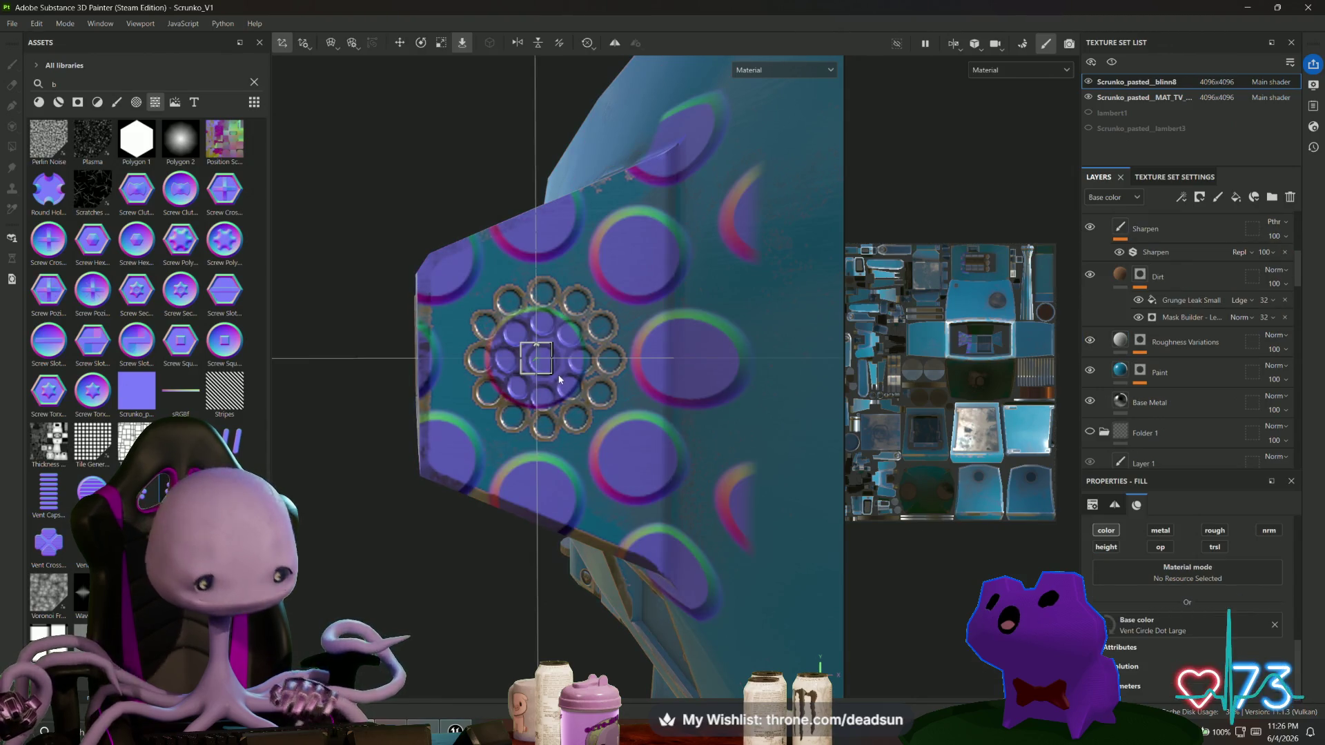
drag(533, 366, 365, 401)
key(w)
drag(593, 360, 598, 362)
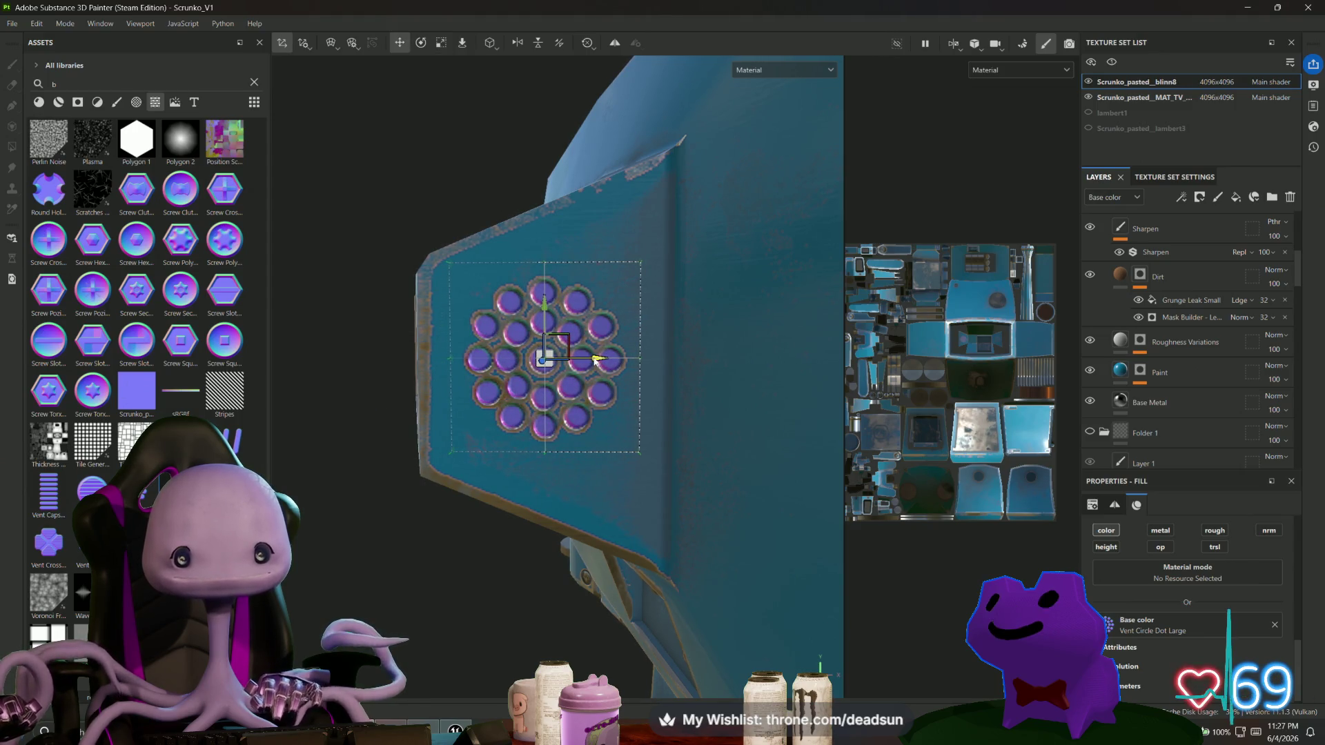
drag(544, 304, 544, 306)
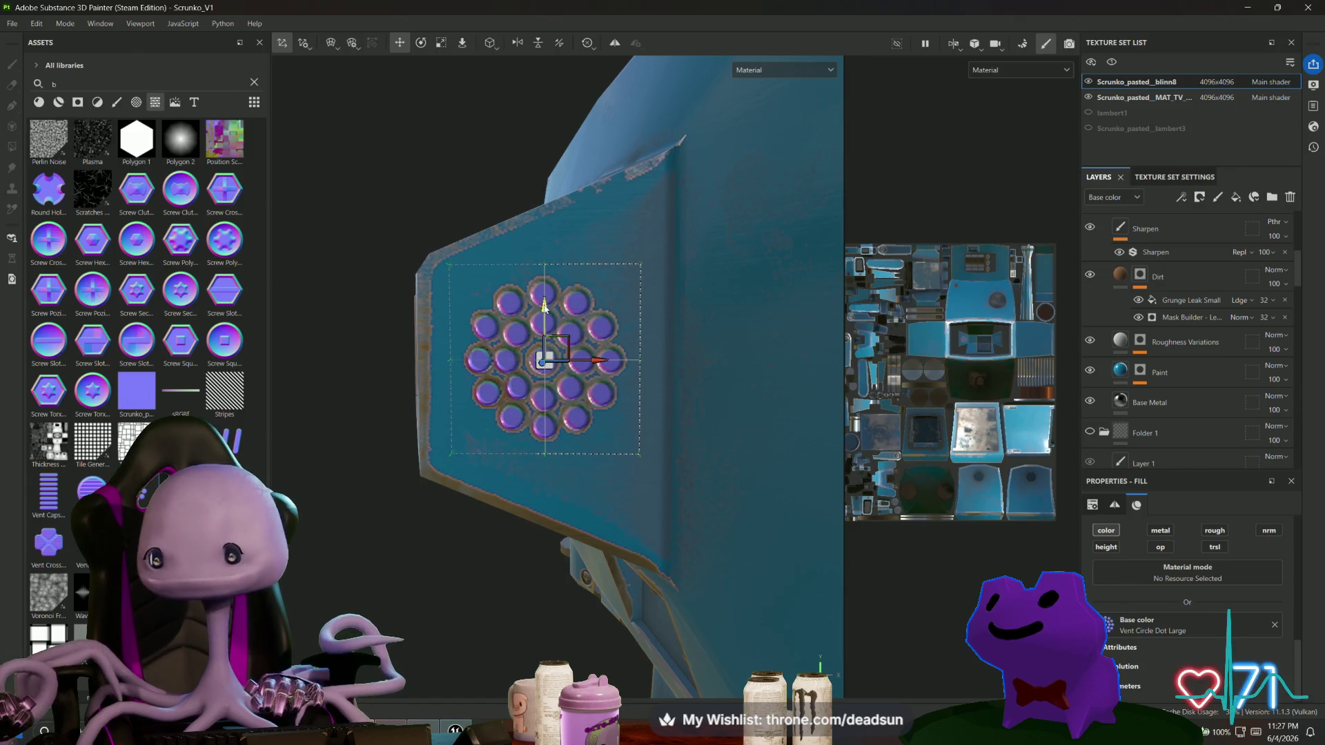
scroll(1168, 330, up, 5)
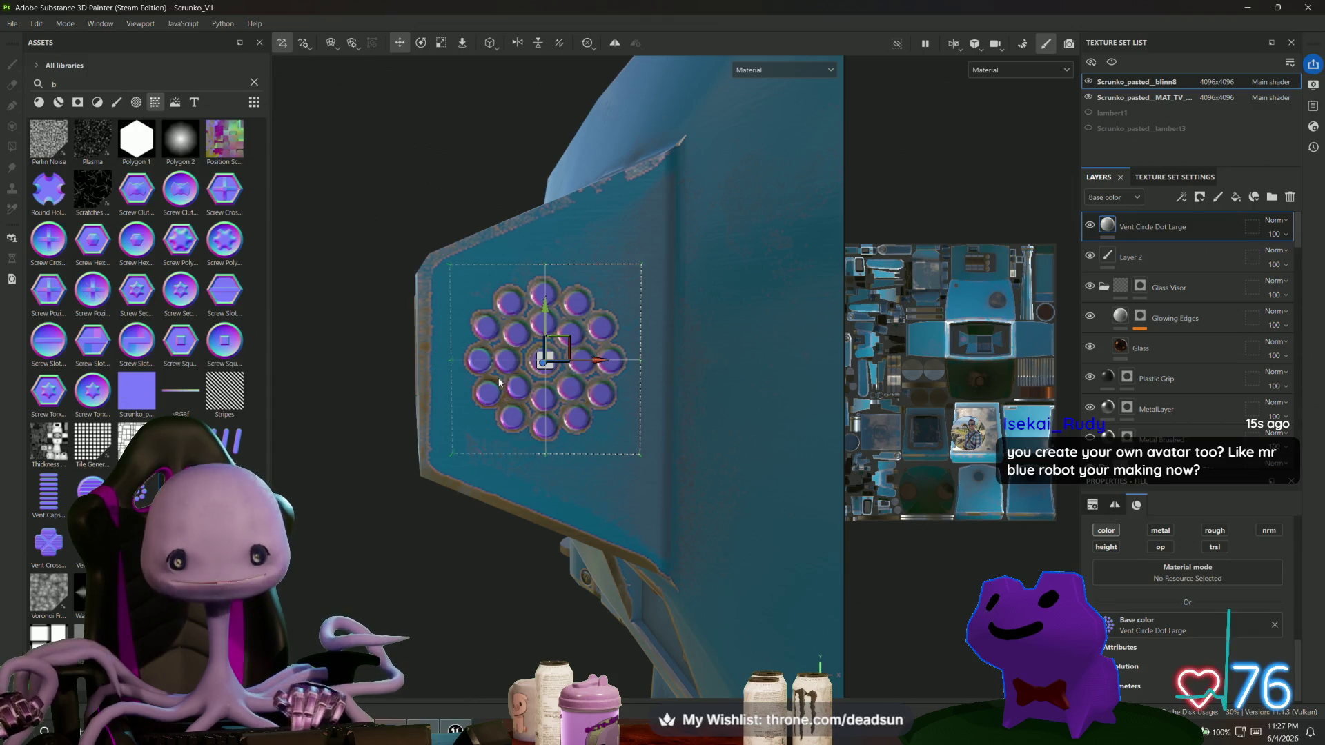
Delete the new dot-stamp layer and select the existing Vent Circle Dot Large layer.
key(Delete)
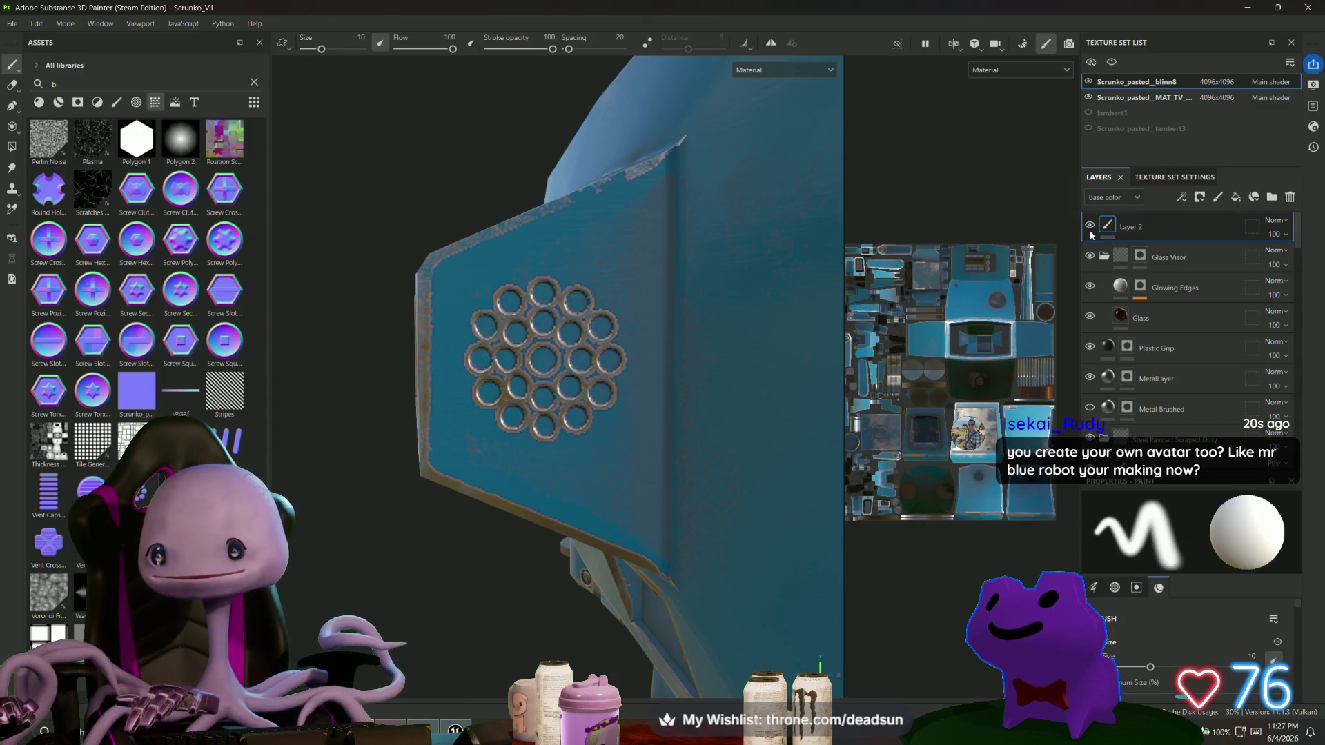
scroll(1094, 314, down, 1)
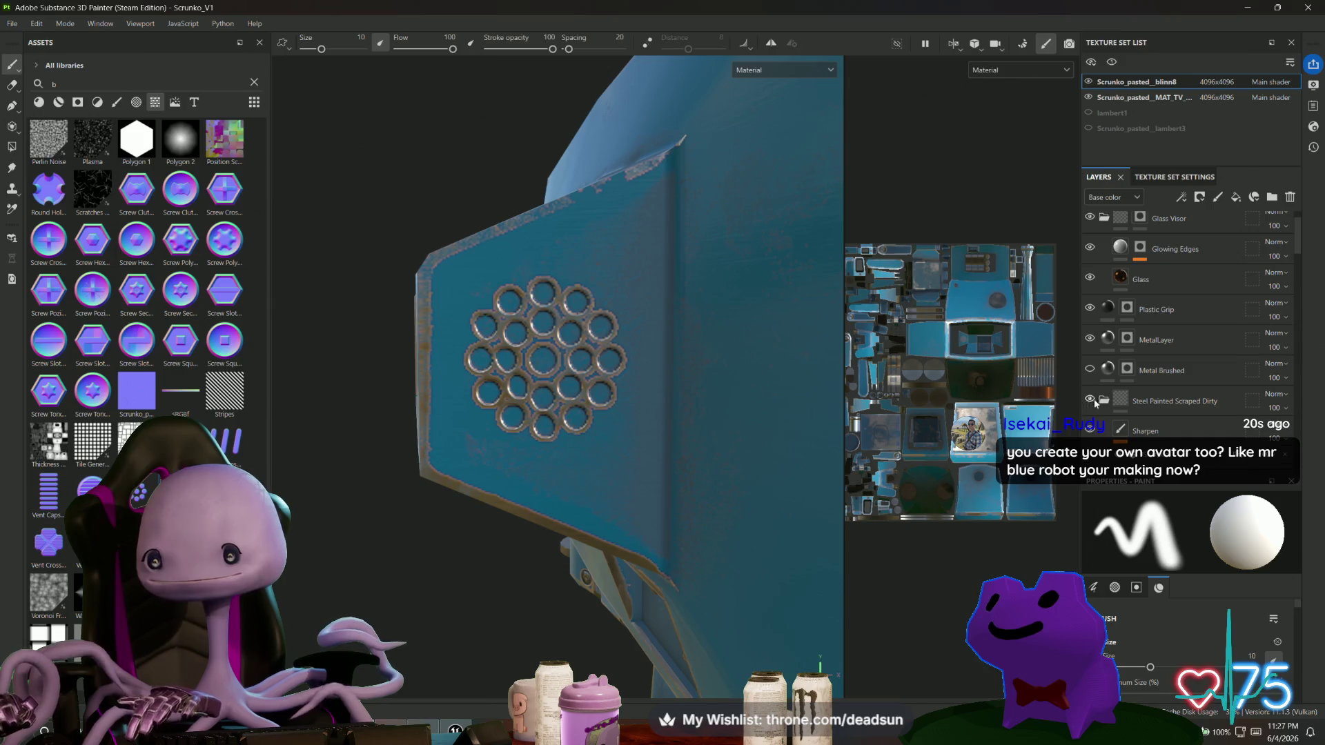
scroll(1094, 390, down, 5)
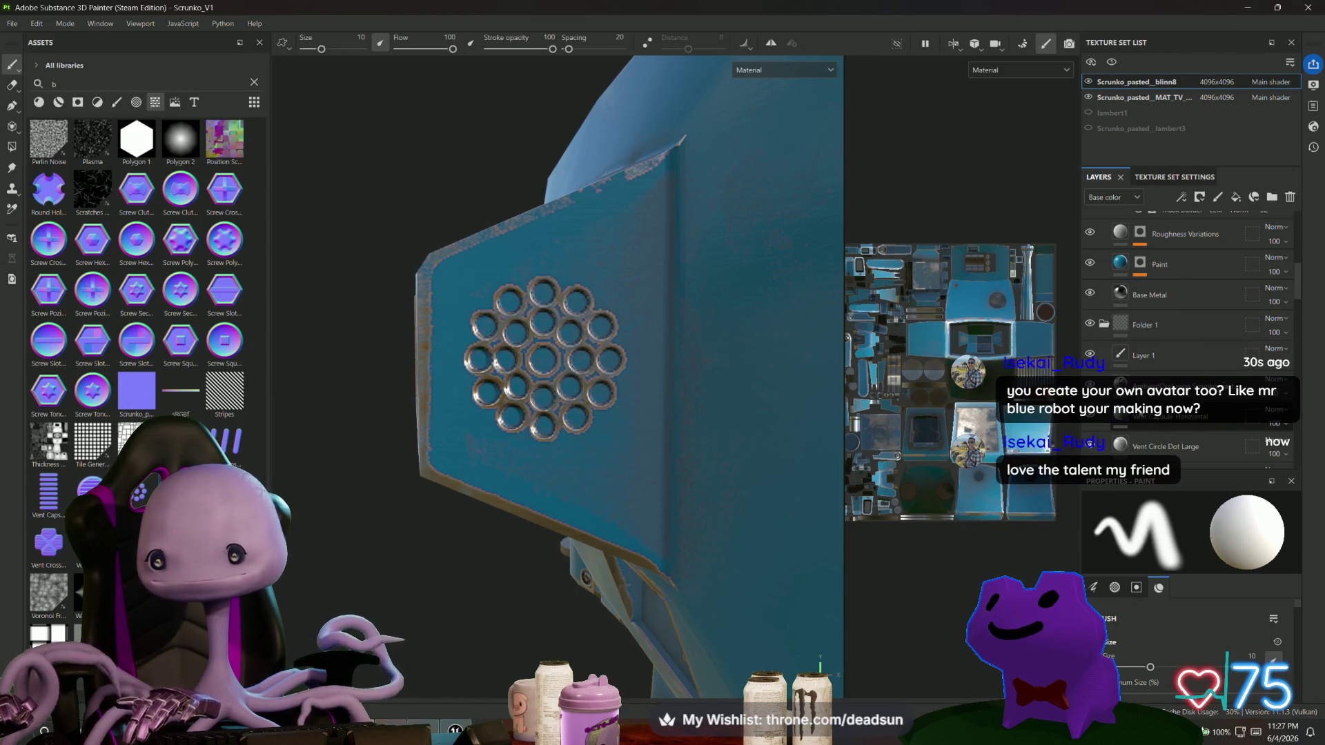
scroll(1089, 417, down, 2)
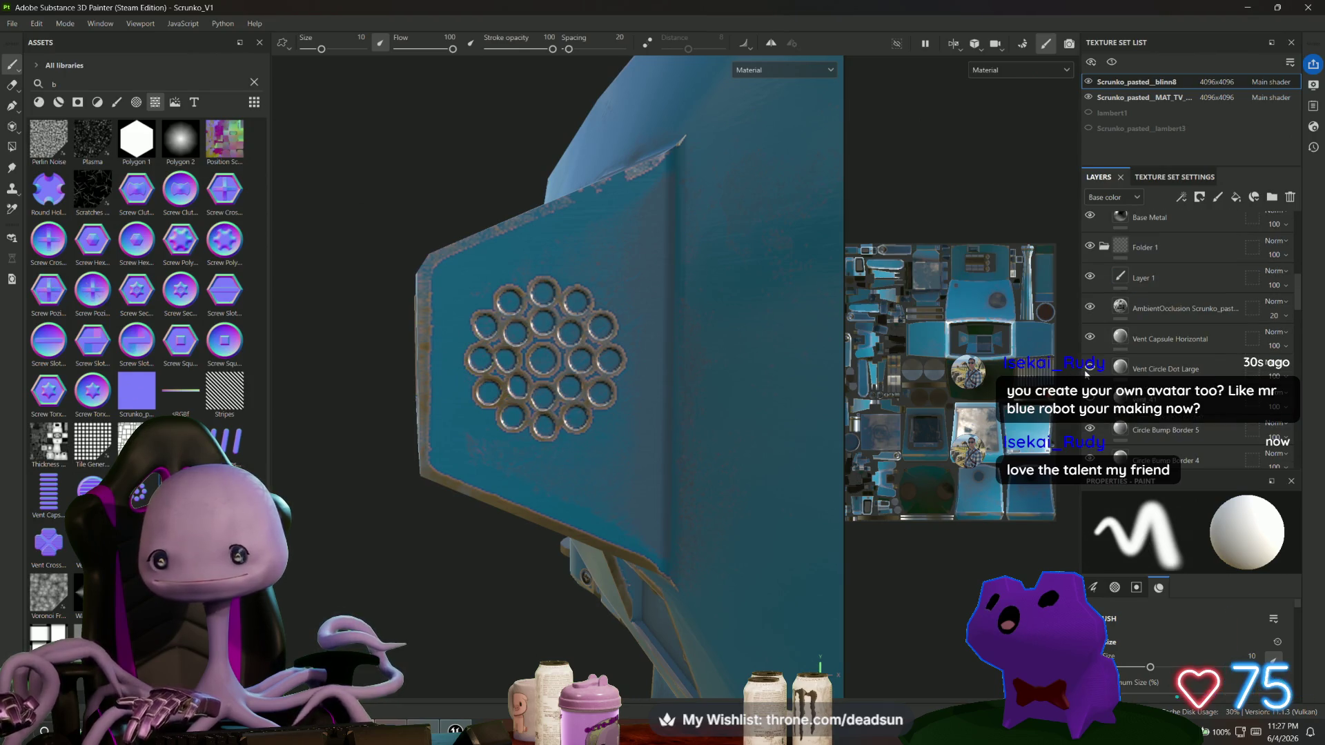
click(1121, 370)
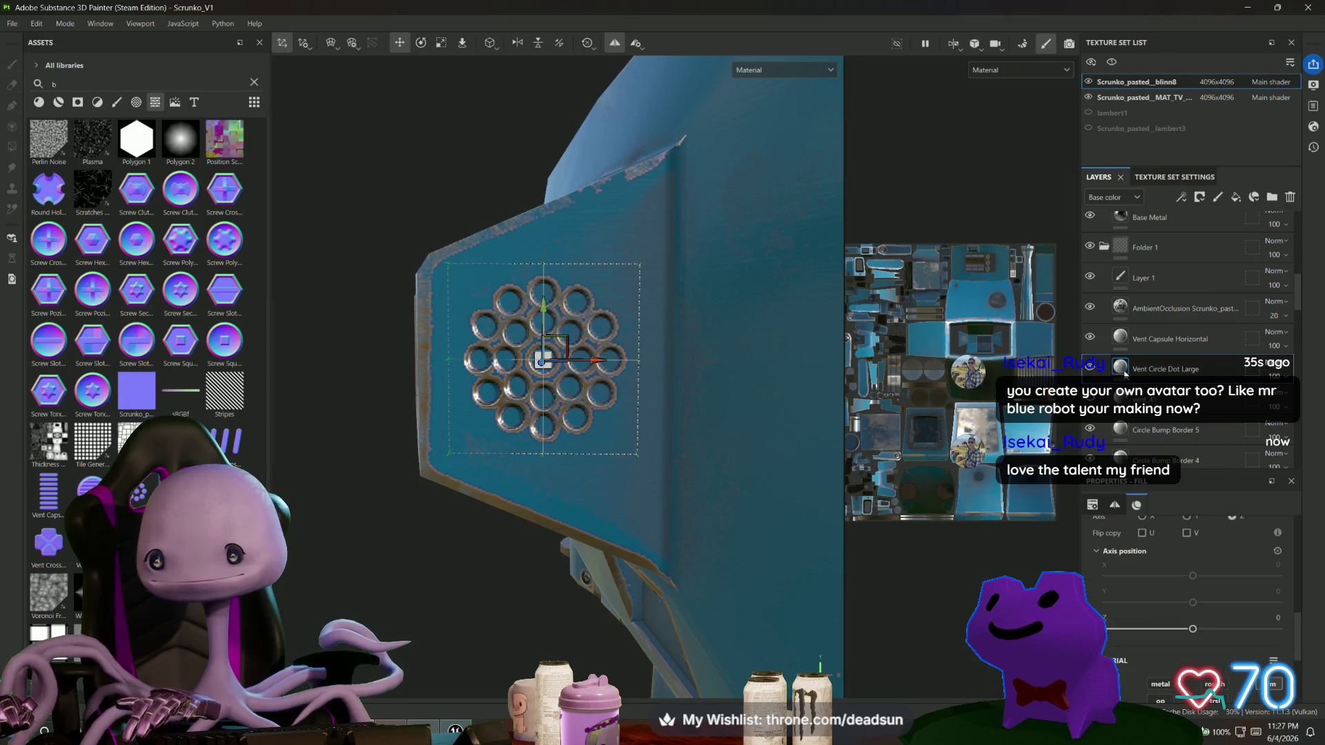
Enable the colour channel on the Vent Circle Dot Large layer and set its base colour to black 000000.
click(1115, 505)
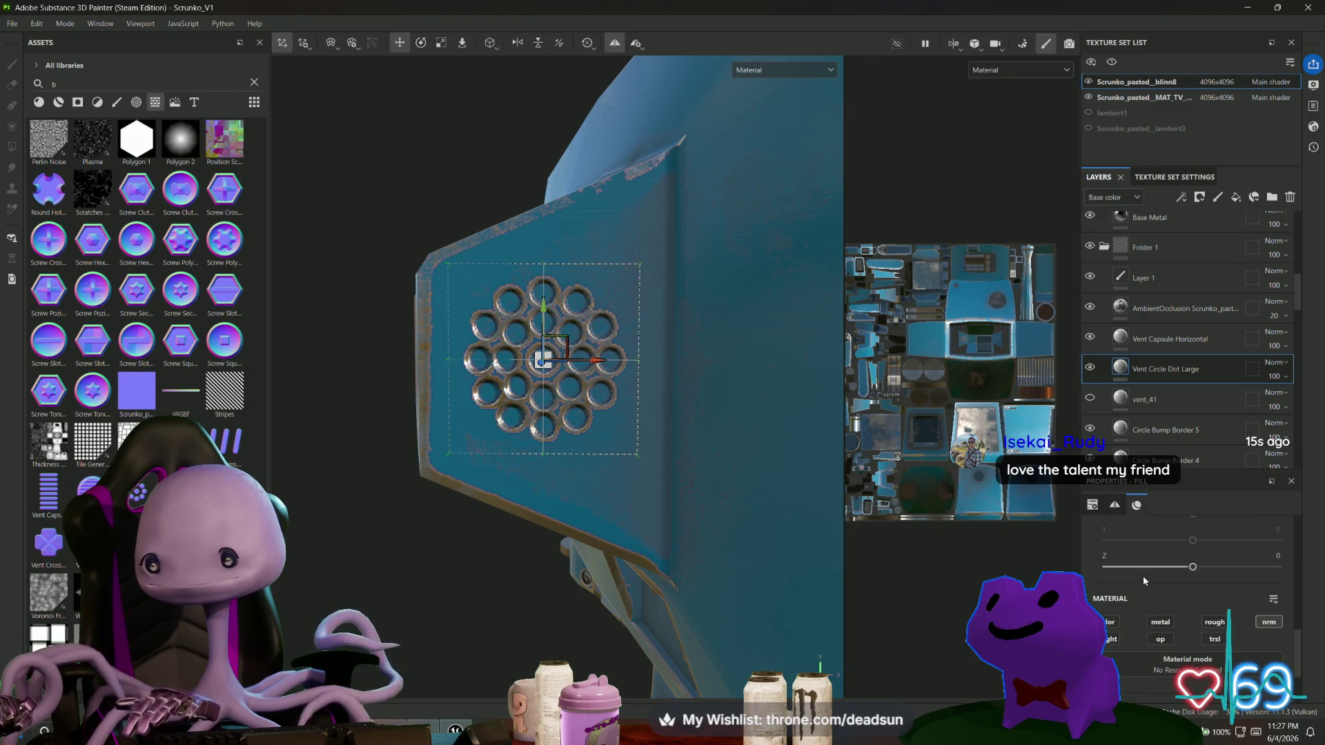
scroll(1166, 576, up, 5)
scroll(1172, 571, down, 5)
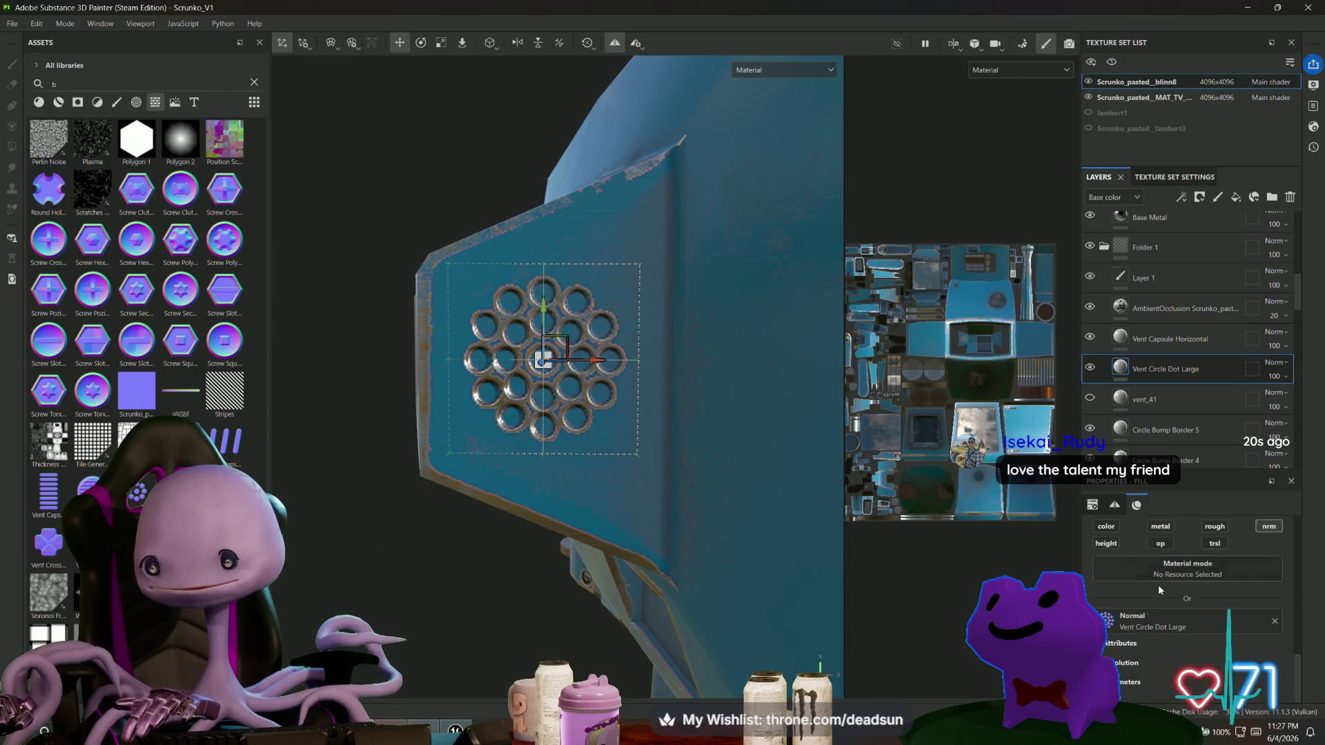
click(1188, 624)
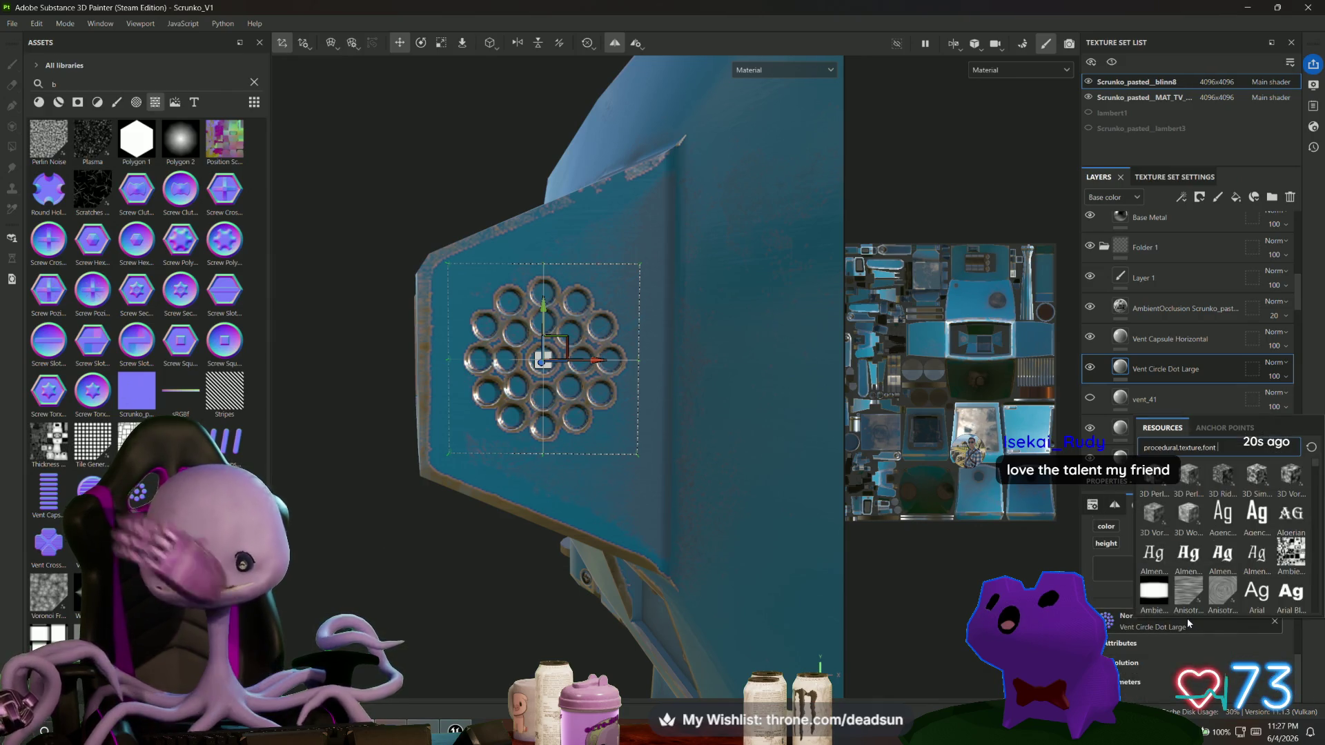
key(Escape)
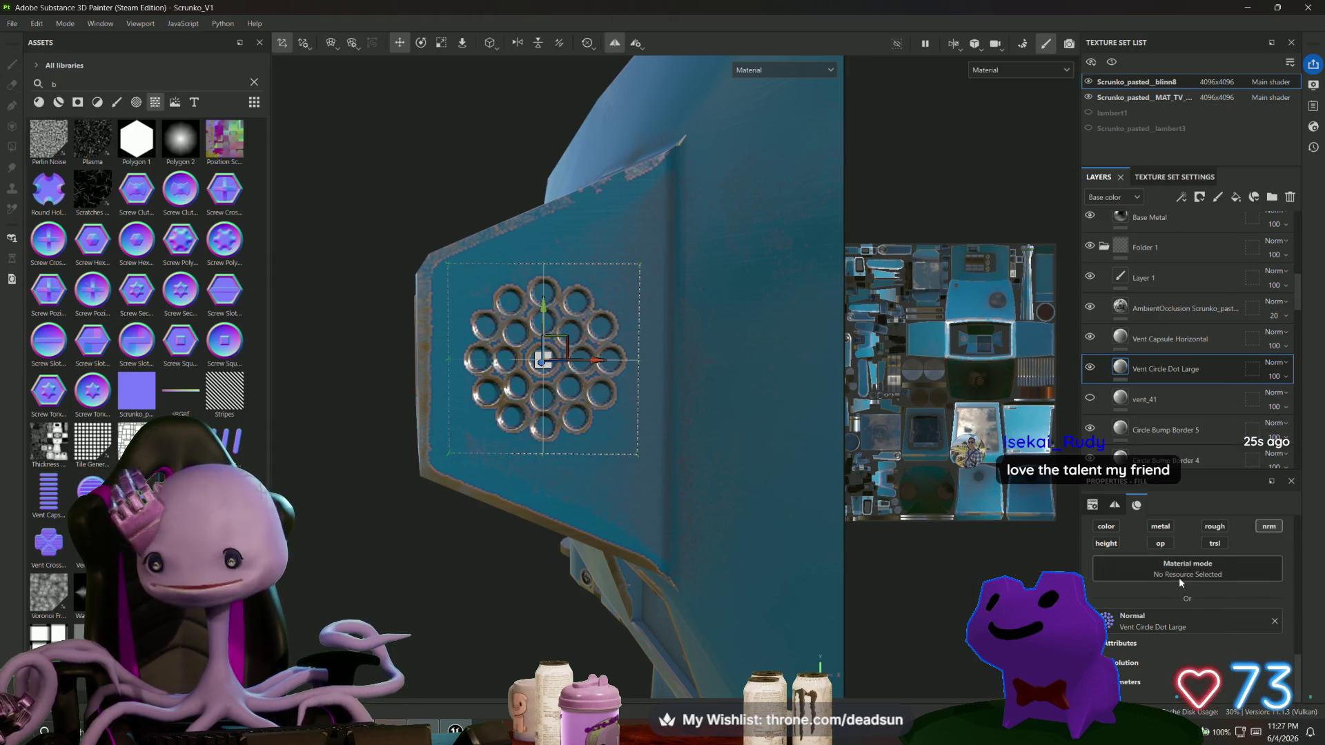
click(1108, 527)
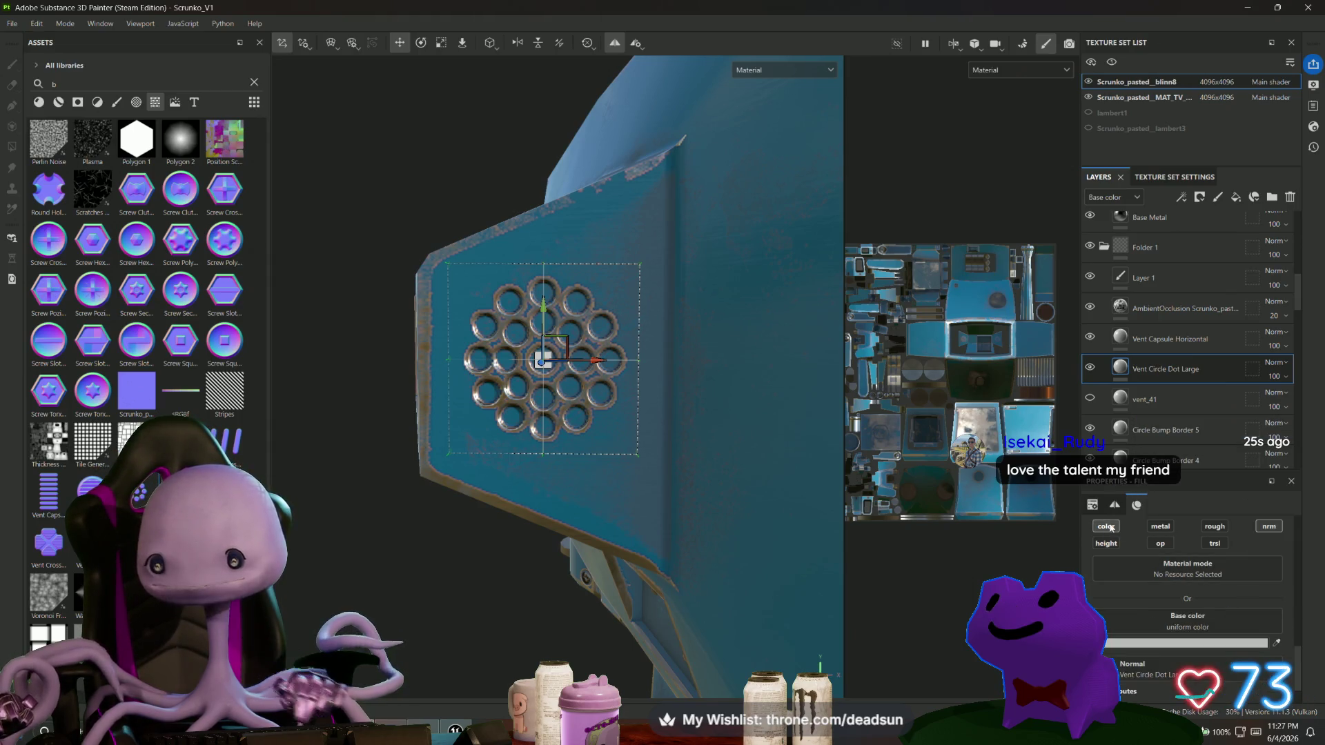
click(1188, 644)
click(1138, 507)
drag(1139, 507, 1007, 528)
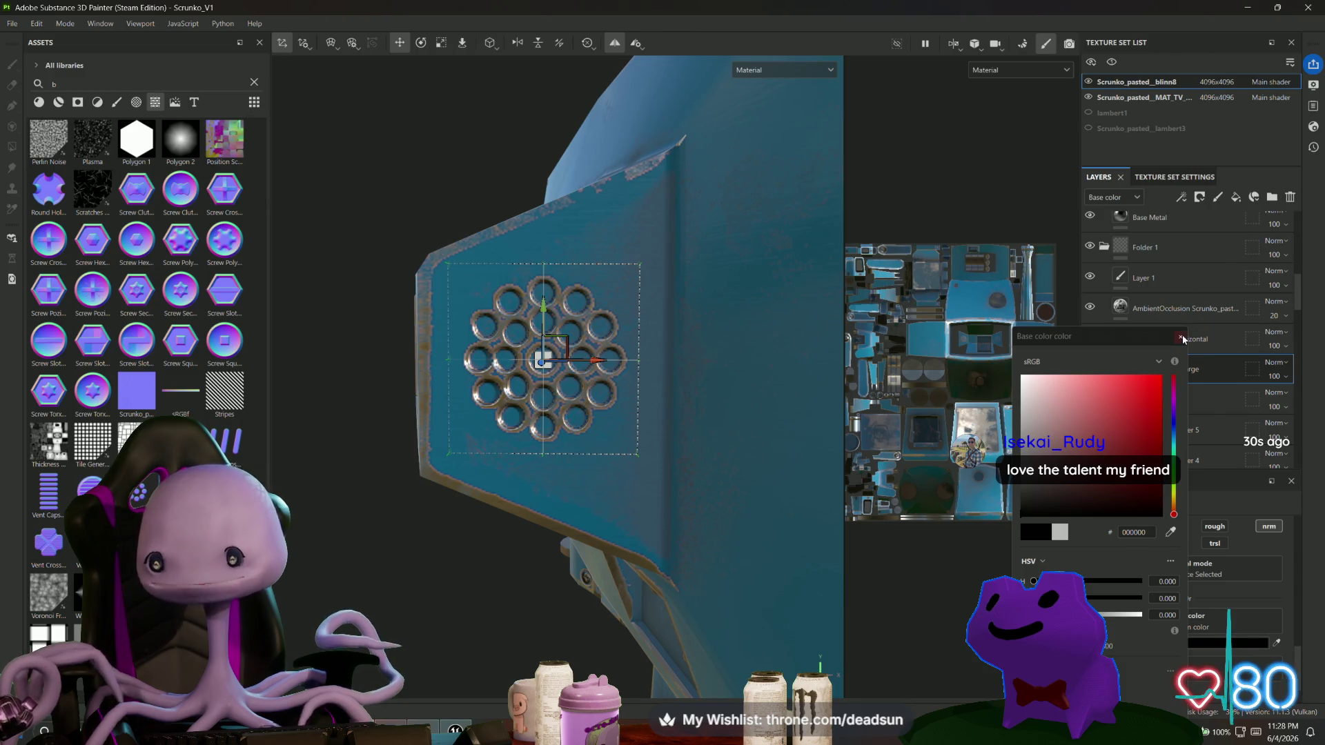
alt+drag(494, 552, 817, 561)
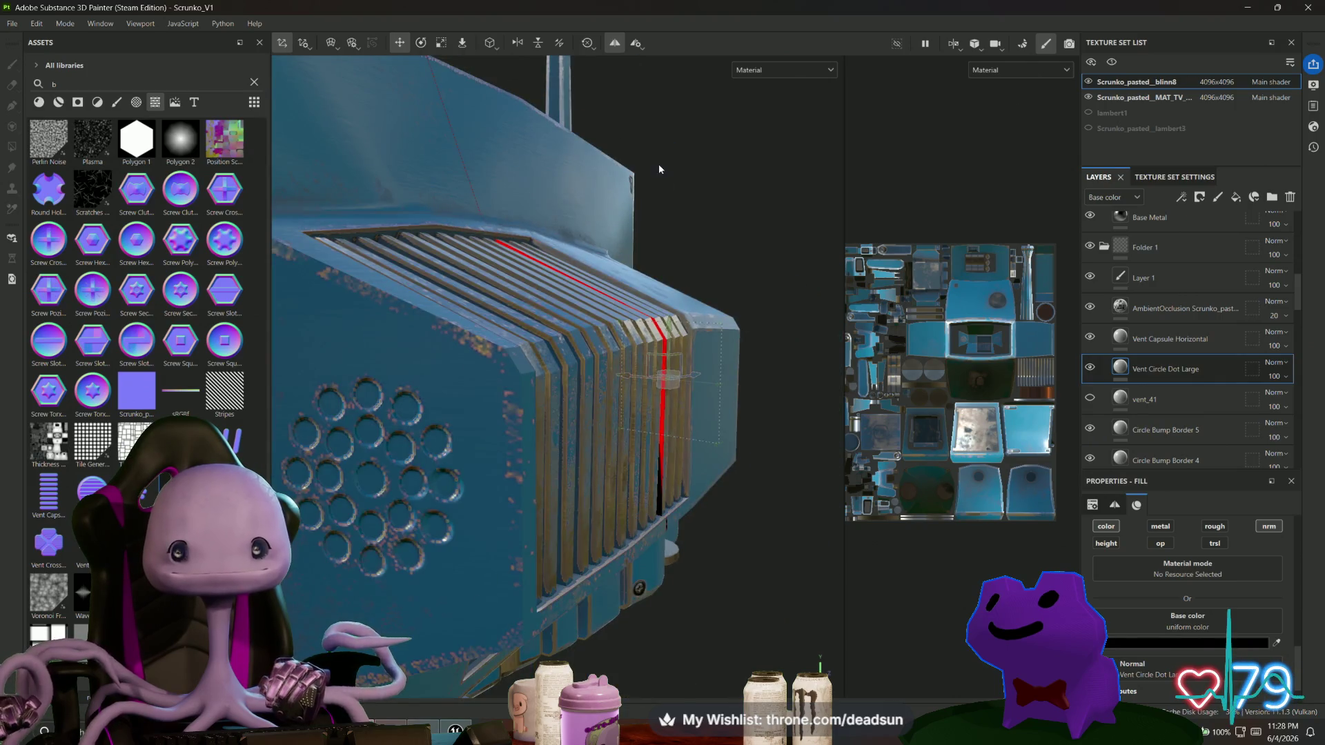
Check the symmetry settings and orbit back toward the vent grille.
click(636, 44)
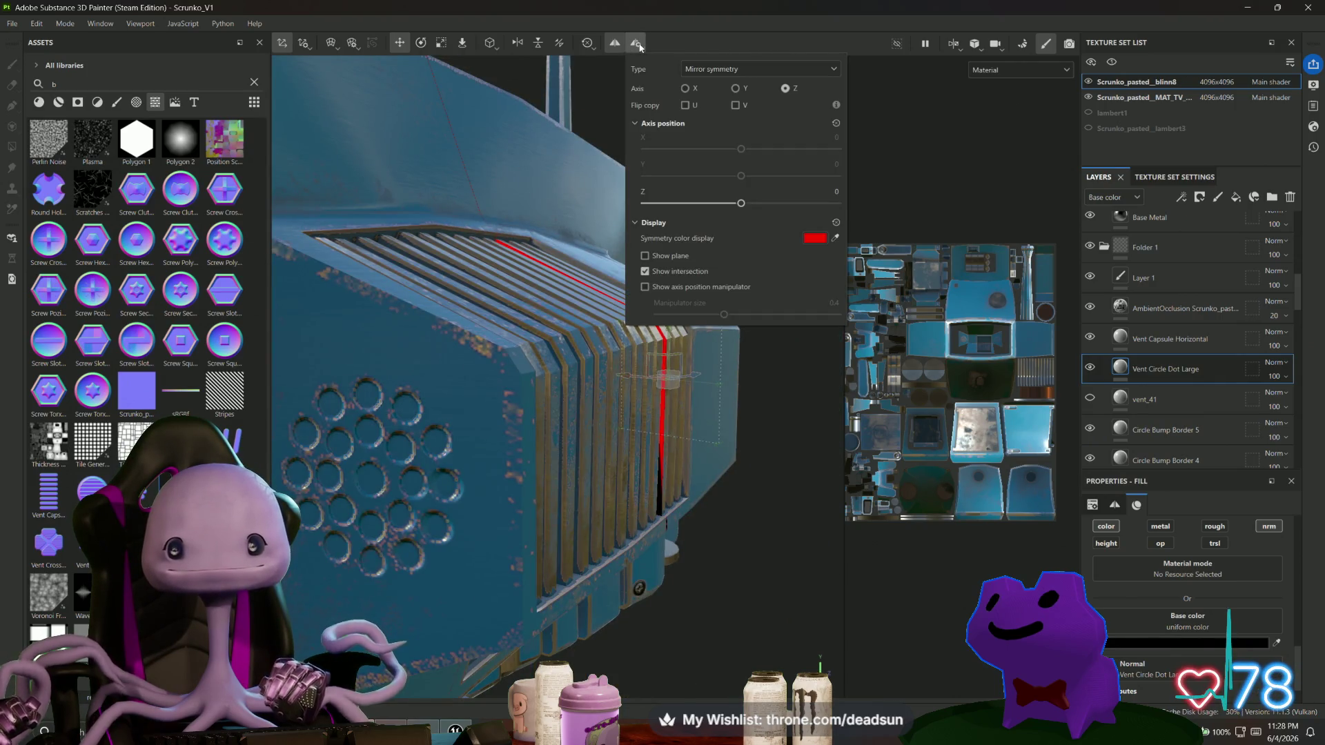
mouse_move(759, 387)
alt+mouse_down()
mouse_move(788, 403)
mouse_move(474, 408)
alt+mouse_up()
scroll(1145, 331, up, 5)
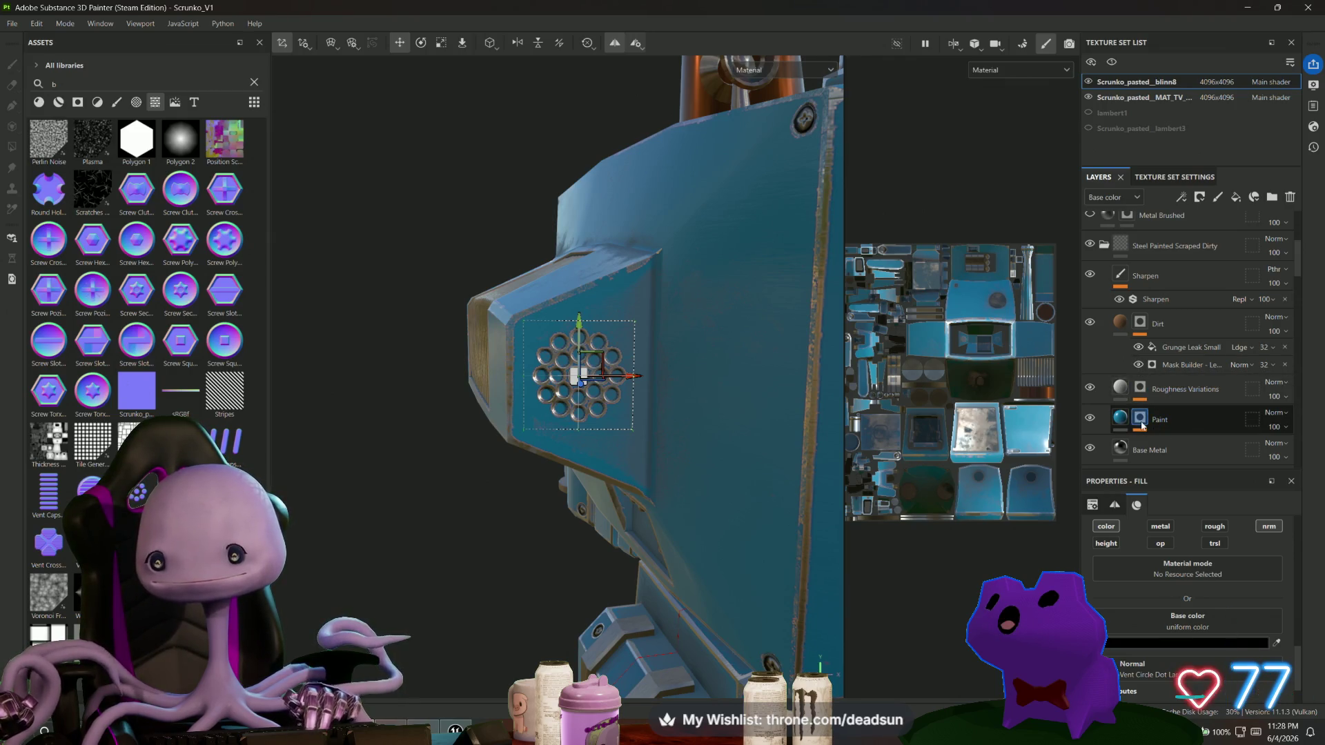
Toggle the Paint layer's visibility off and on, then select its mask for painting.
click(1090, 419)
click(1091, 419)
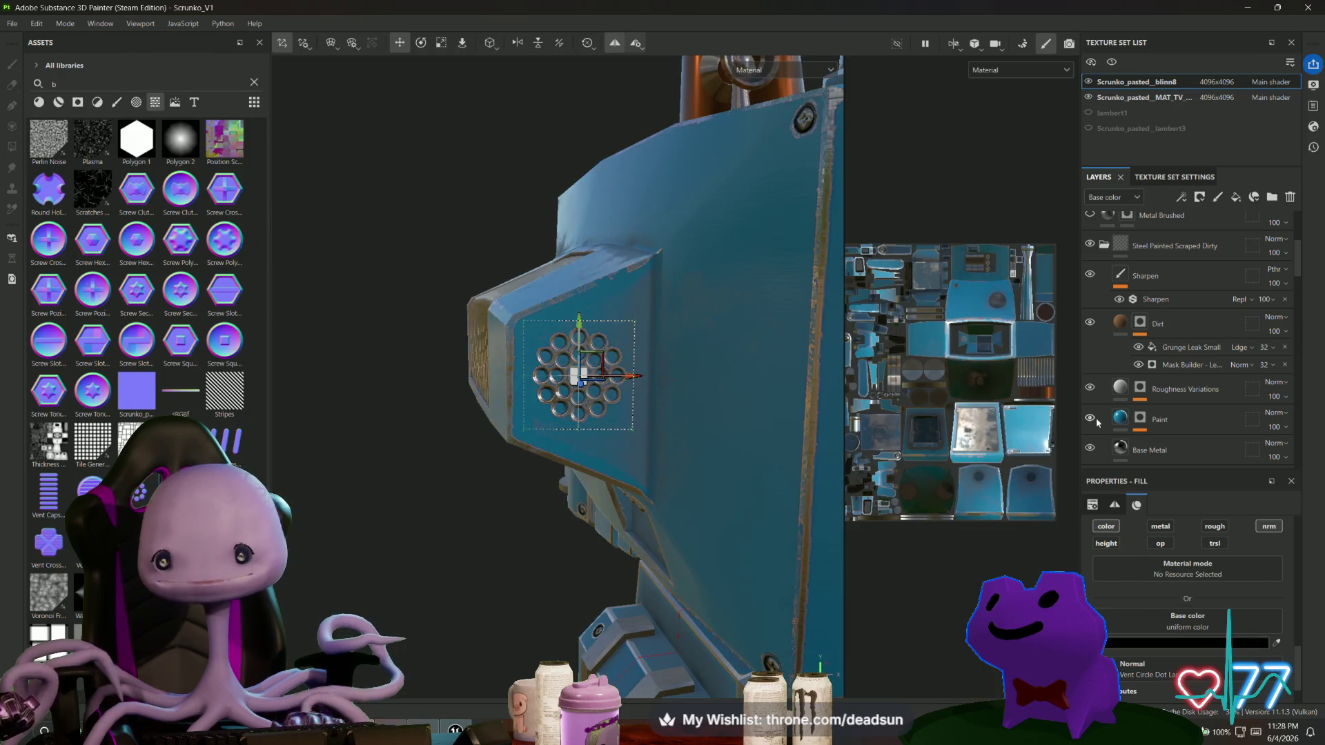
click(1140, 419)
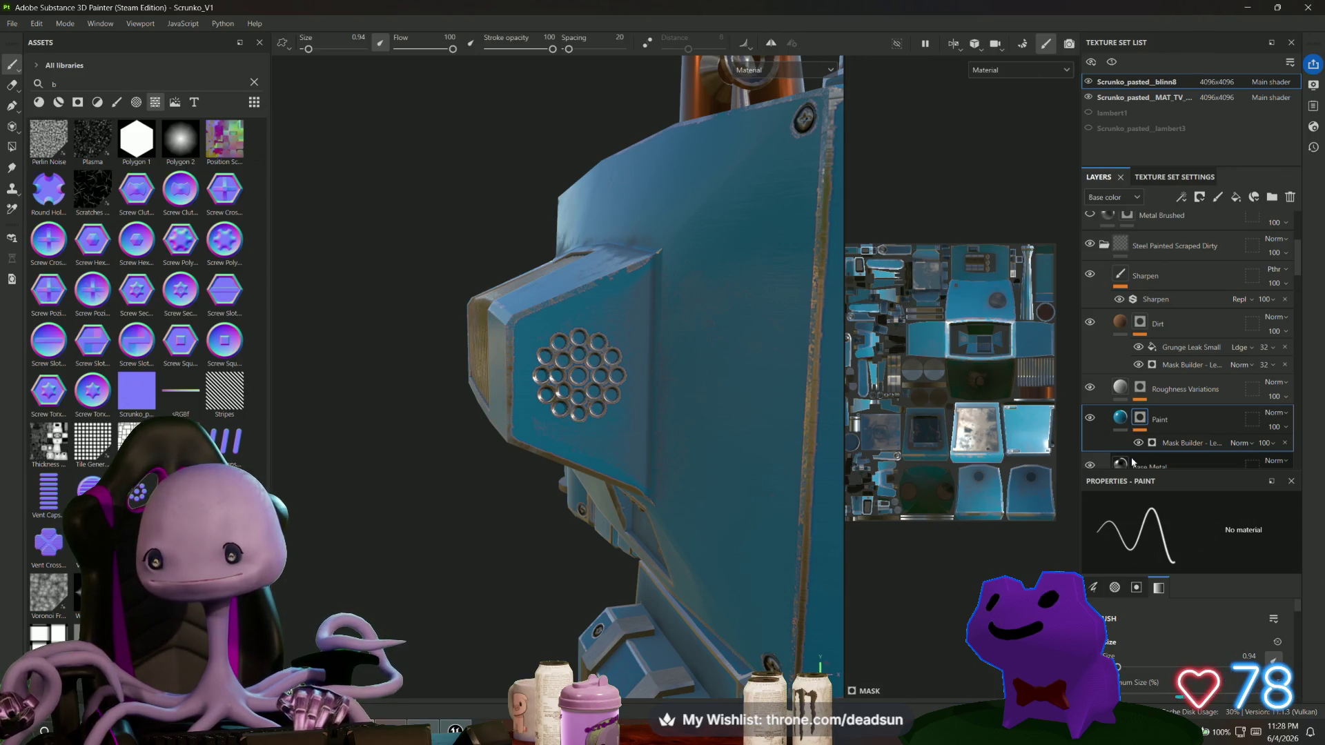
scroll(581, 340, up, 5)
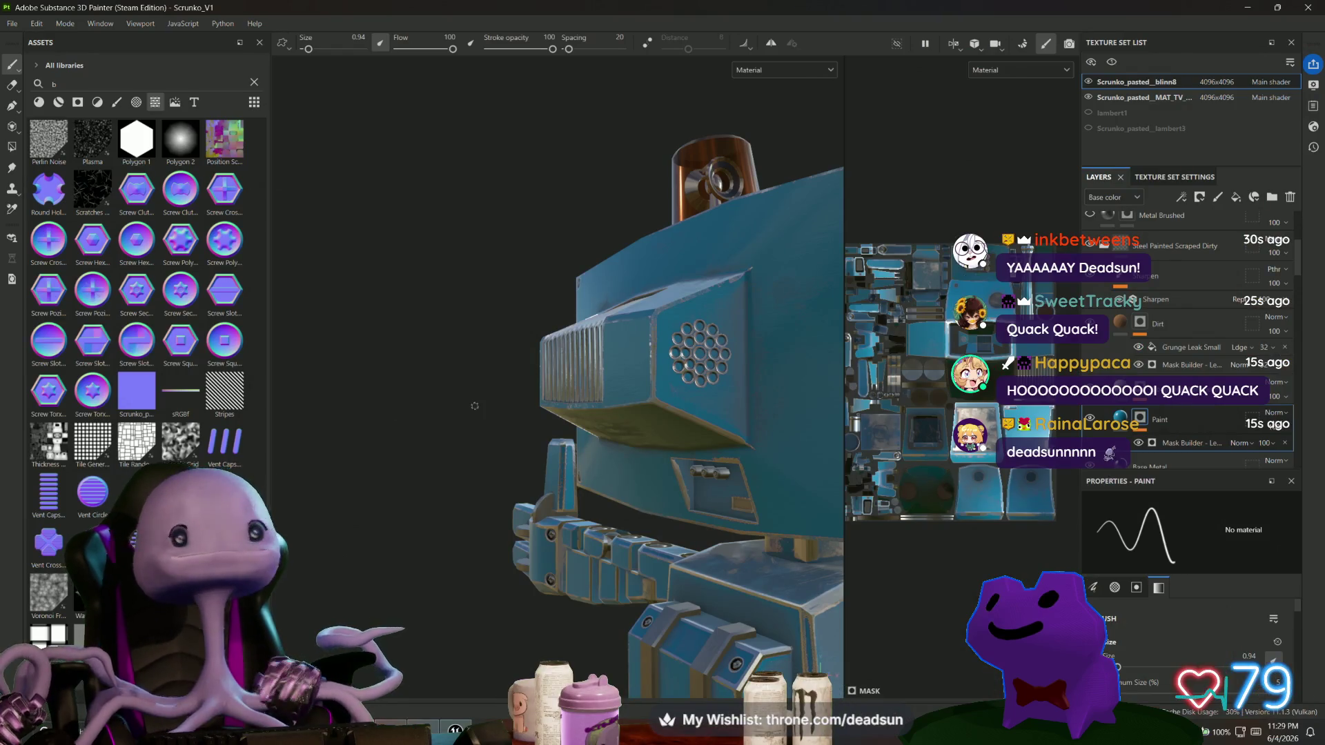
alt+drag(474, 405, 450, 276)
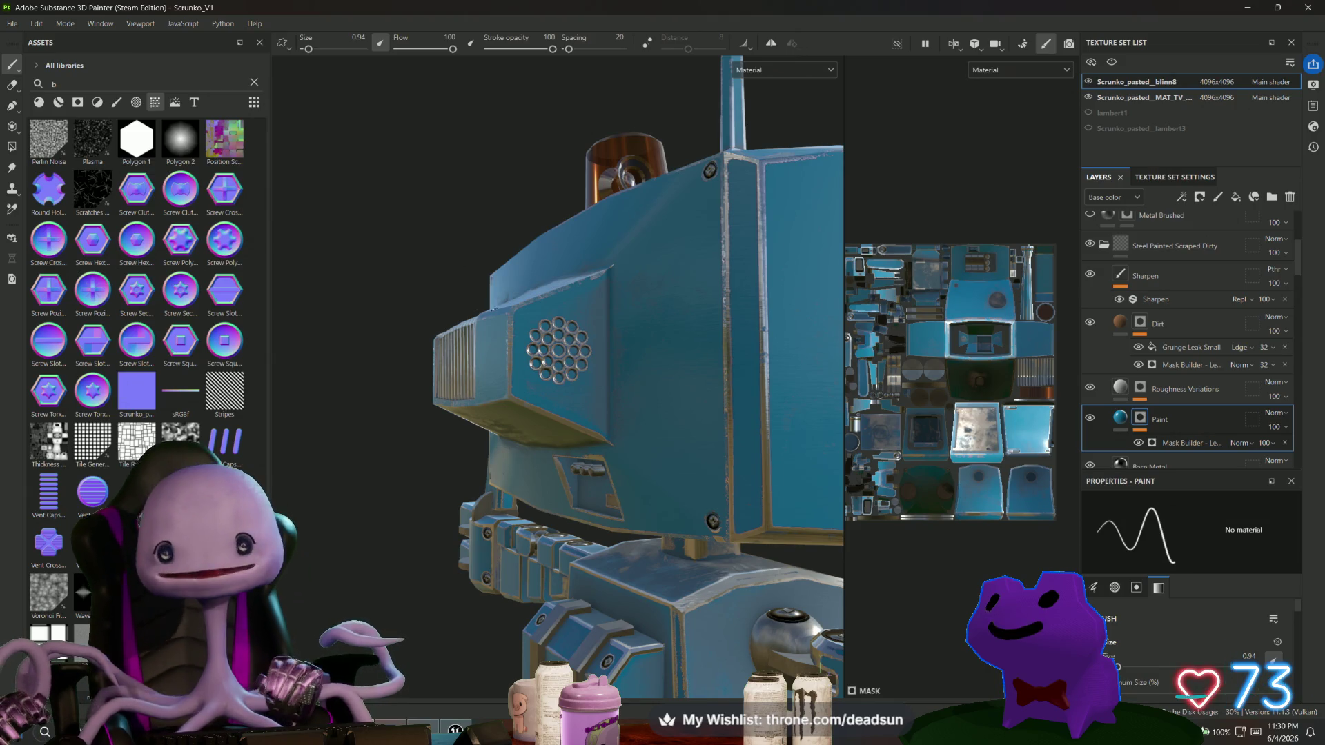
Clear the asset search filter and browse the filters, smart masks, smart materials and materials.
scroll(1215, 342, up, 4)
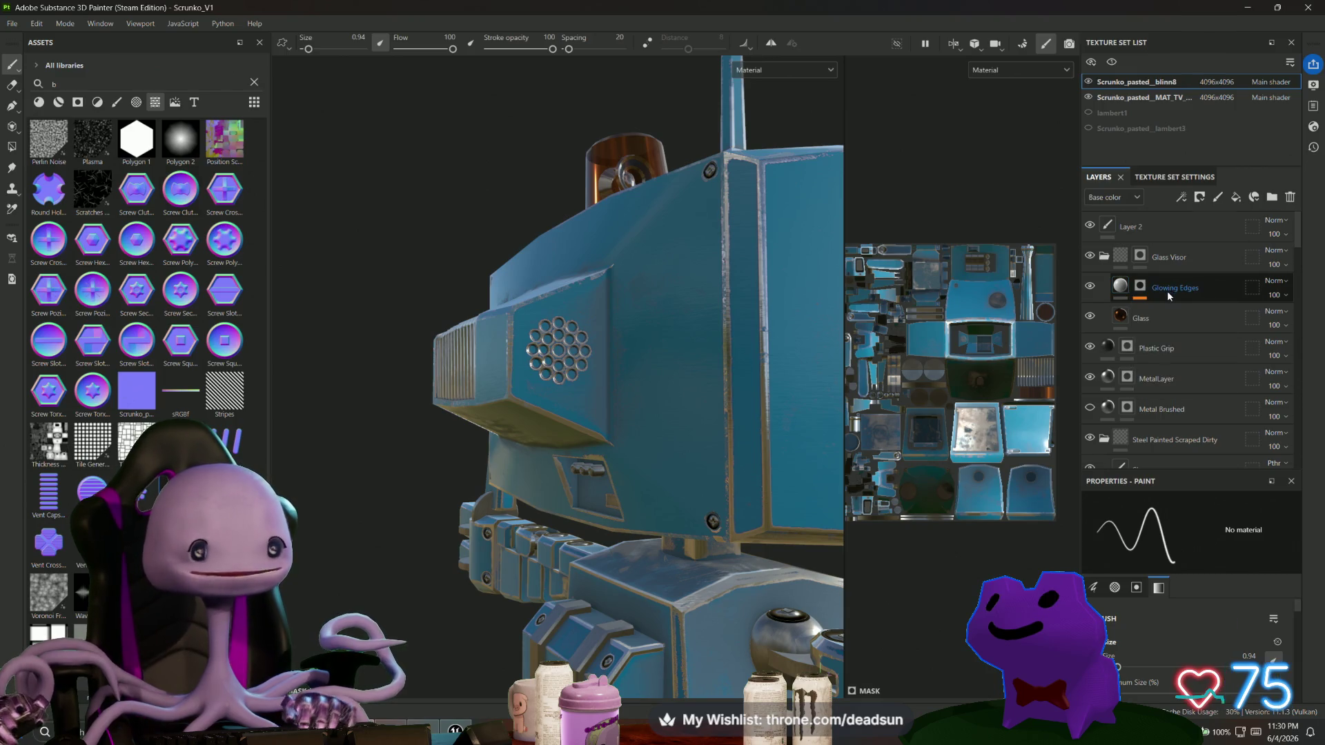
scroll(1170, 294, down, 1)
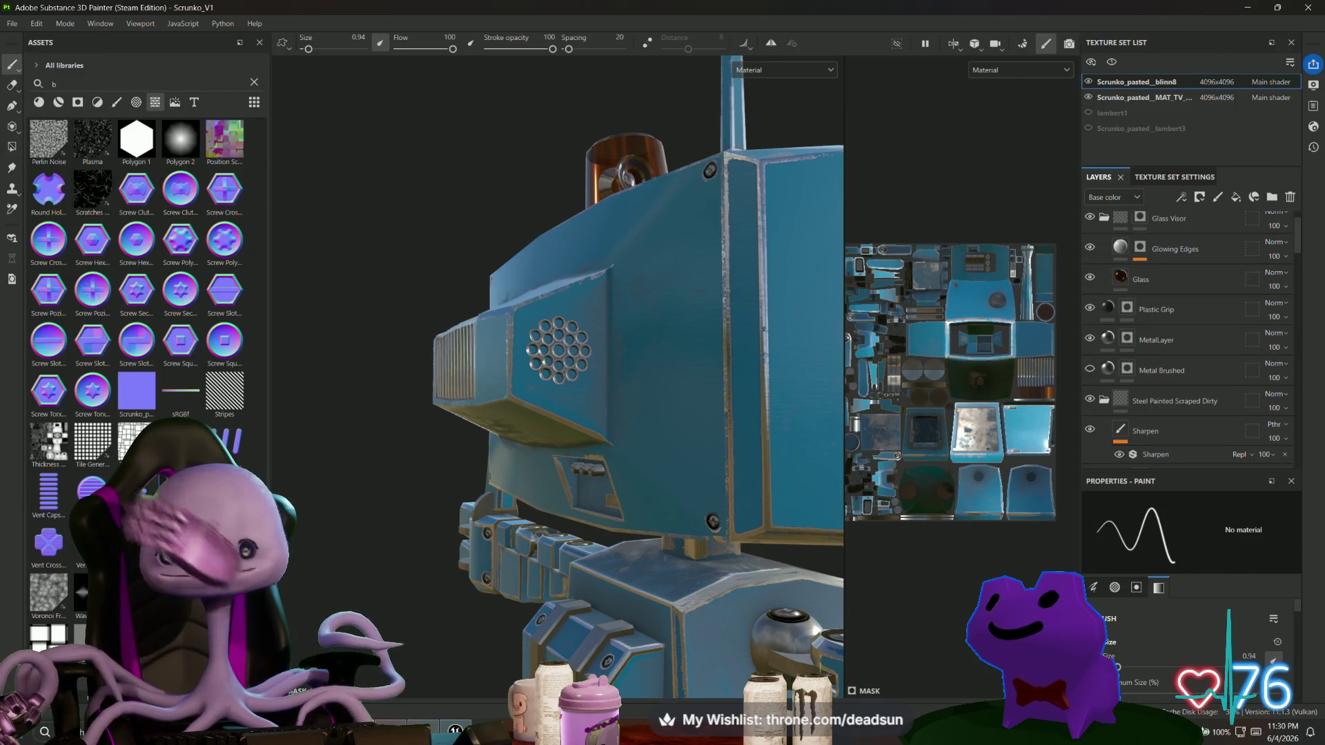
key(BackSpace)
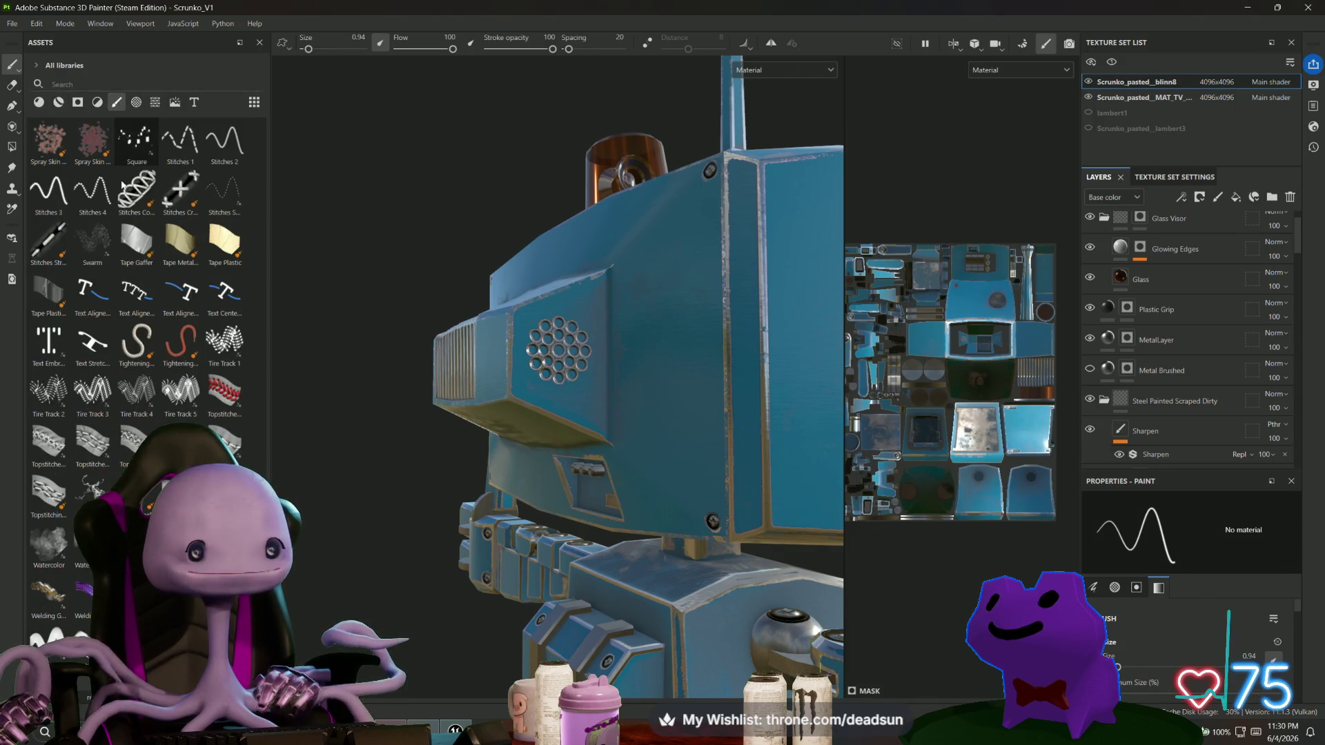
click(97, 105)
click(78, 103)
click(59, 102)
click(39, 103)
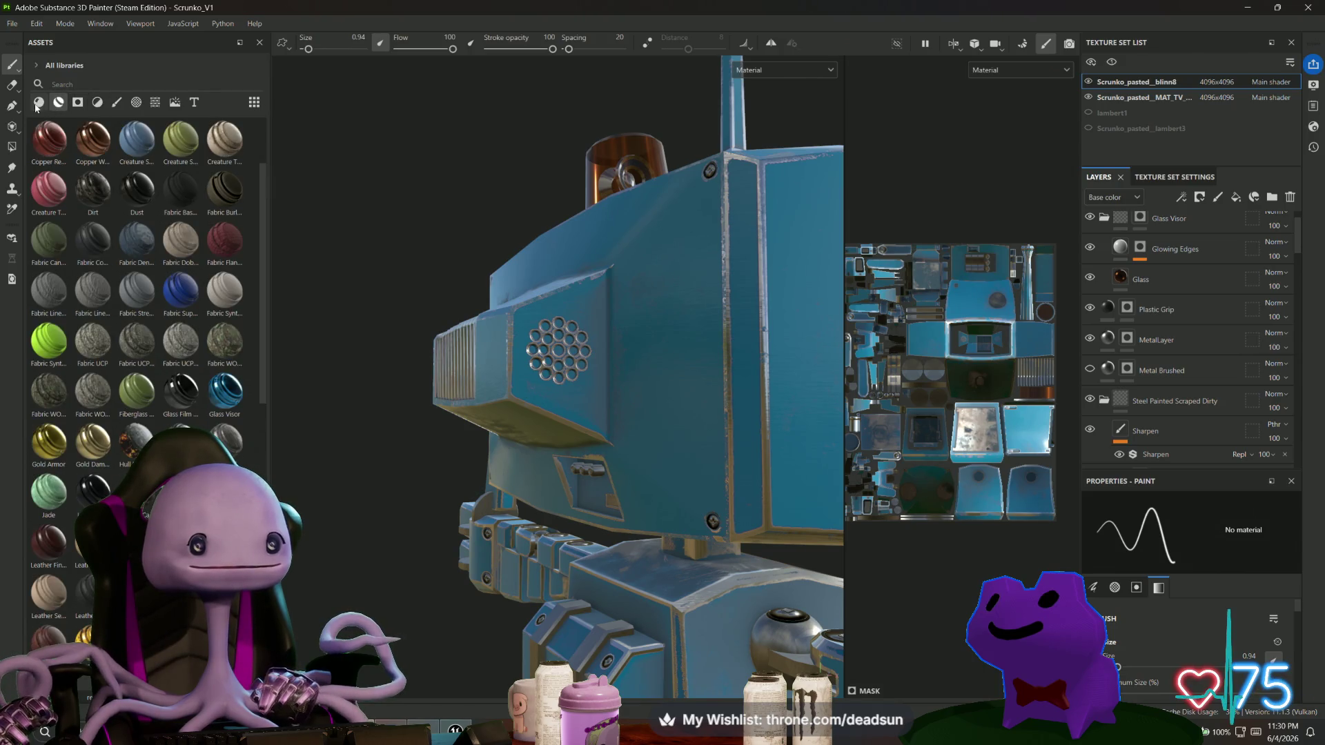
Switch the asset library to Brushes and add a new paint layer, Layer 2, on top.
click(138, 104)
click(155, 102)
click(117, 102)
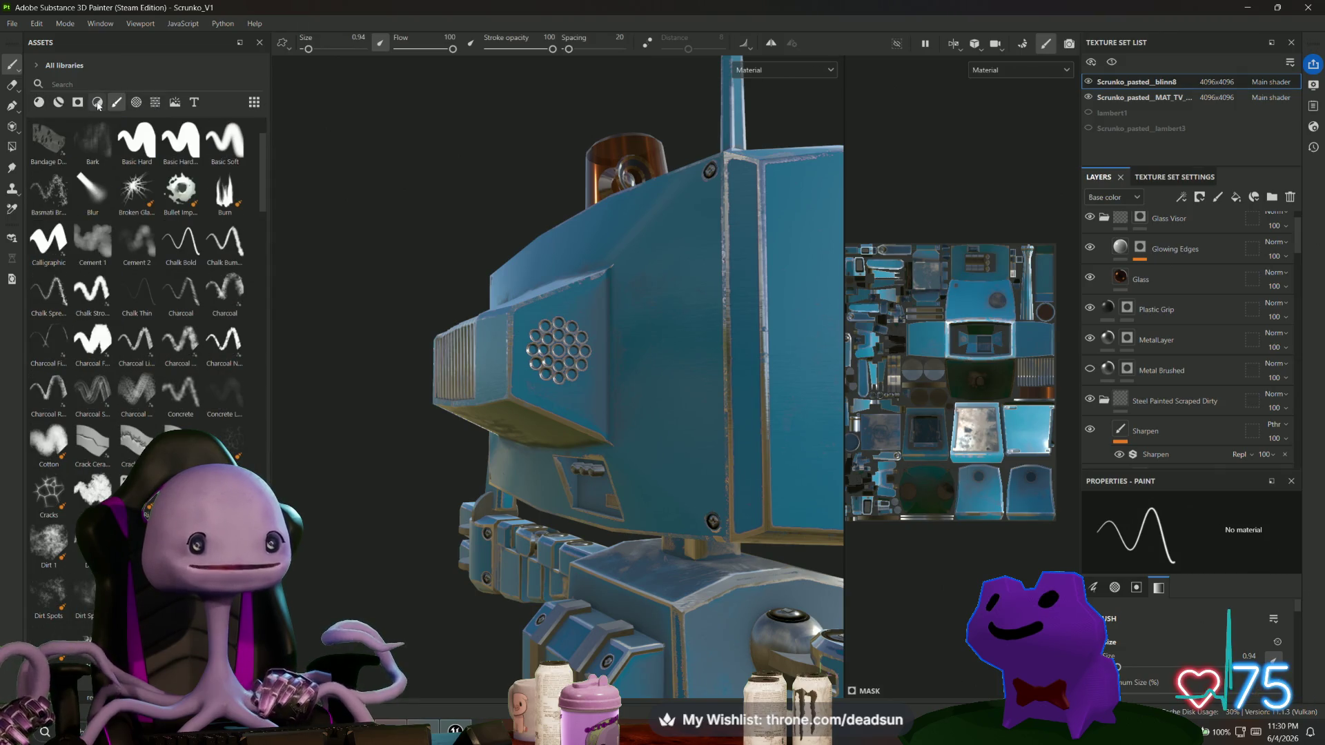
click(1218, 197)
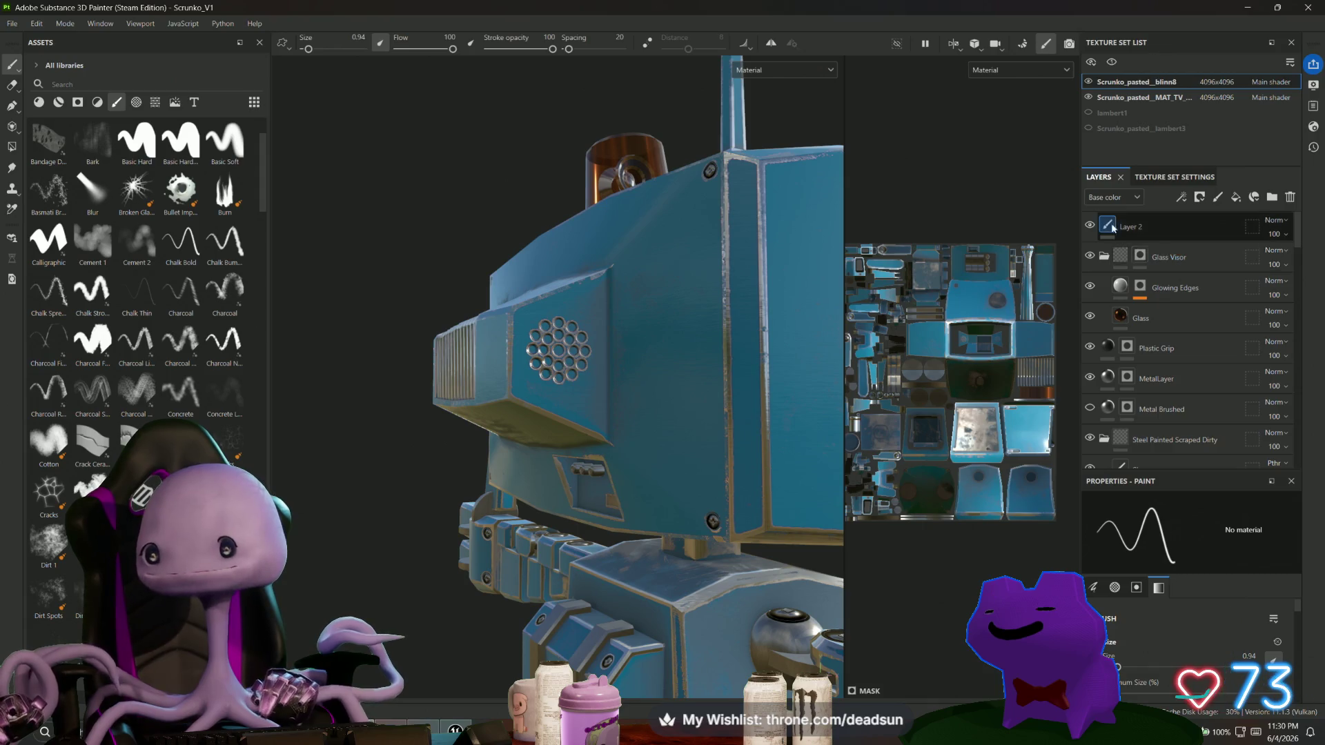
click(1137, 228)
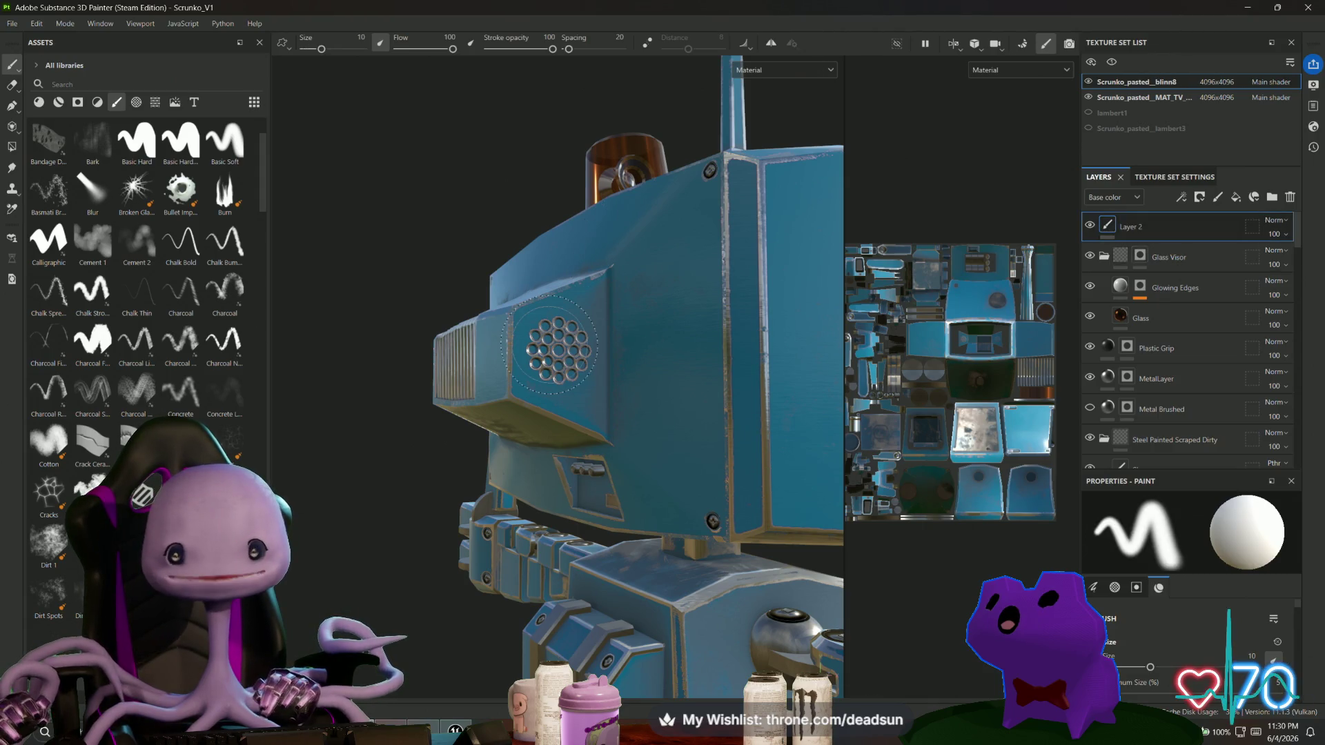
Frame the head's vent grille, drop the brush size to 0.1, and scroll Properties to Material.
scroll(450, 276, up, 3)
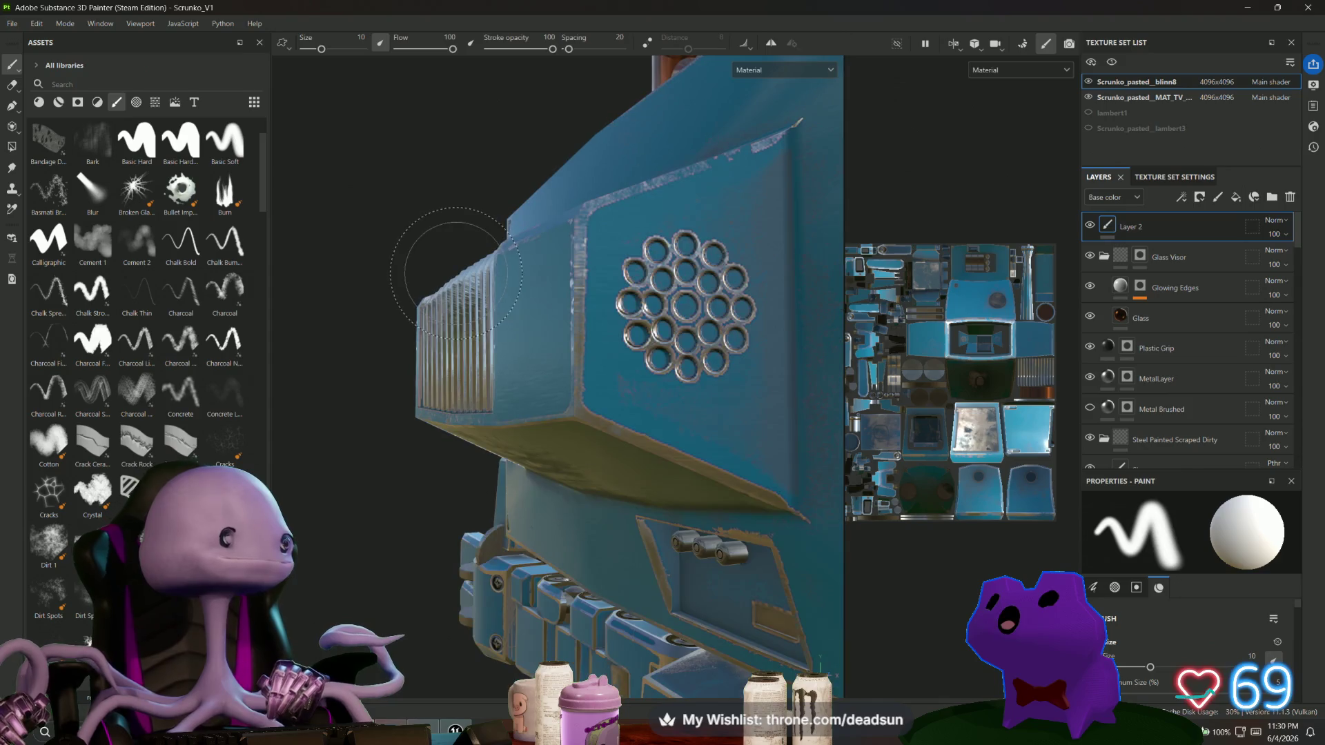
alt+drag(452, 266, 440, 105)
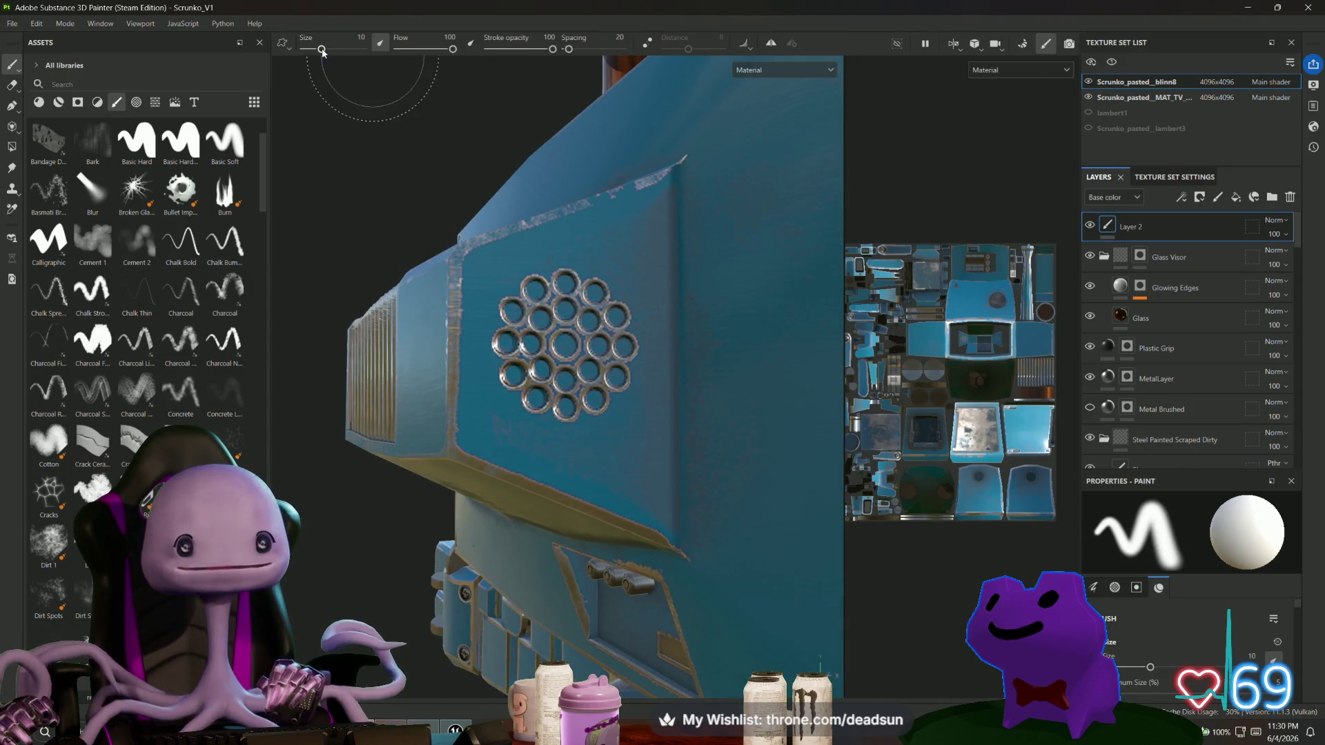
drag(321, 49, 306, 50)
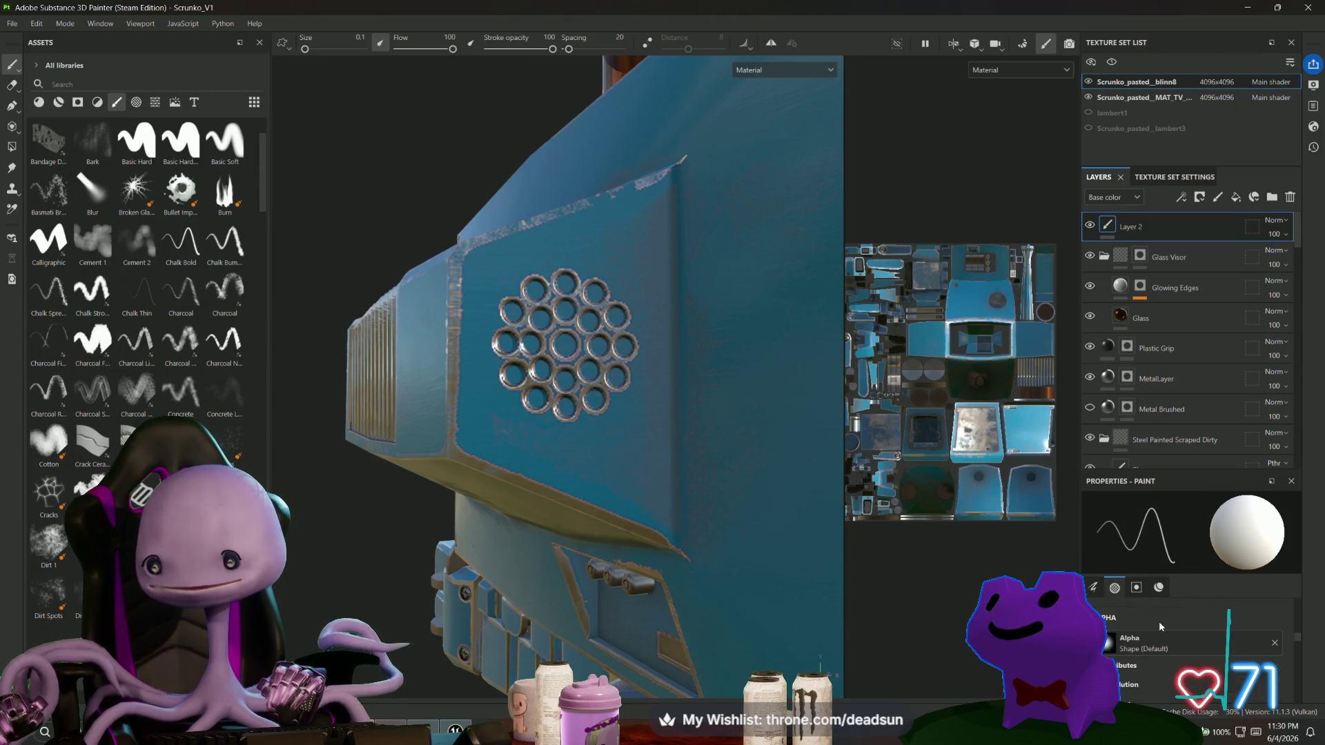
scroll(1160, 624, down, 5)
scroll(1162, 627, up, 5)
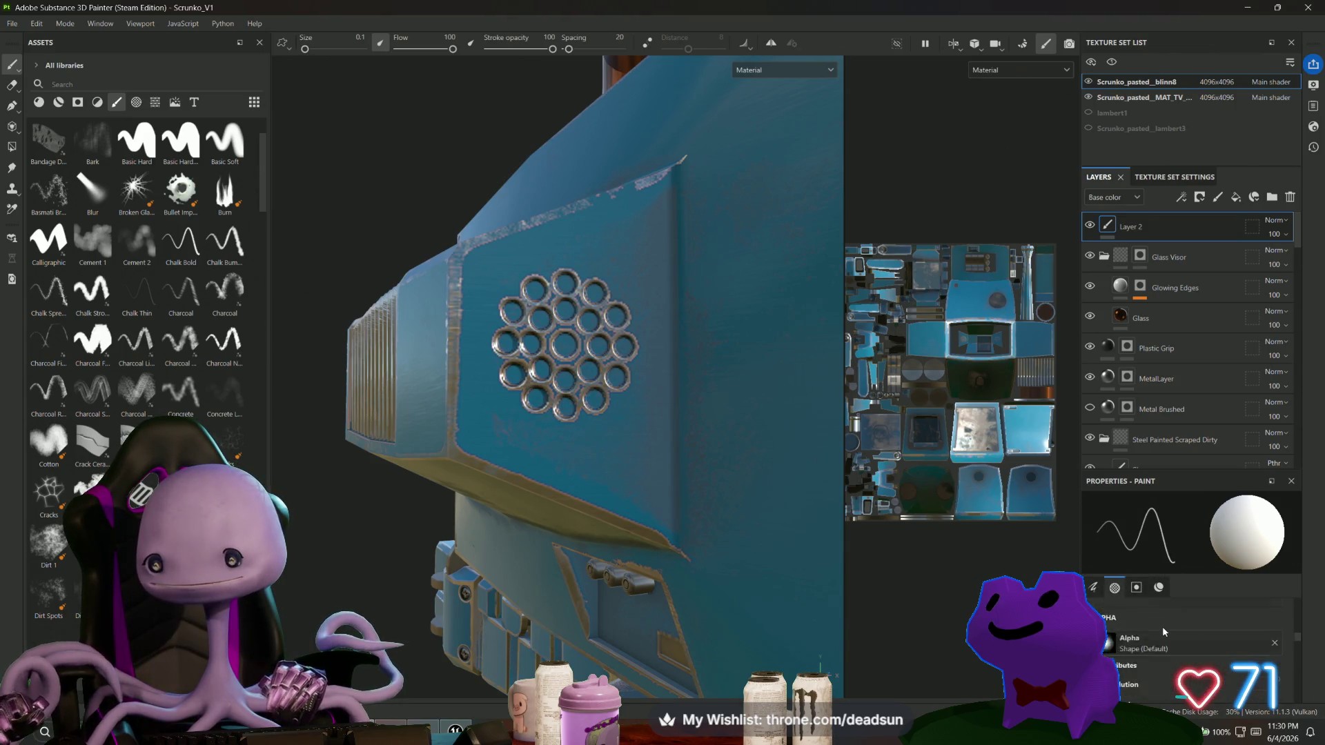
scroll(1161, 626, up, 2)
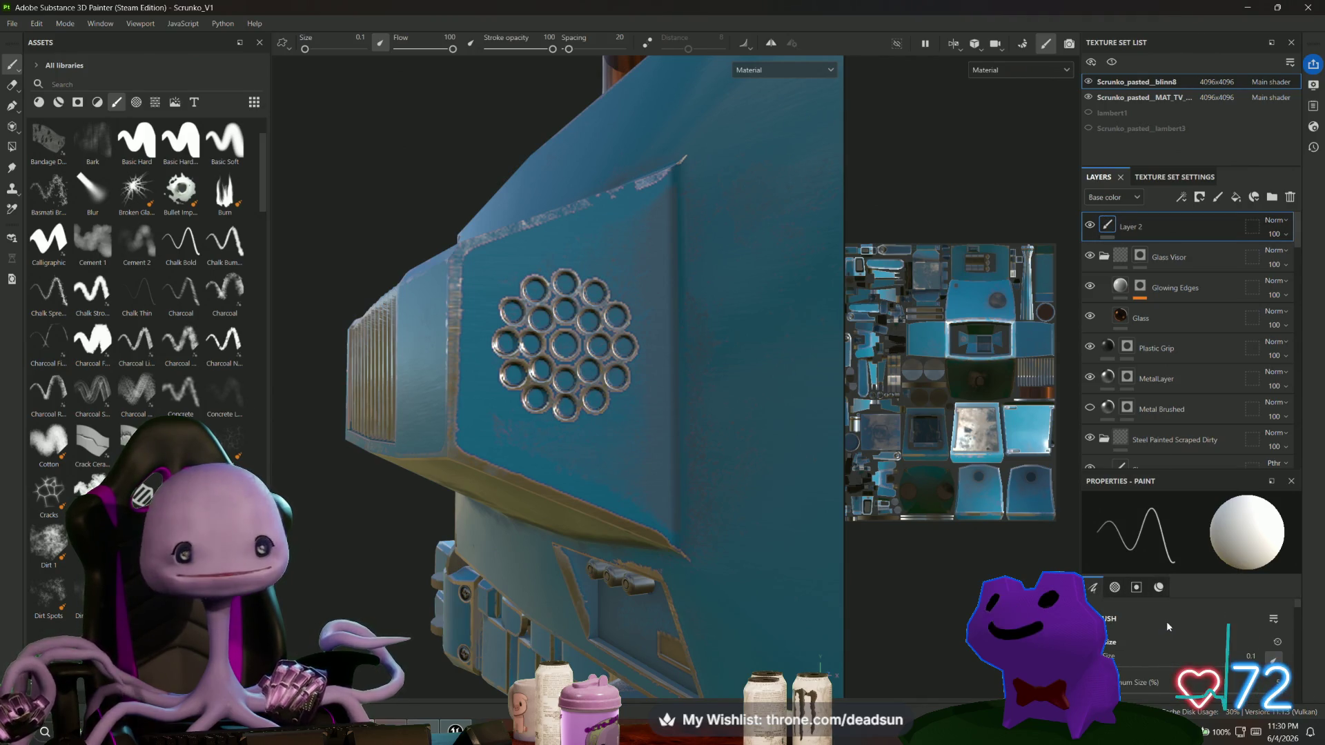
scroll(1166, 621, down, 3)
scroll(1172, 625, down, 3)
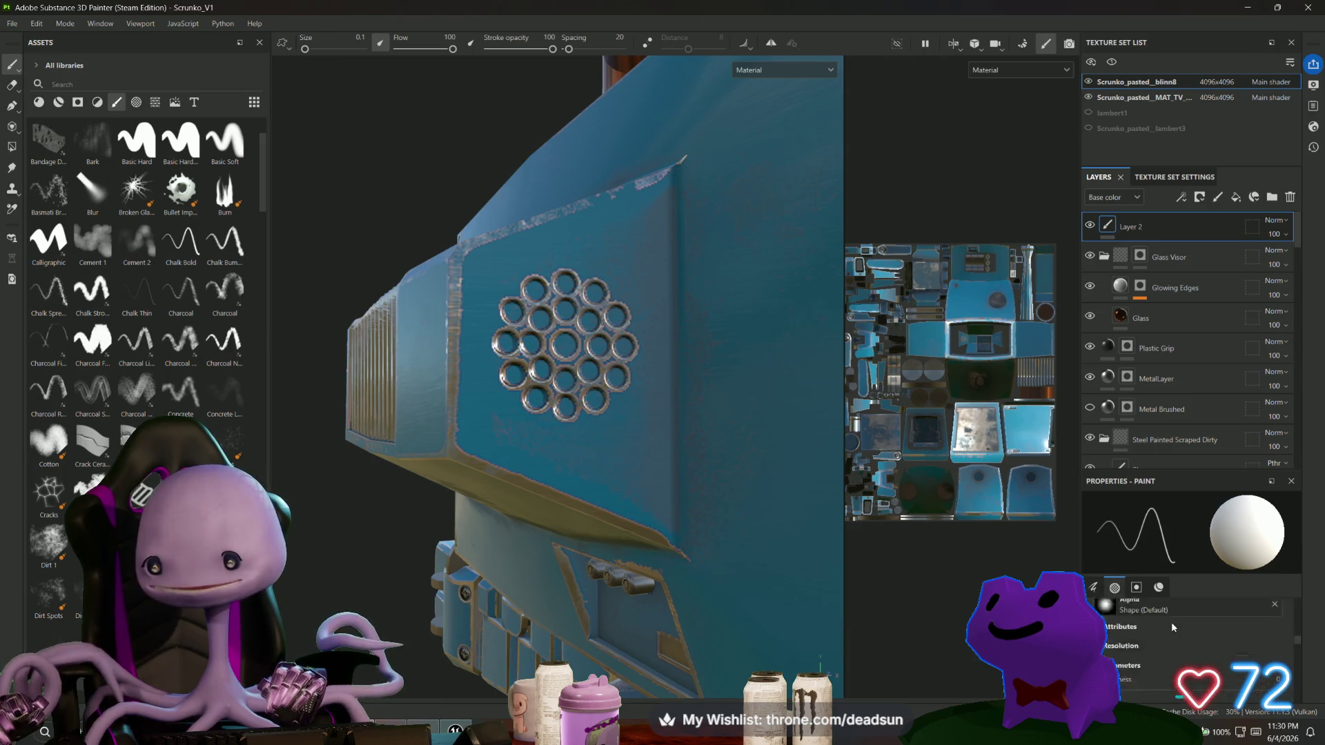
scroll(1173, 628, down, 4)
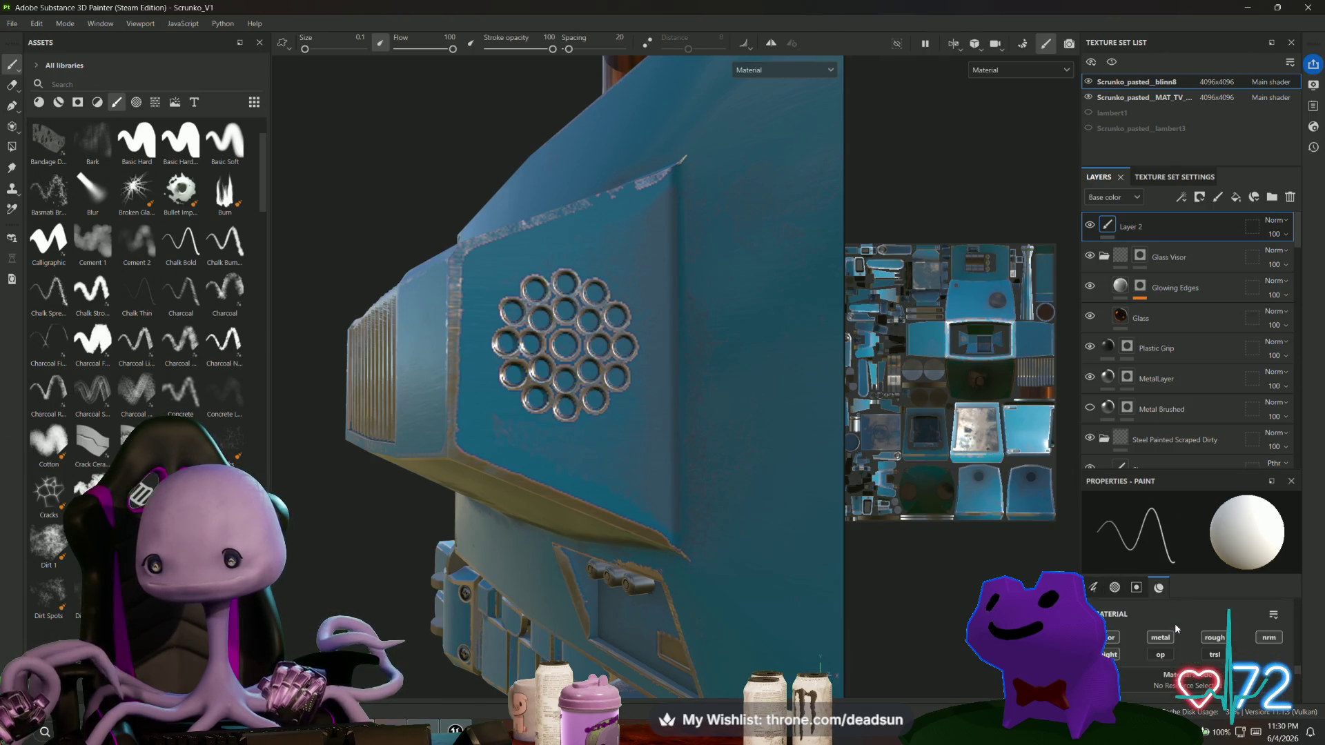
Set the paint base colour to near-black 020000 and zoom in on the grille.
click(1183, 638)
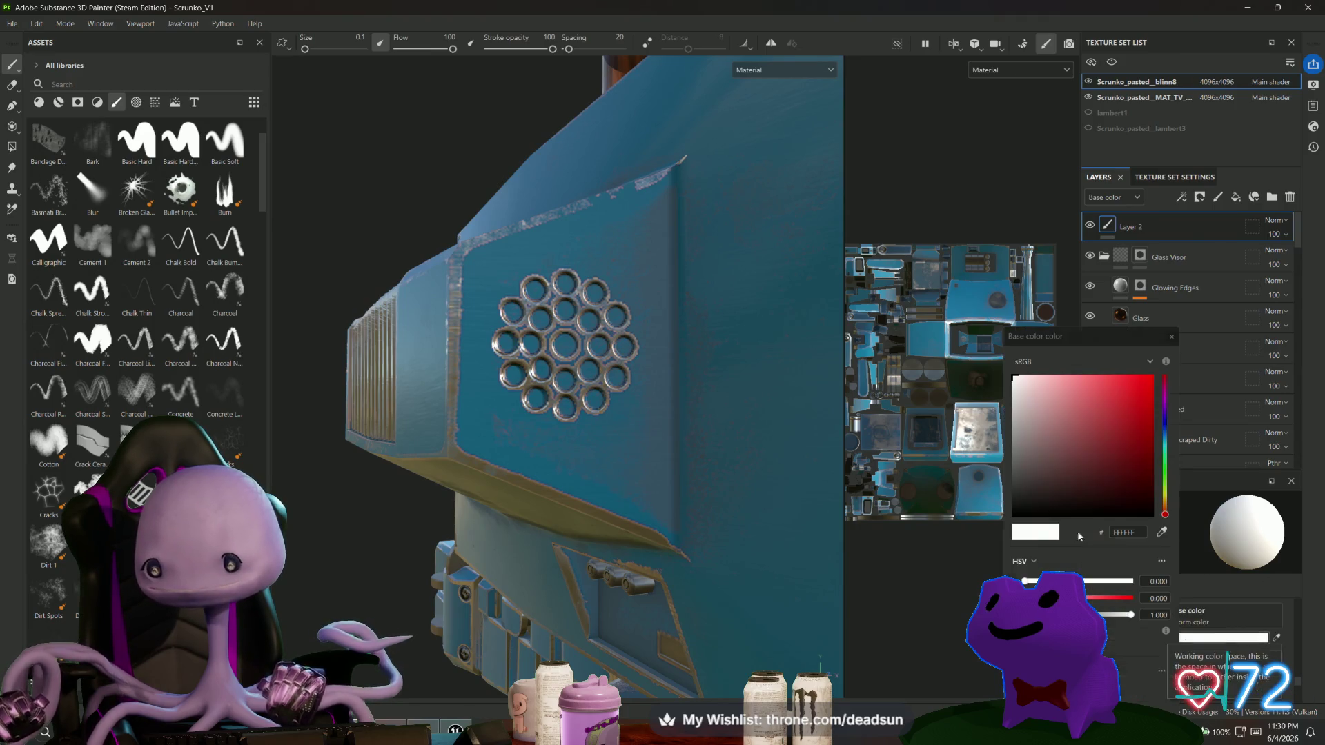
drag(1086, 465, 1162, 530)
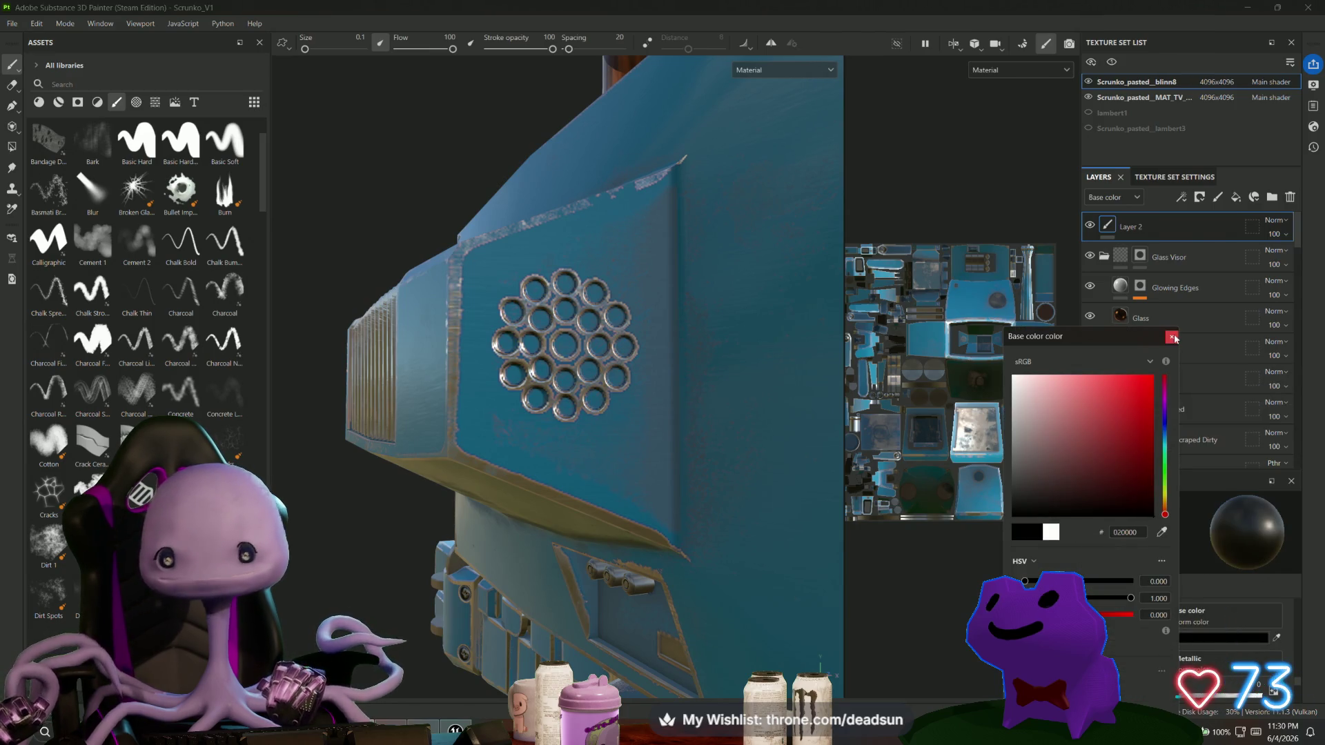
key(Escape)
scroll(520, 300, up, 3)
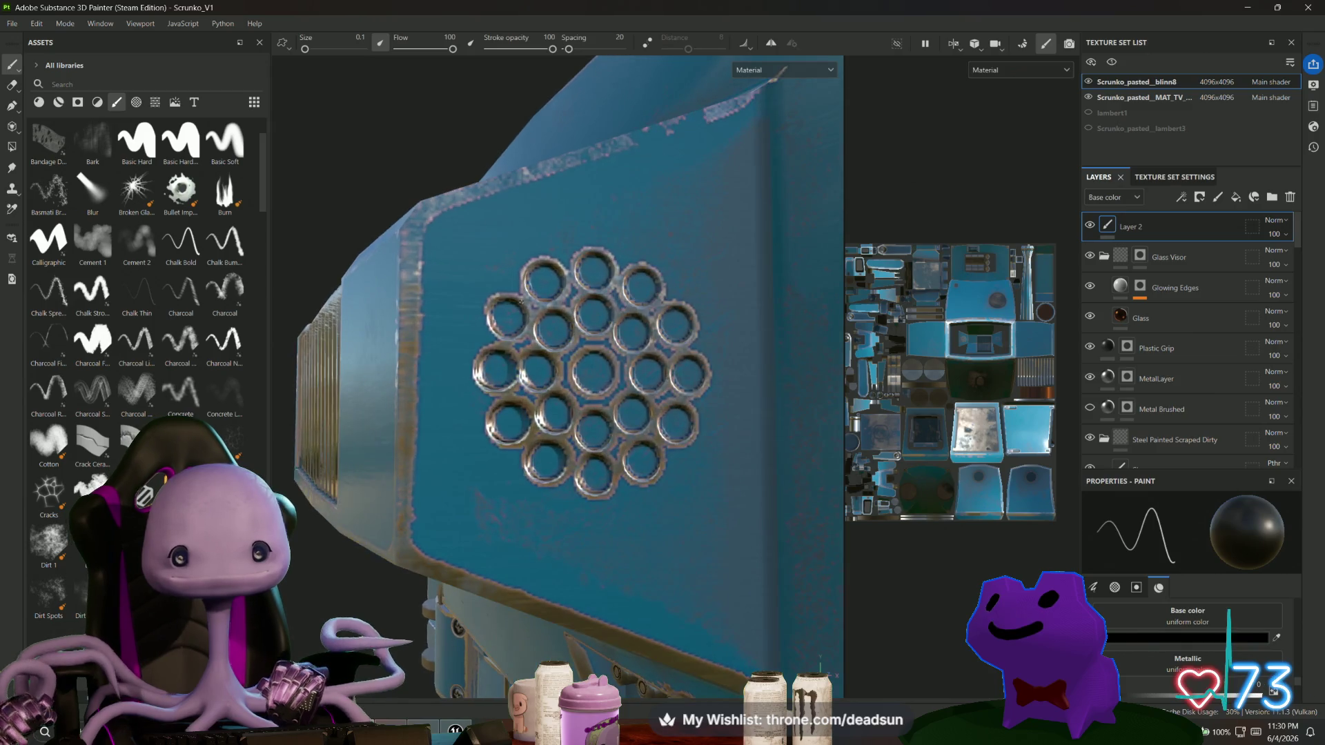
scroll(452, 304, up, 2)
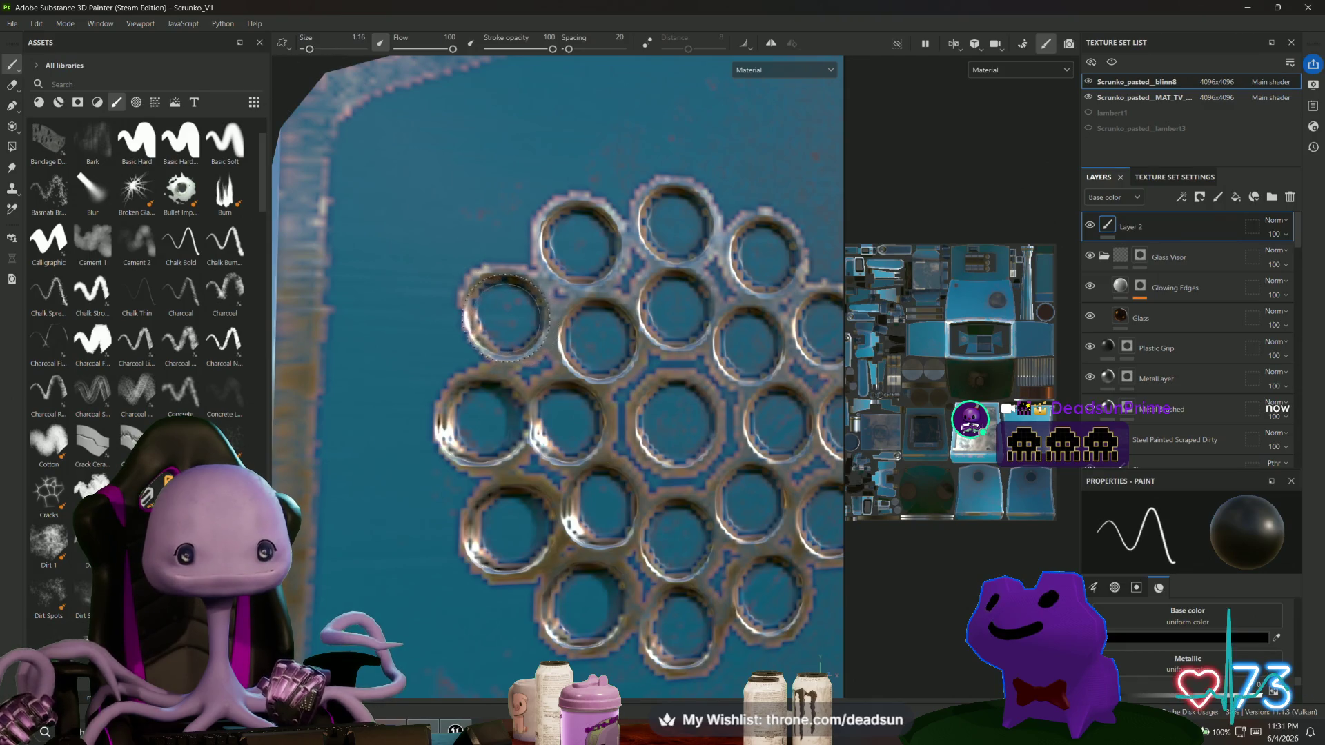
scroll(506, 314, down, 2)
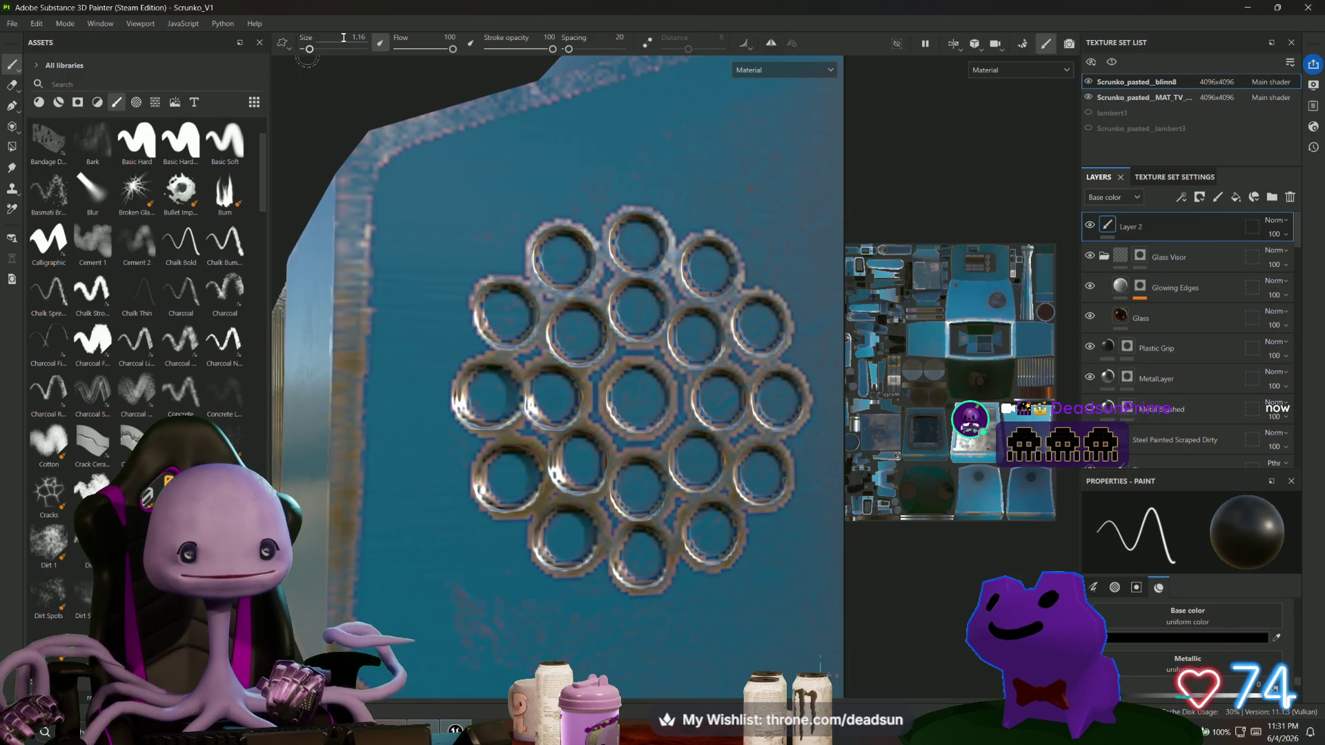
Set the brush size to 1 and paint the top-left vent hole dark.
text(1)
key(Return)
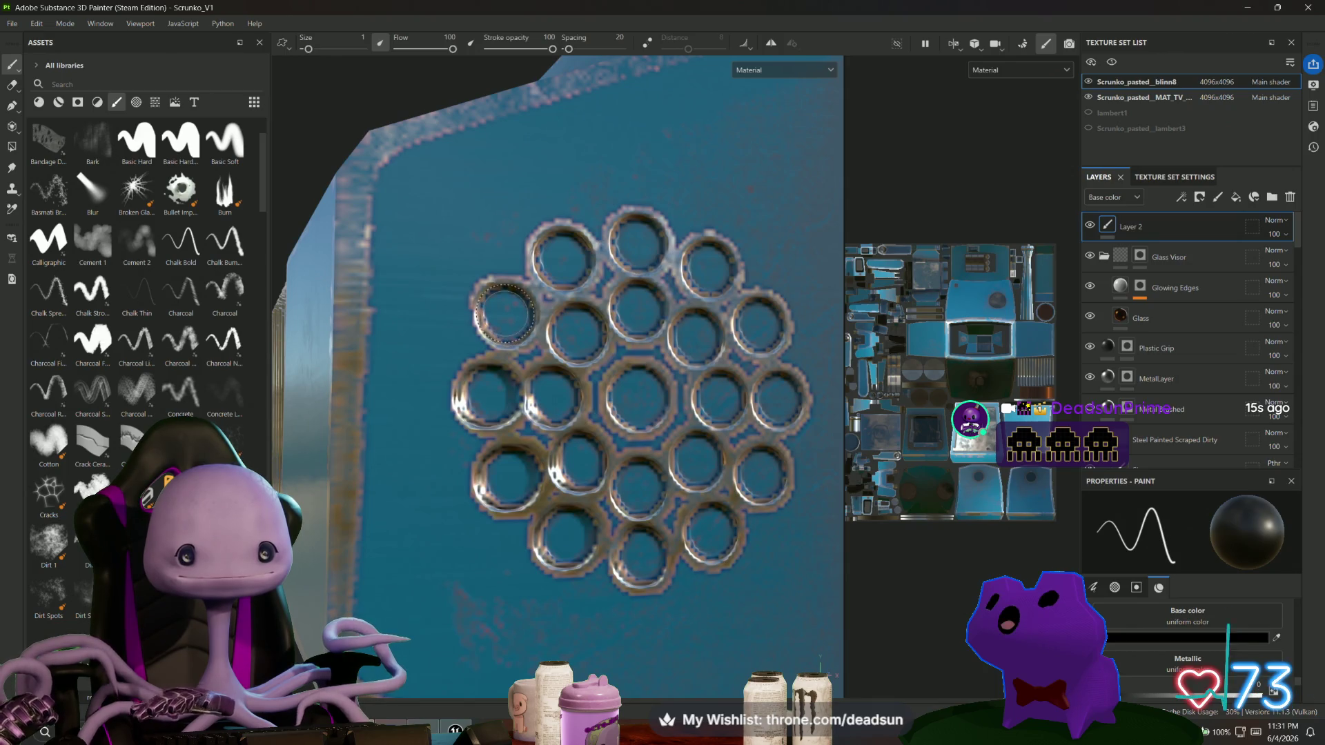
click(505, 314)
click(505, 314)
click(505, 309)
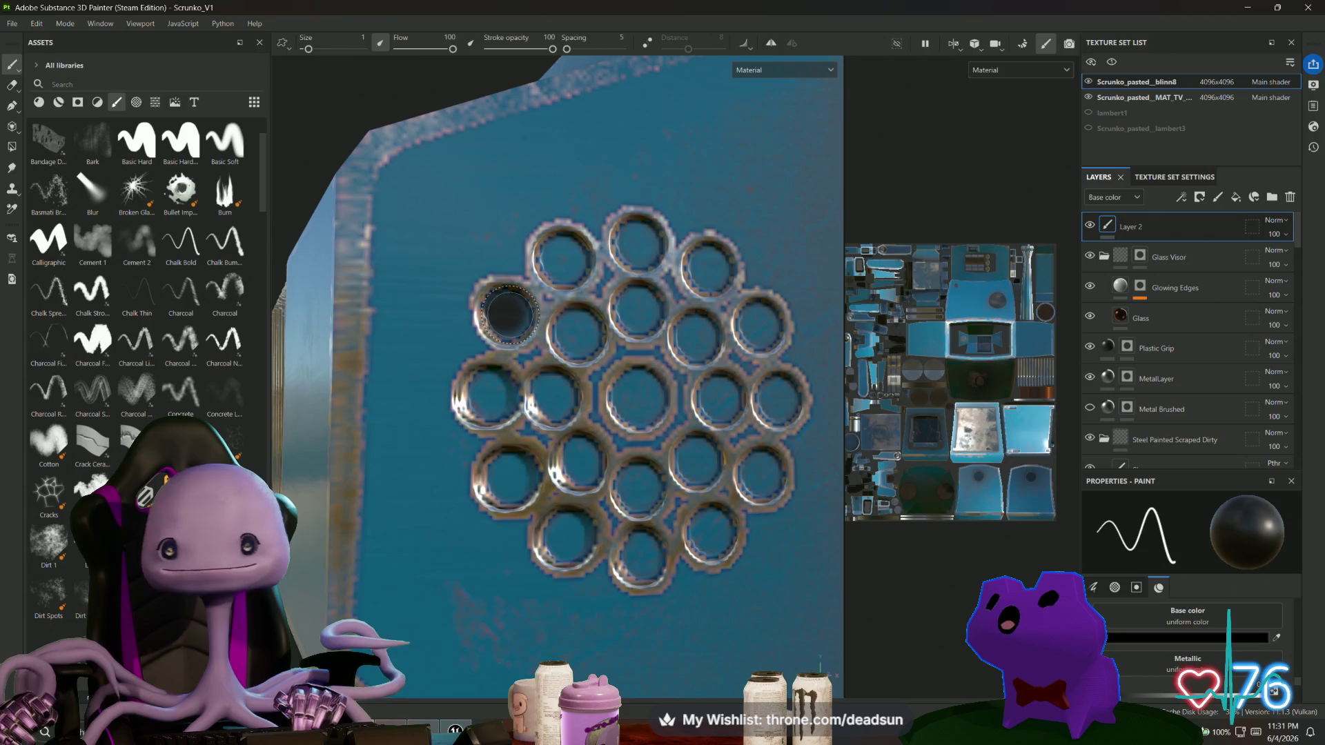
click(285, 44)
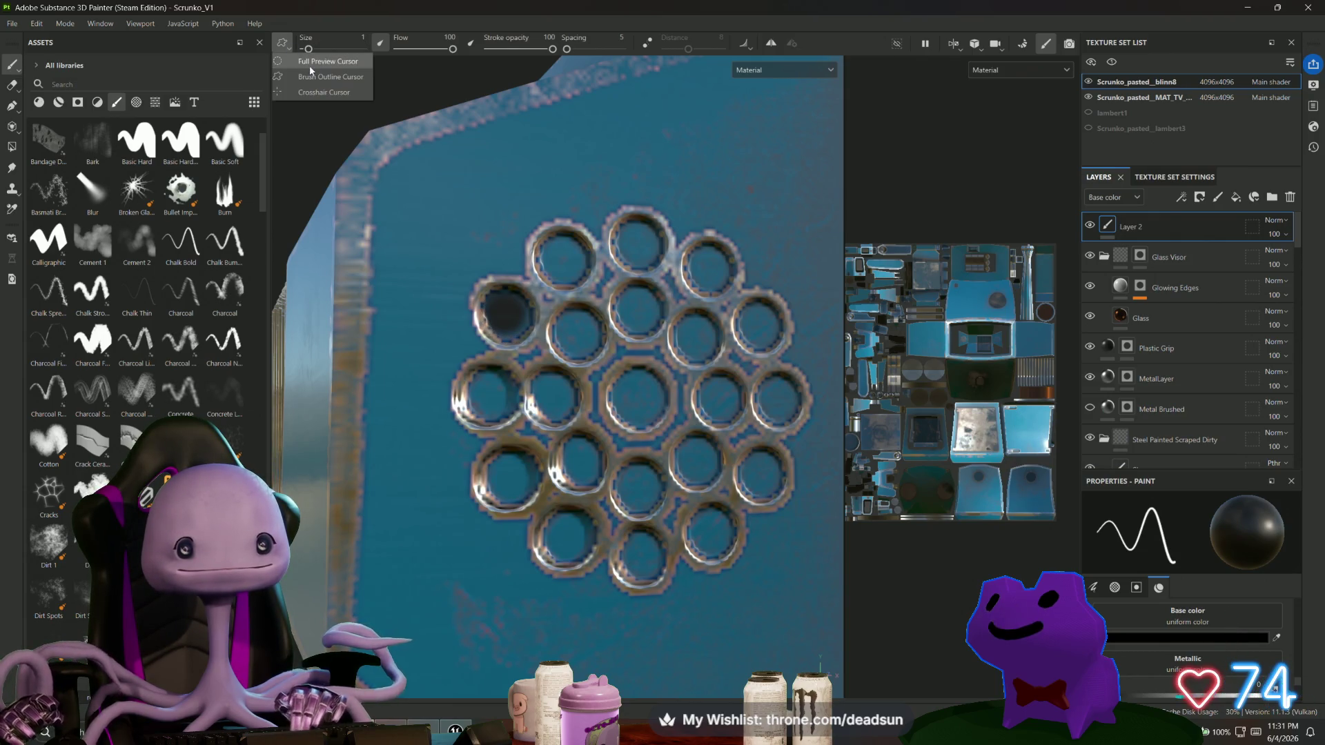
Switch to the Full Preview cursor and paint three vent holes along the top black.
click(310, 67)
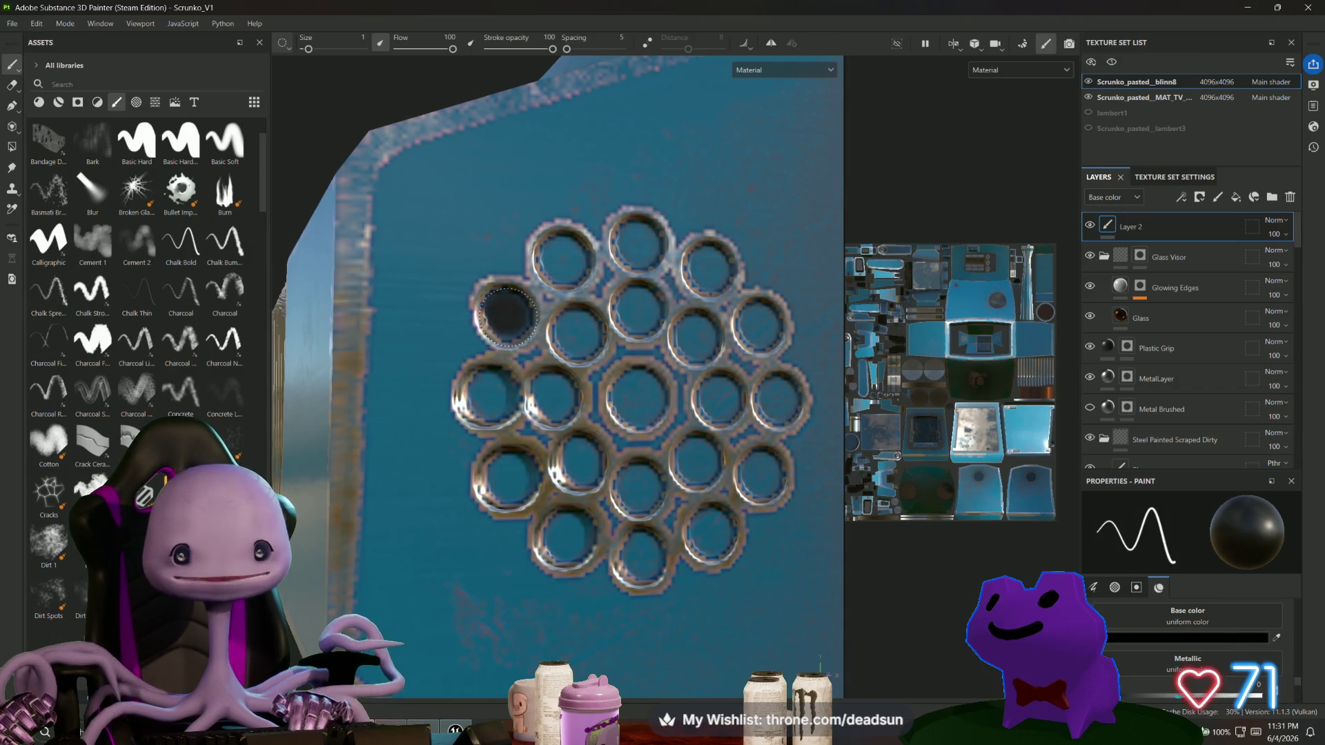
click(509, 316)
click(564, 261)
click(638, 241)
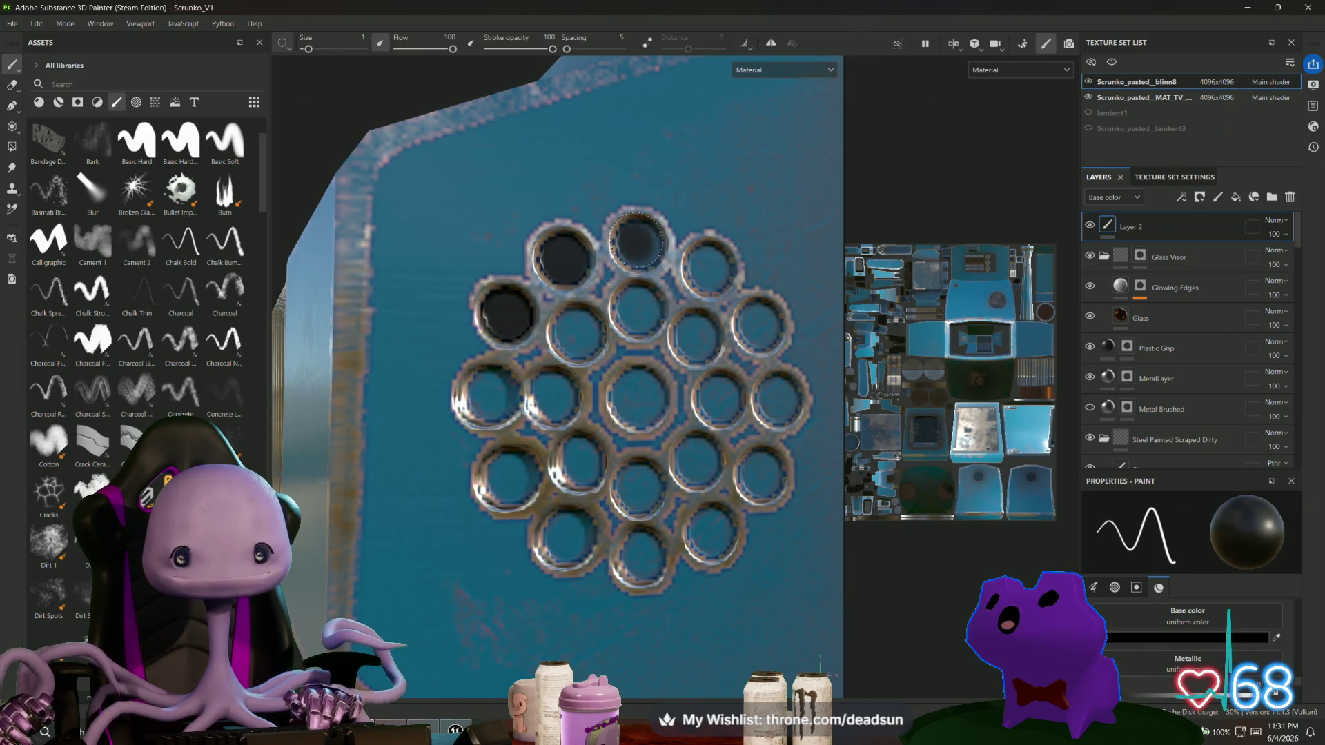
Enable Z-axis symmetry, paint the top-right and right-side holes black, and pick Basic Hard.
click(797, 46)
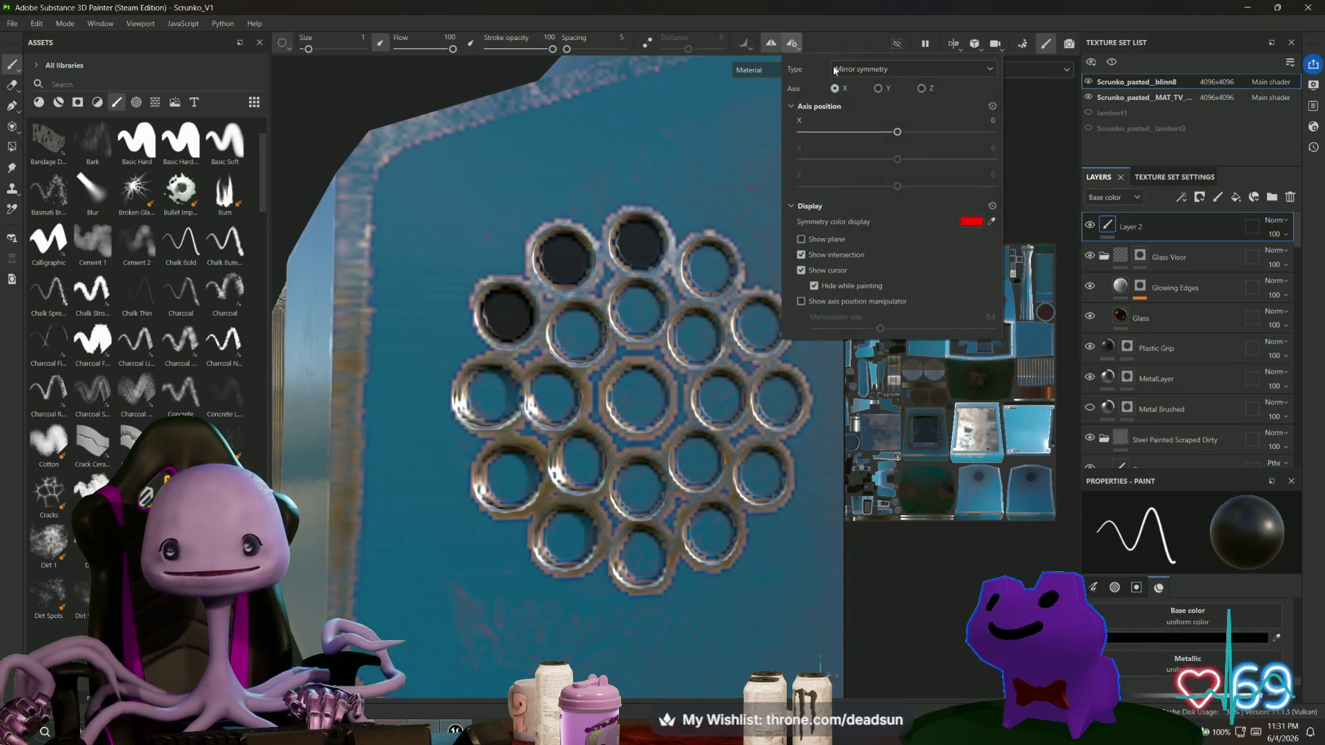
click(923, 89)
drag(725, 276, 717, 273)
drag(755, 317, 762, 322)
mouse_move(771, 403)
mouse_down()
mouse_move(783, 393)
mouse_move(780, 404)
mouse_up()
drag(687, 336, 698, 338)
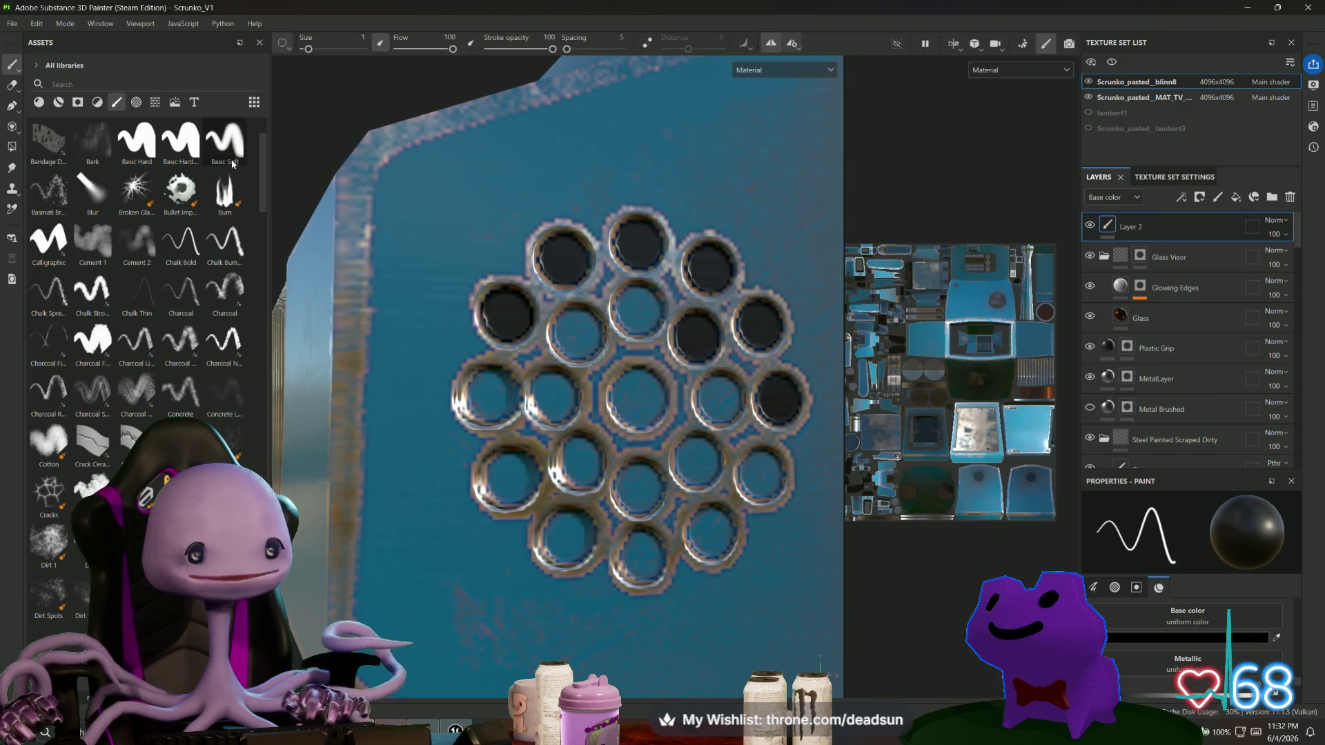
click(182, 144)
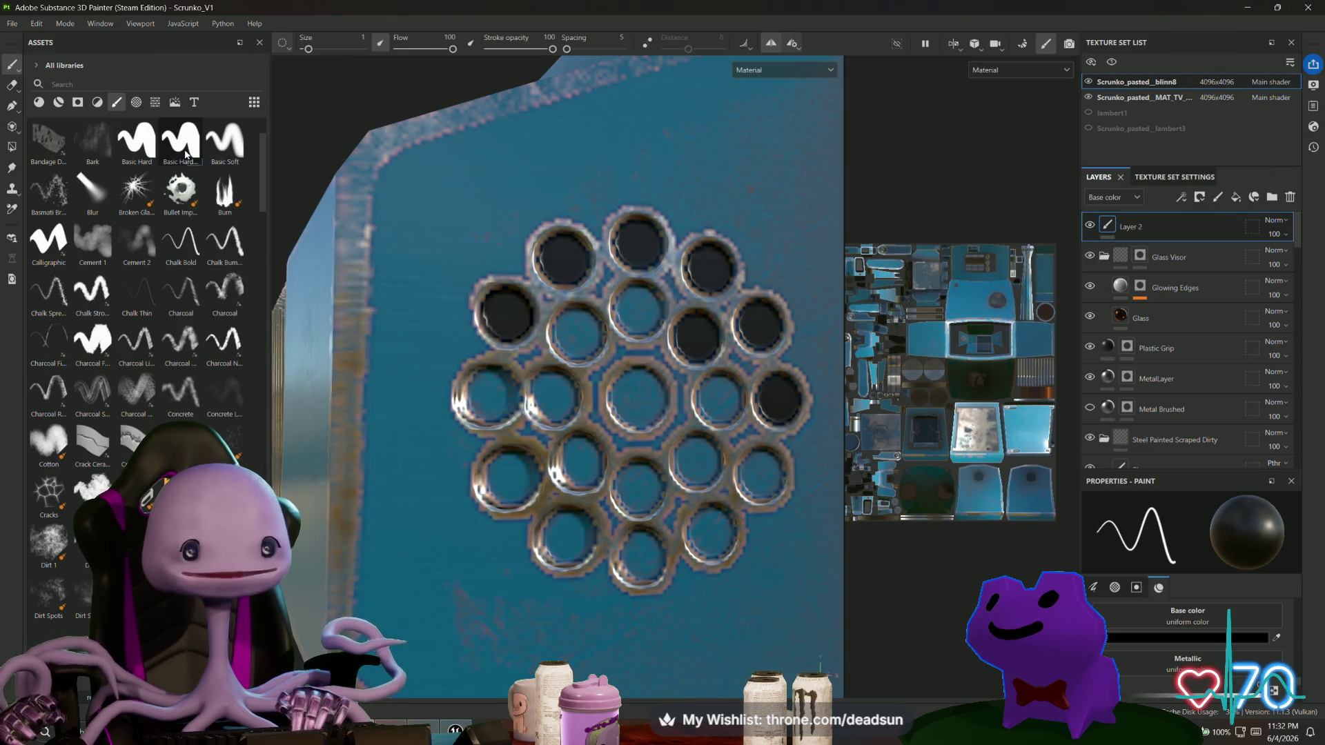
Reduce the brush size to 1 and paint four left and upper vent holes black.
drag(321, 49, 308, 52)
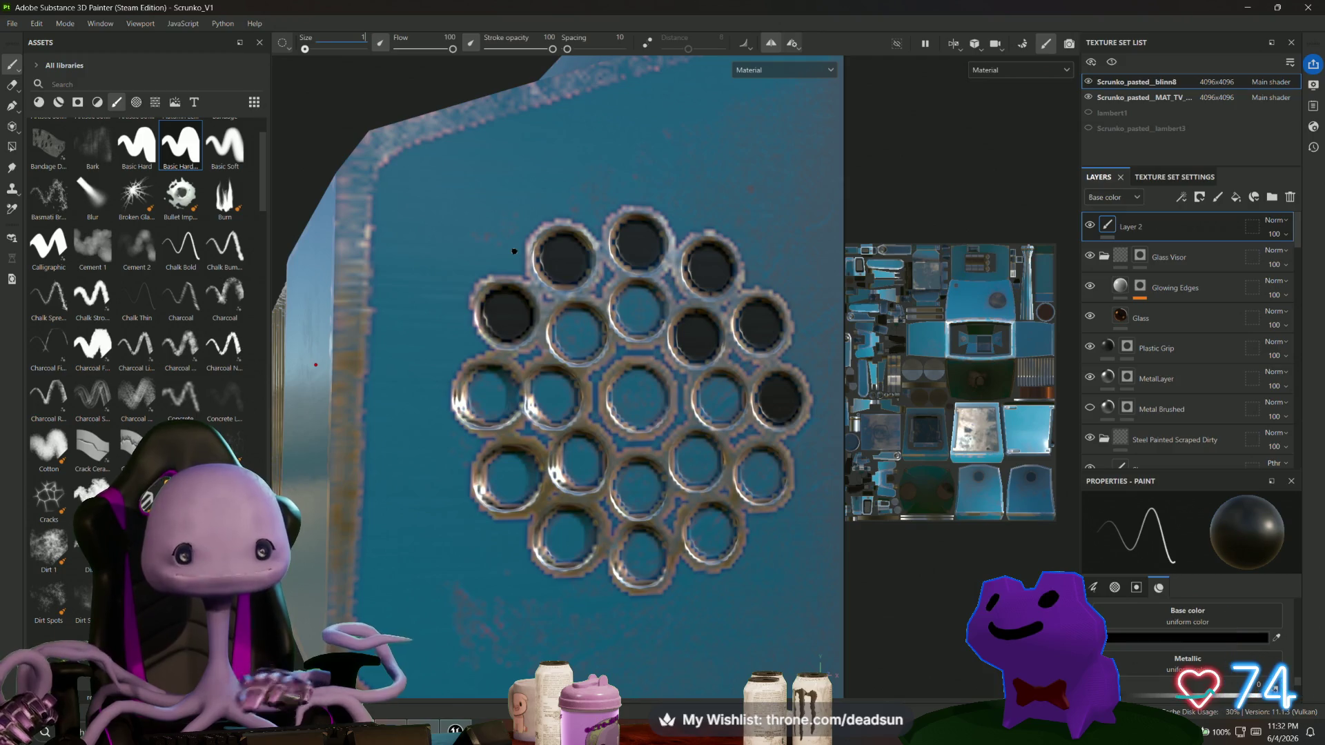
key(Return)
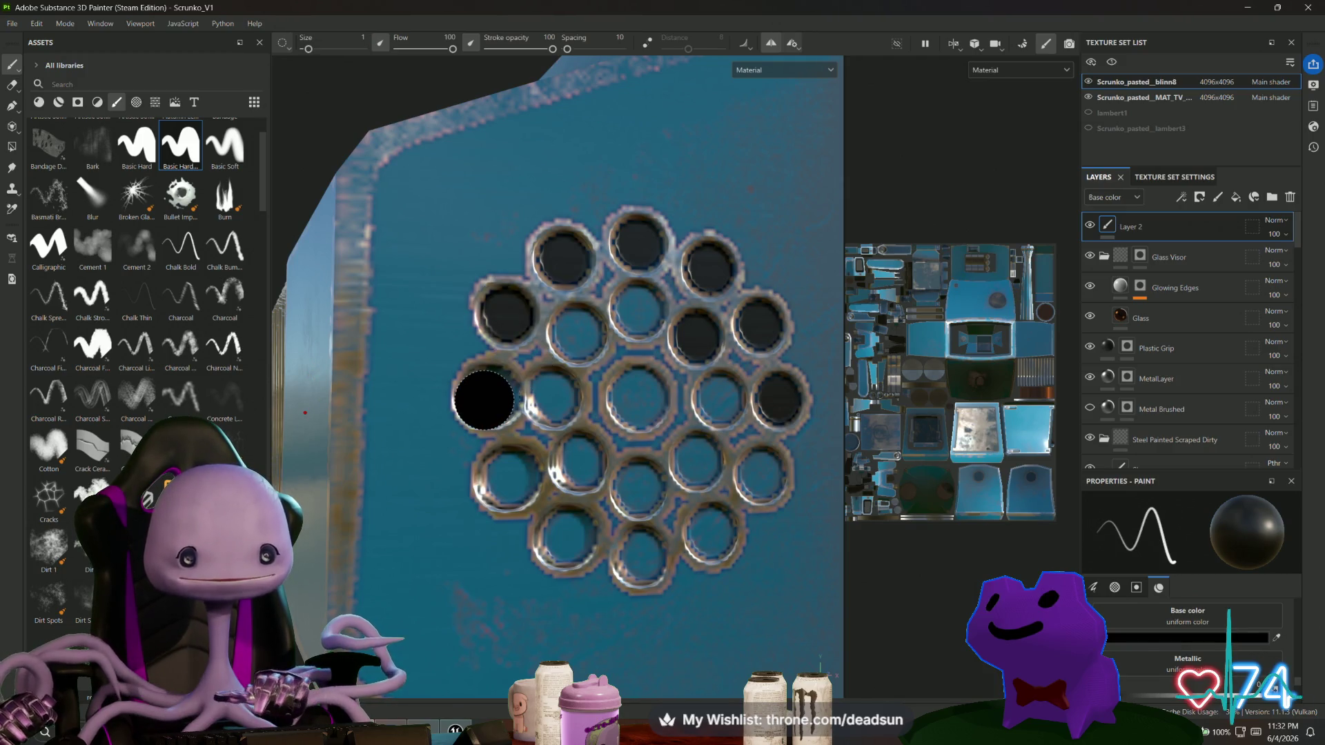
click(483, 400)
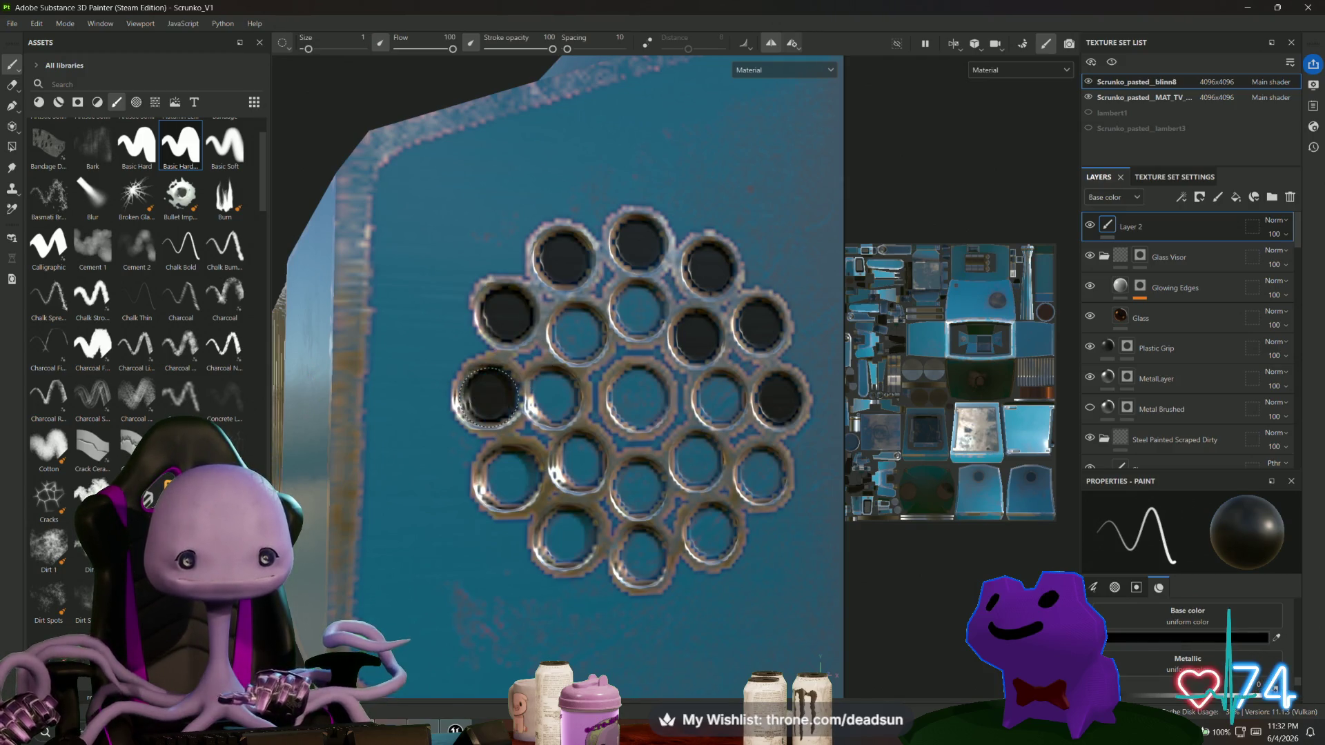
click(554, 398)
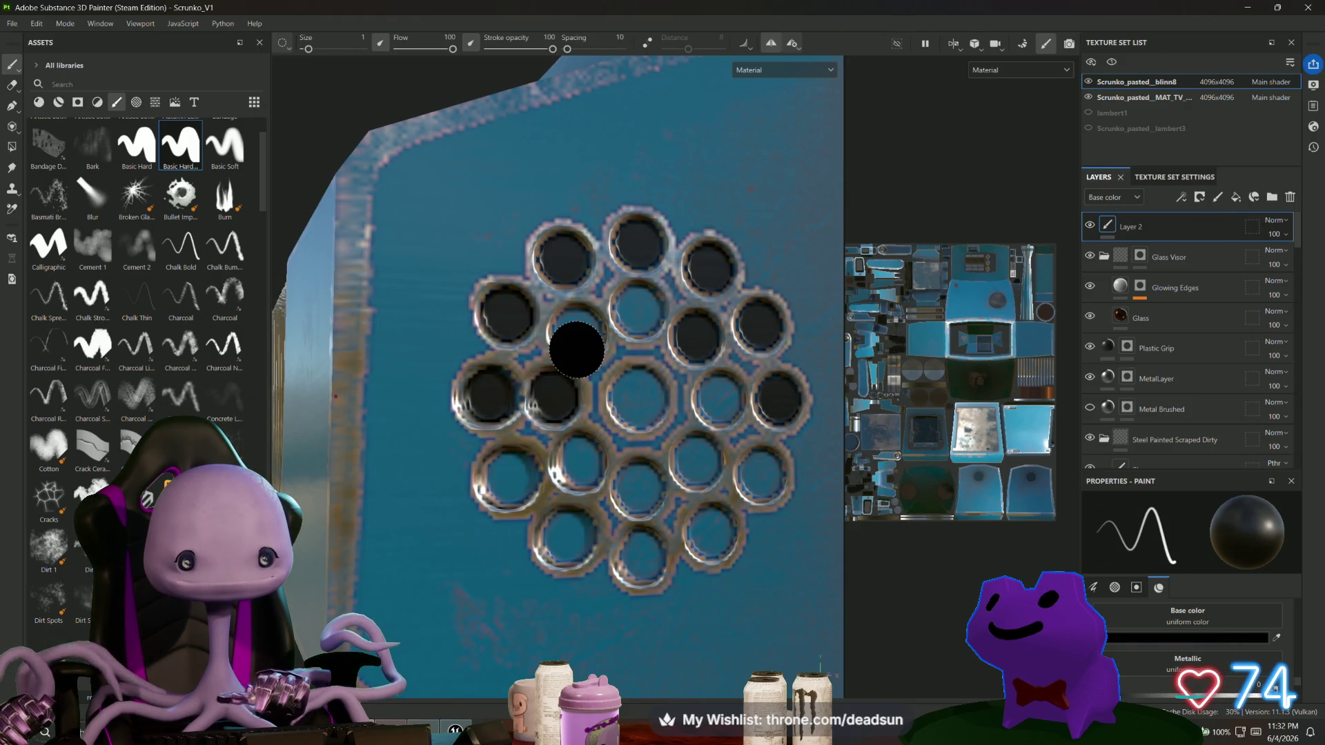
click(578, 328)
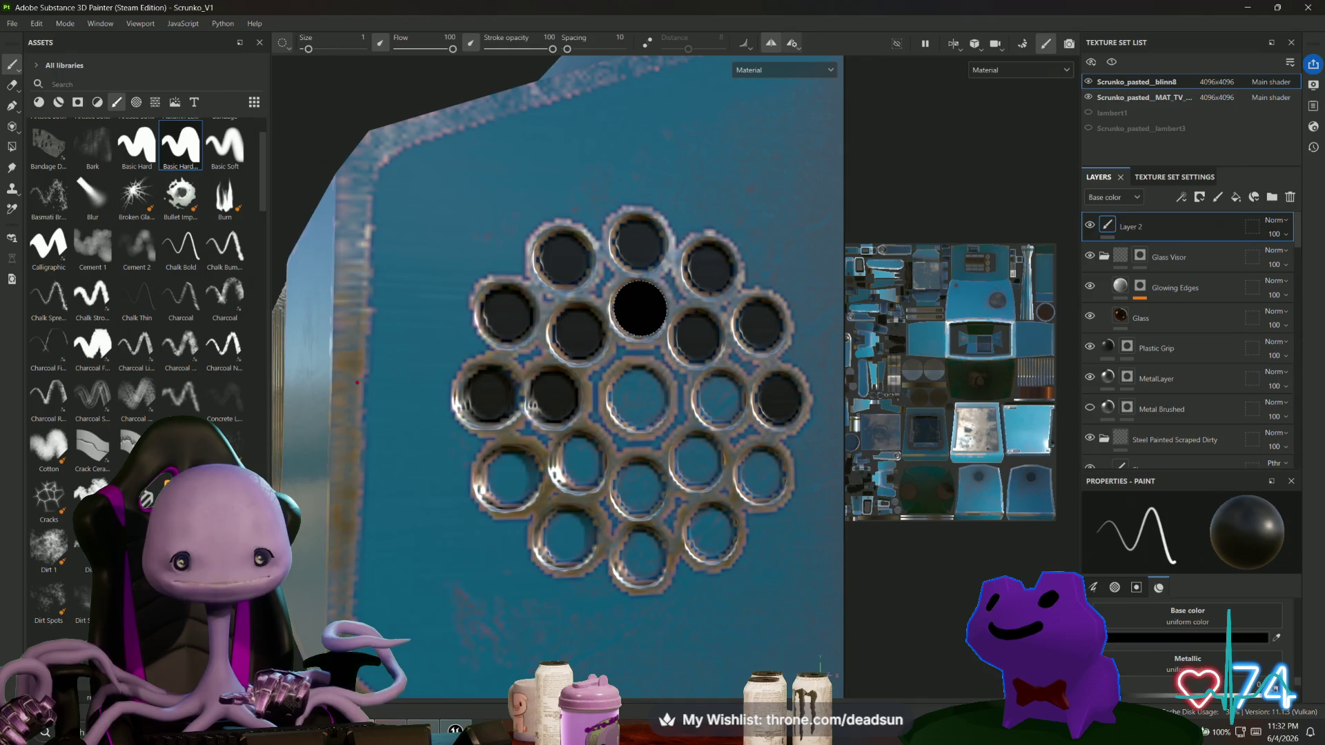
click(640, 310)
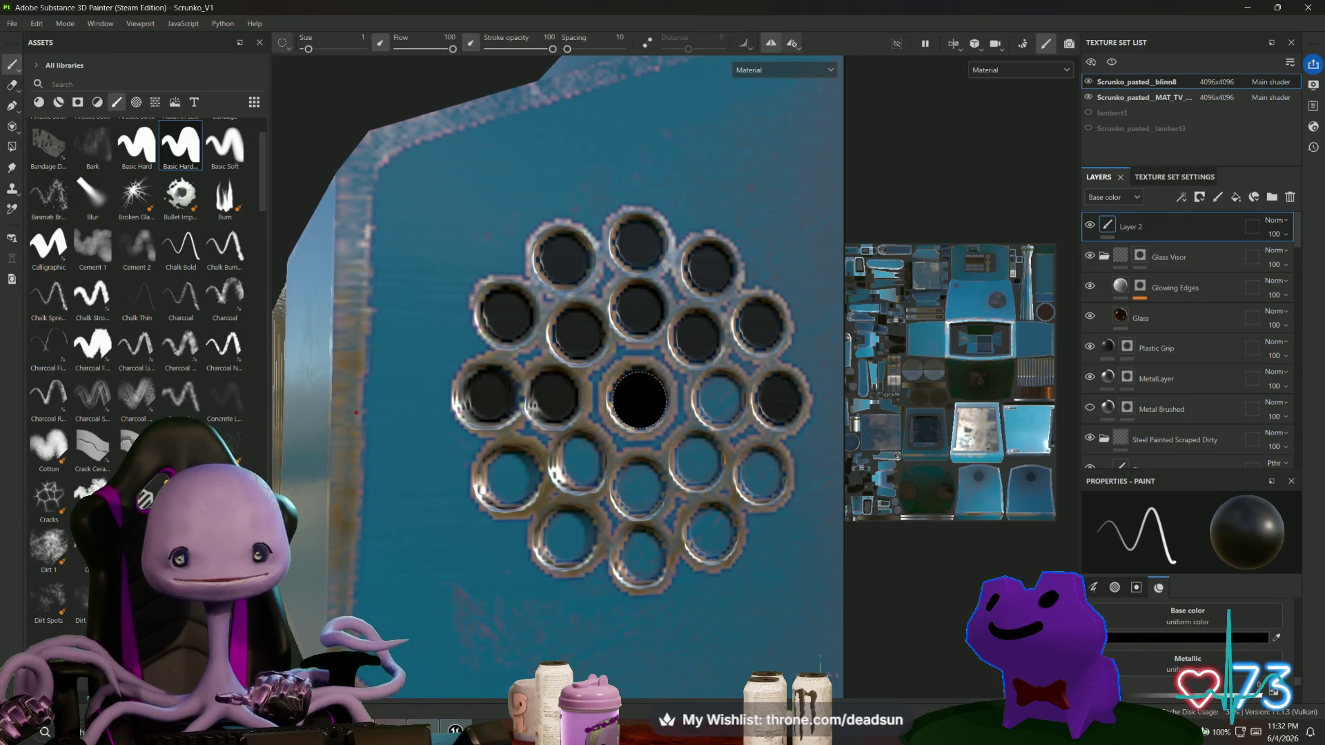
Paint the central, right-of-centre and lower-row vent holes black.
click(640, 400)
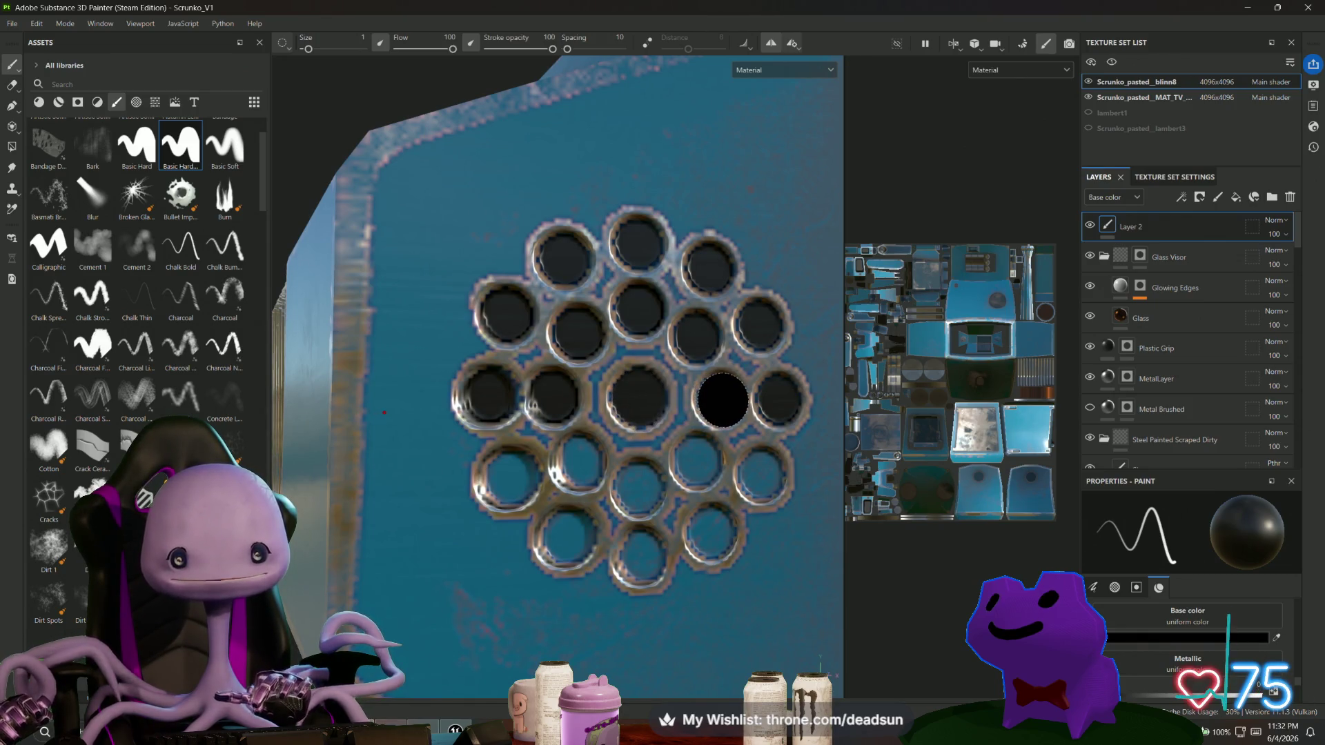
click(721, 401)
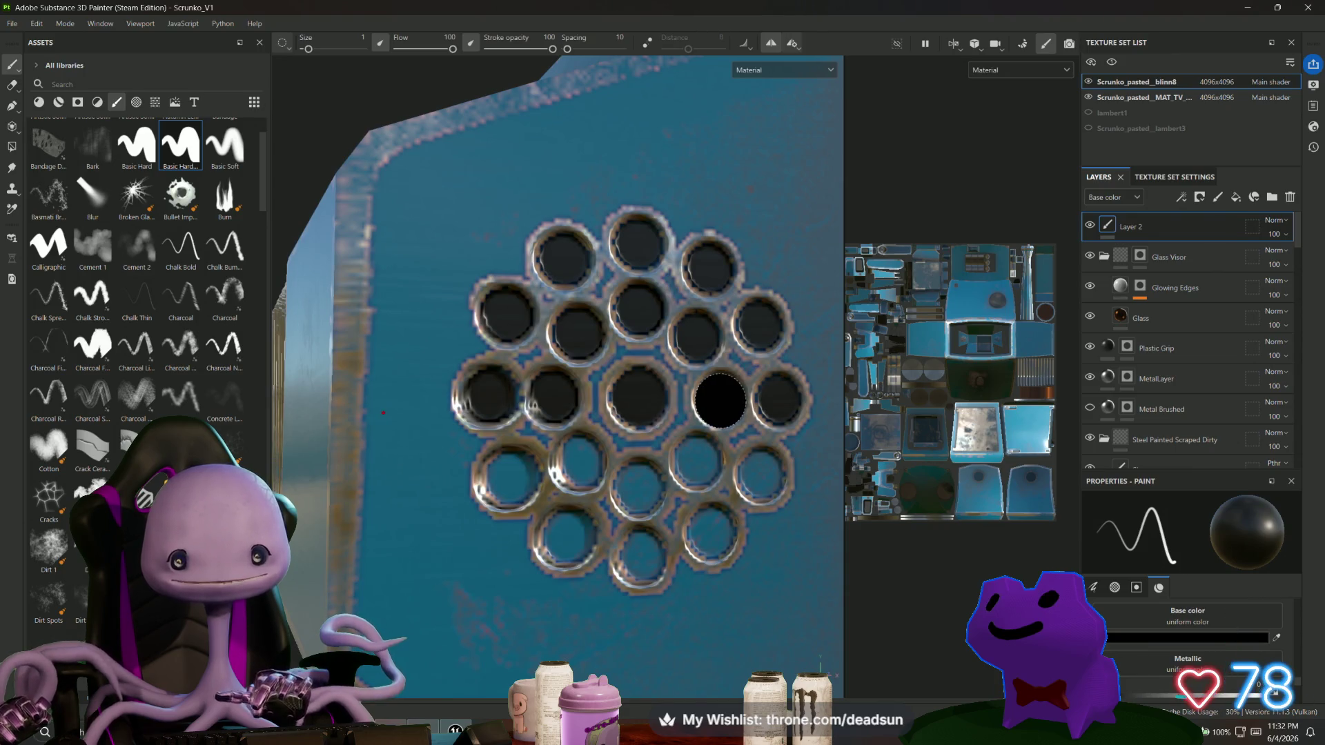
click(764, 477)
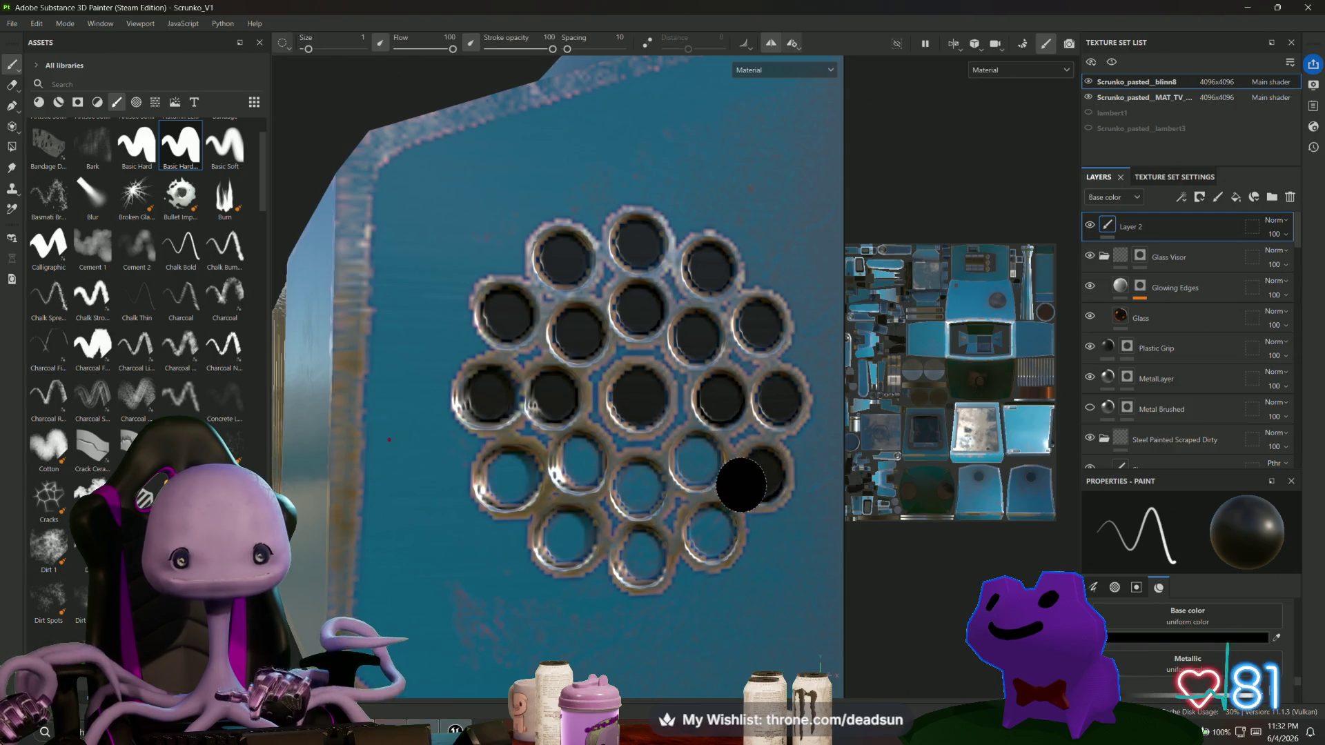
click(697, 463)
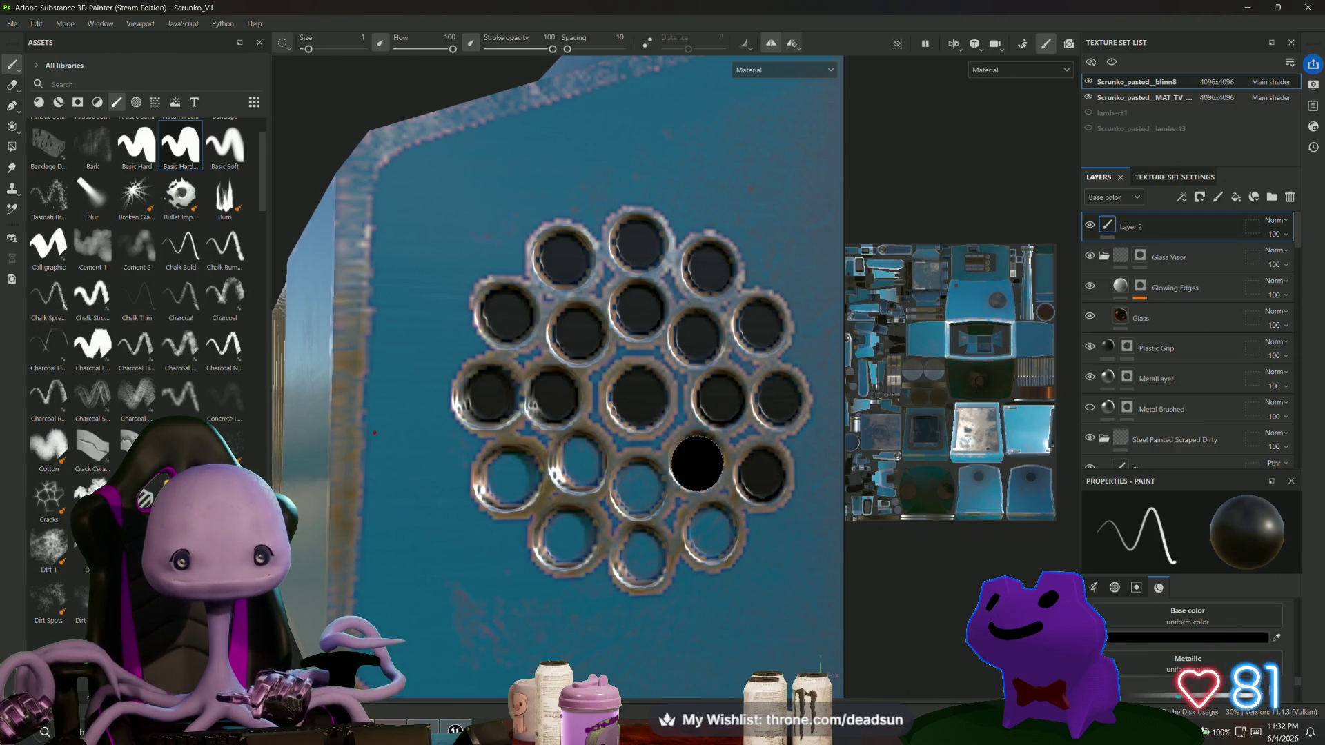
click(711, 536)
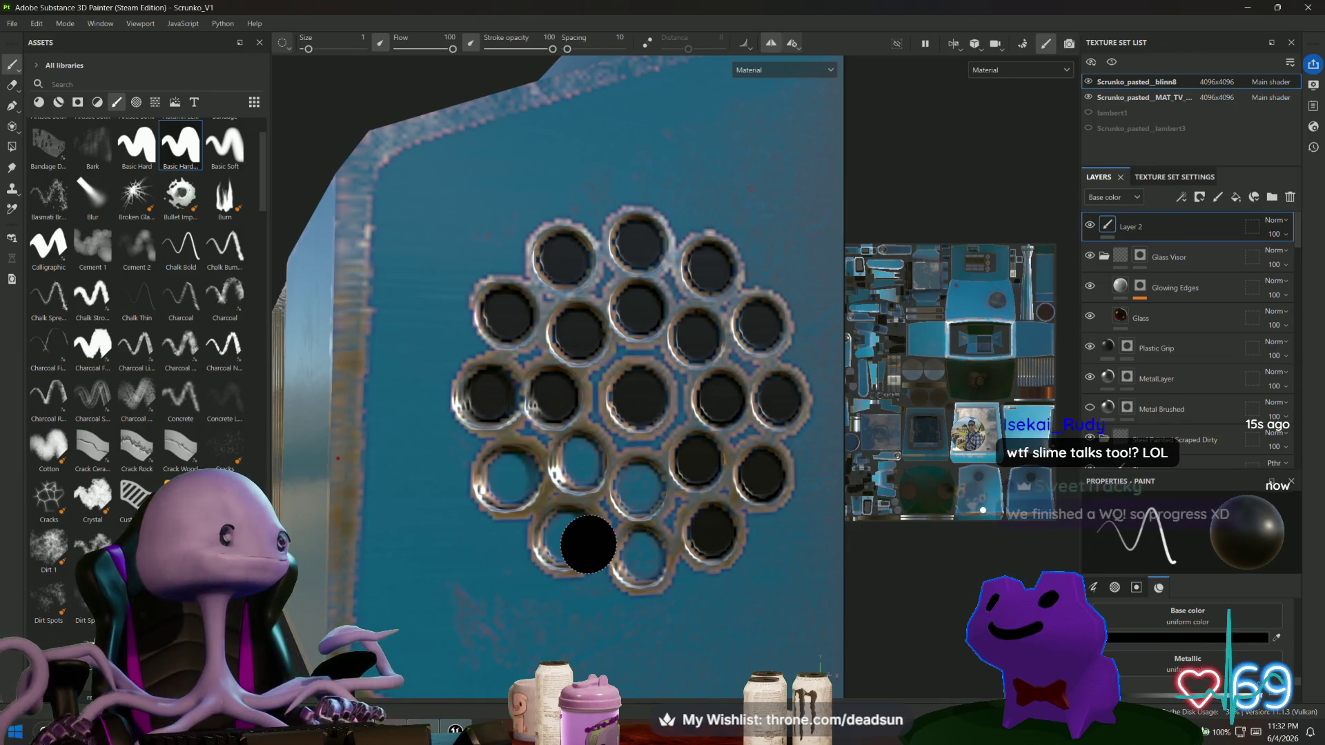
click(692, 467)
mouse_move(668, 334)
alt+mouse_down()
mouse_move(718, 436)
mouse_move(570, 322)
alt+mouse_up()
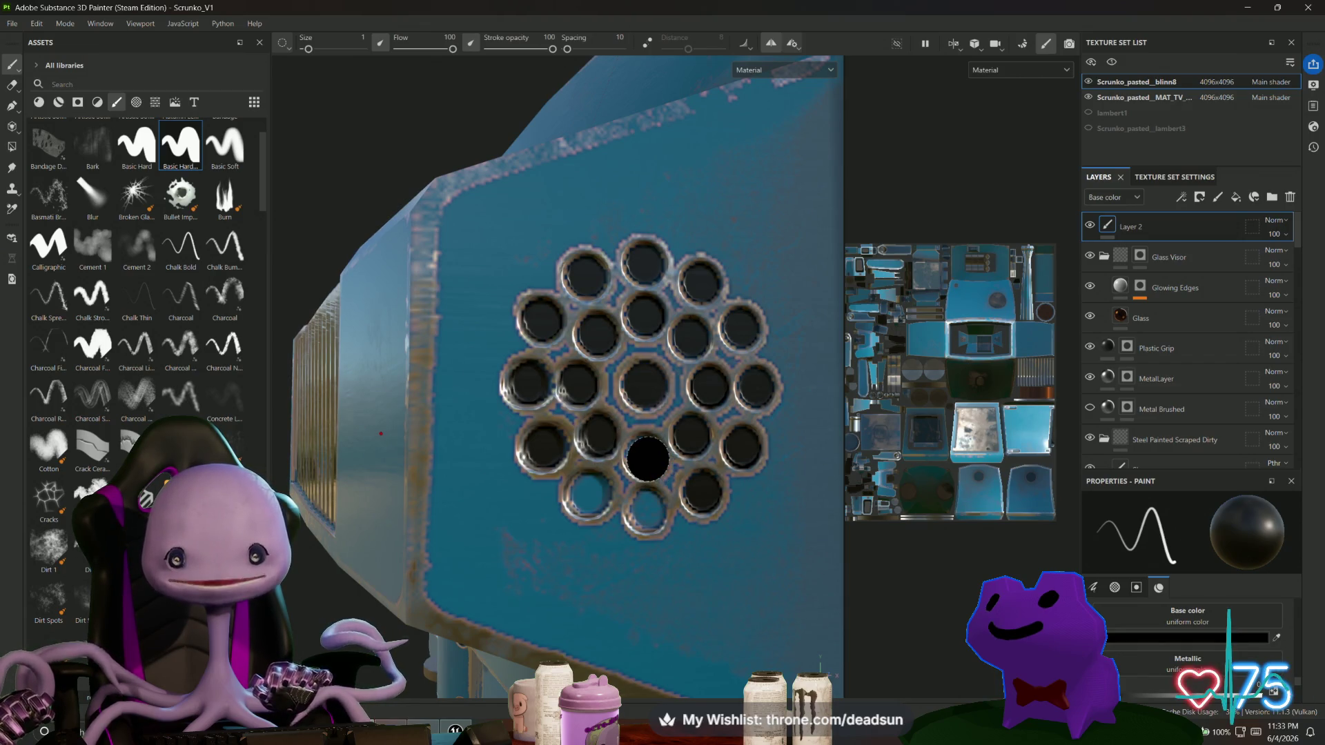
Orbit and zoom around the head to inspect the painted vent holes from several angles.
alt+drag(683, 521, 618, 513)
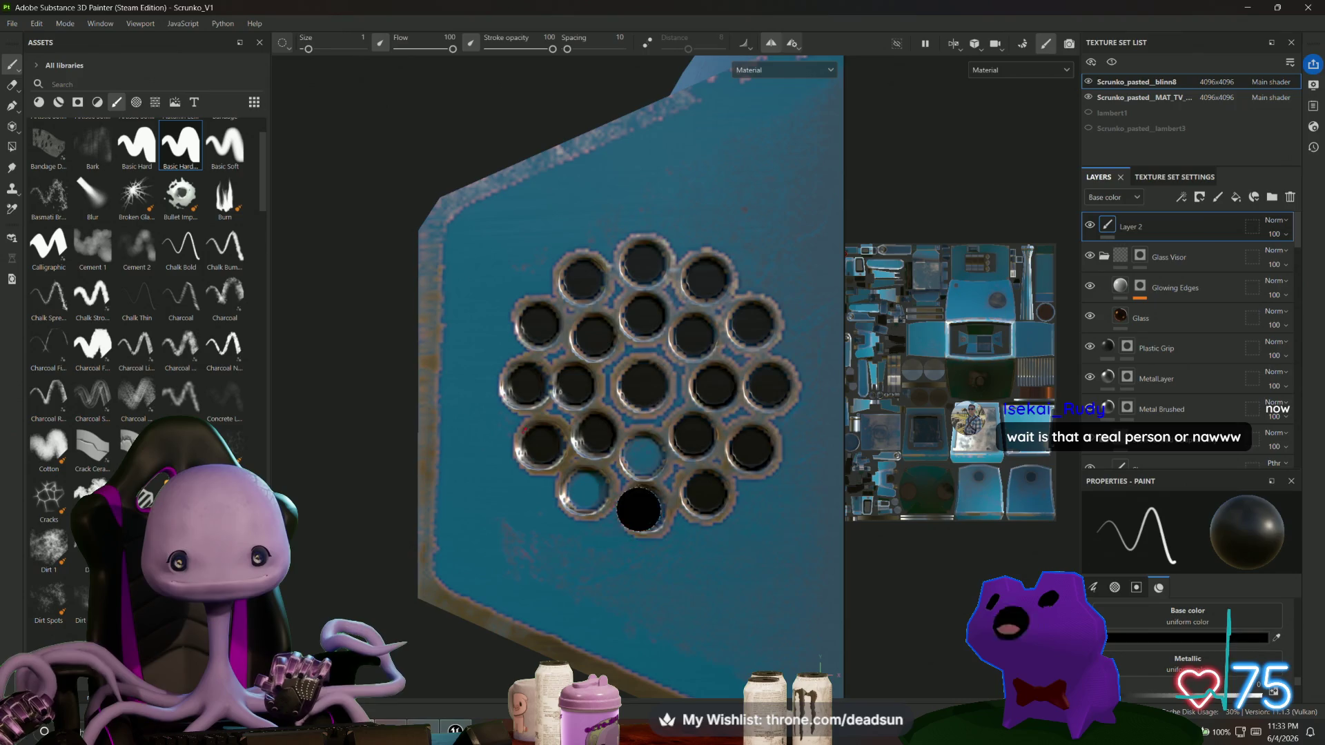
scroll(617, 532, up, 2)
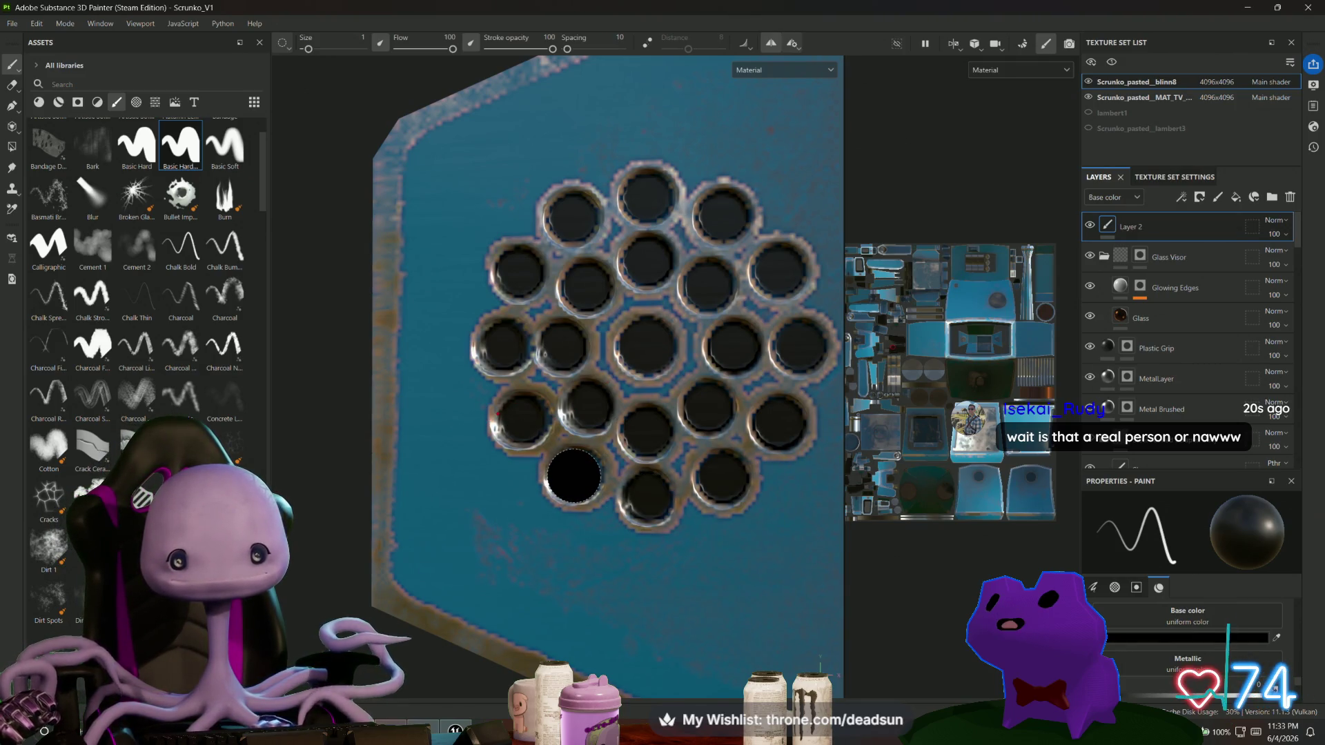
scroll(574, 475, down, 3)
mouse_move(526, 568)
alt+mouse_down()
mouse_move(532, 550)
mouse_move(403, 575)
mouse_move(805, 561)
mouse_move(792, 556)
alt+mouse_up()
scroll(797, 556, up, 5)
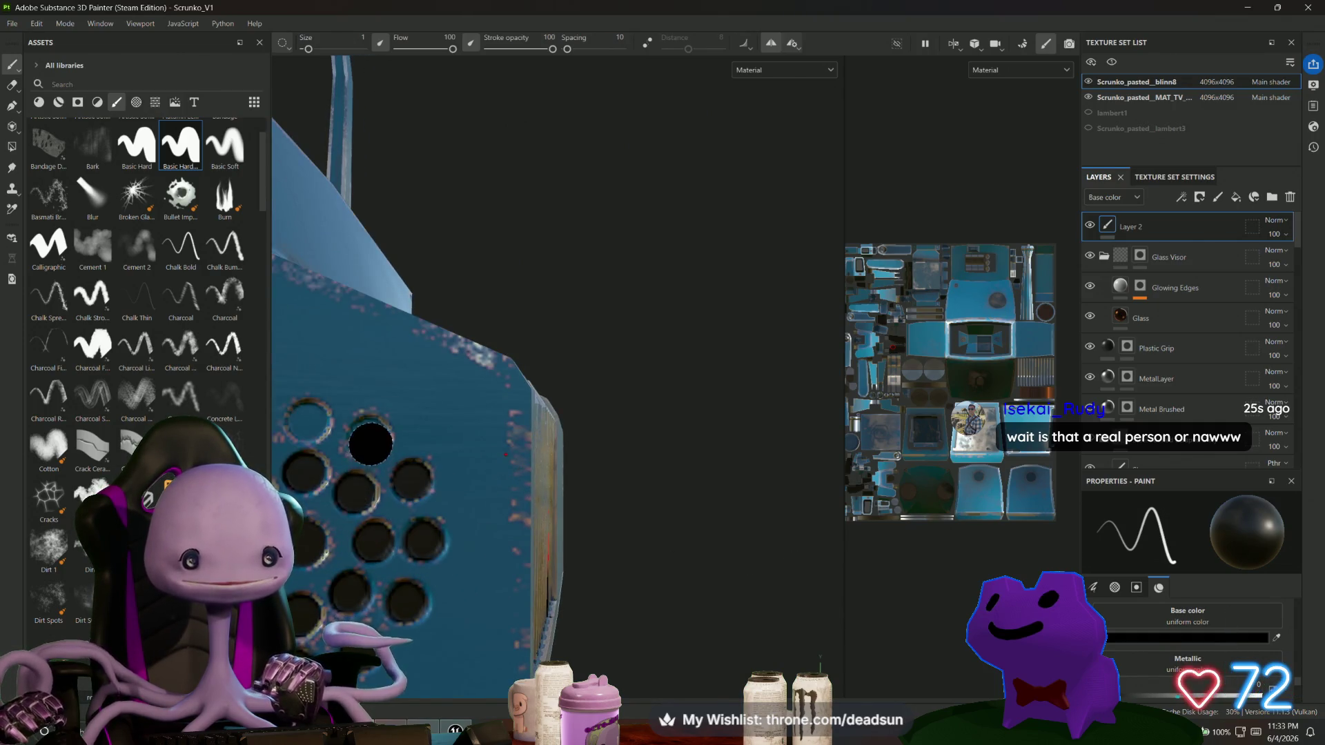
alt+drag(454, 462, 517, 436)
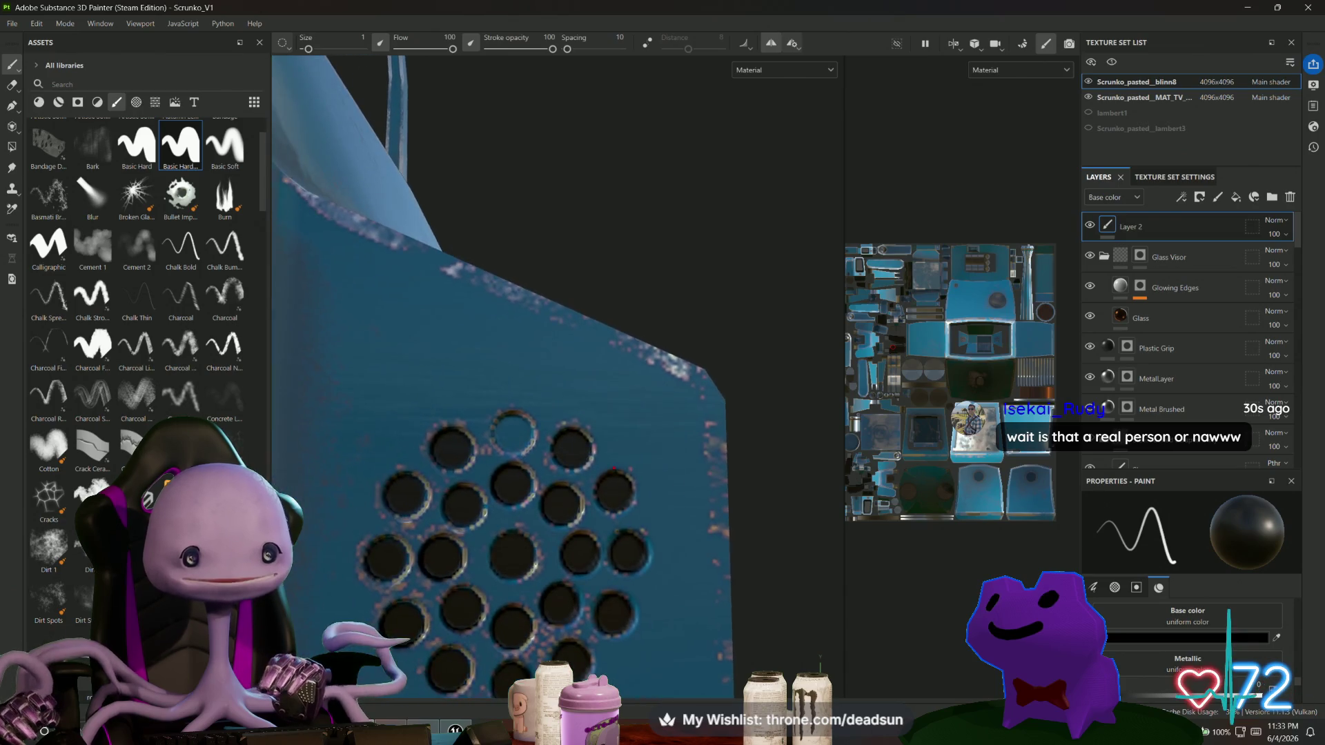
scroll(739, 562, down, 5)
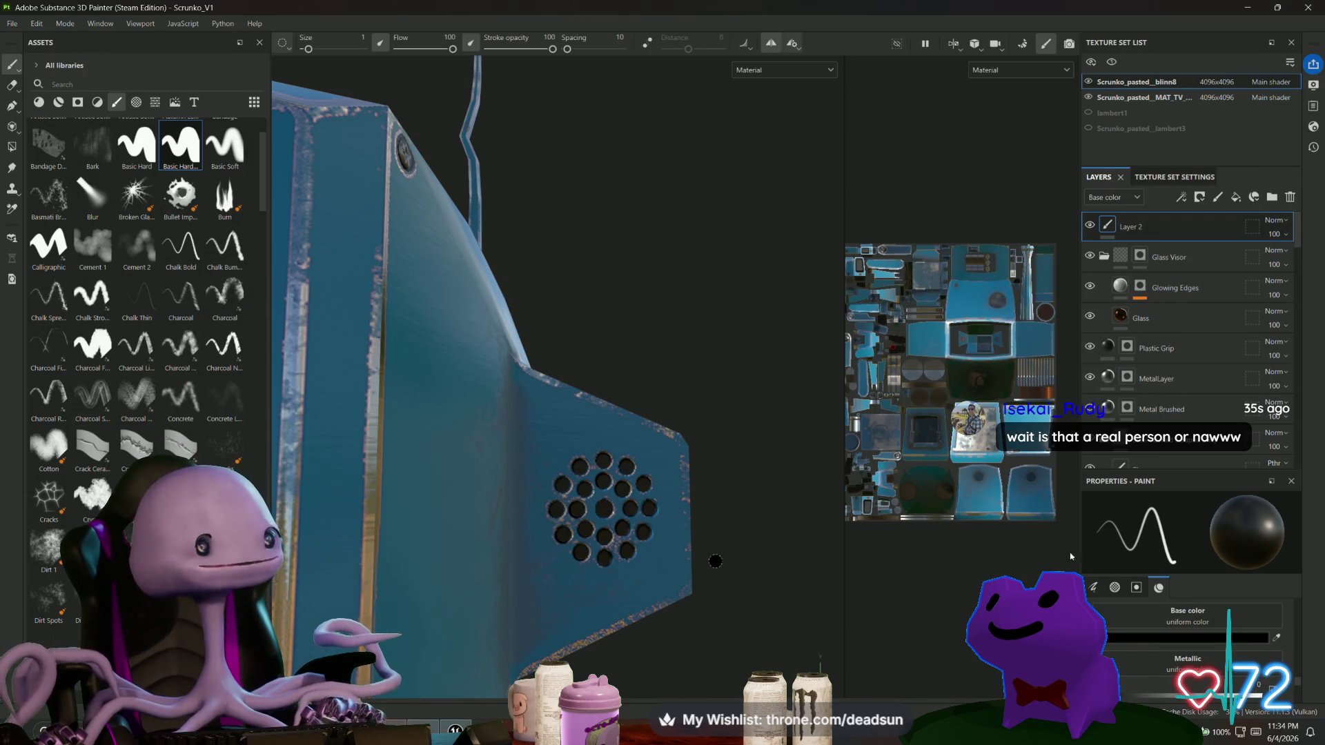
click(199, 731)
Move the frog window up-left, pet the frog several times and switch to the night pond scene.
mouse_move(487, 204)
mouse_down()
mouse_move(624, 122)
mouse_move(593, 130)
mouse_up()
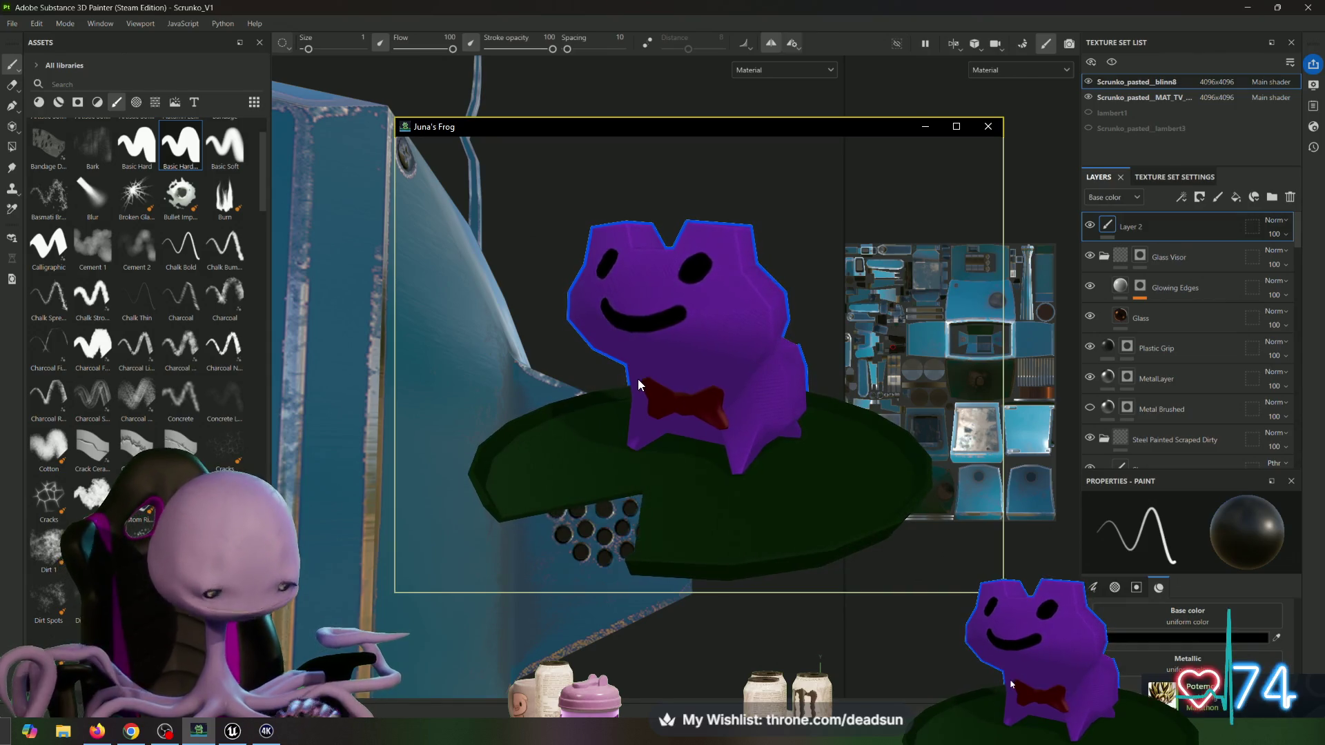
click(742, 461)
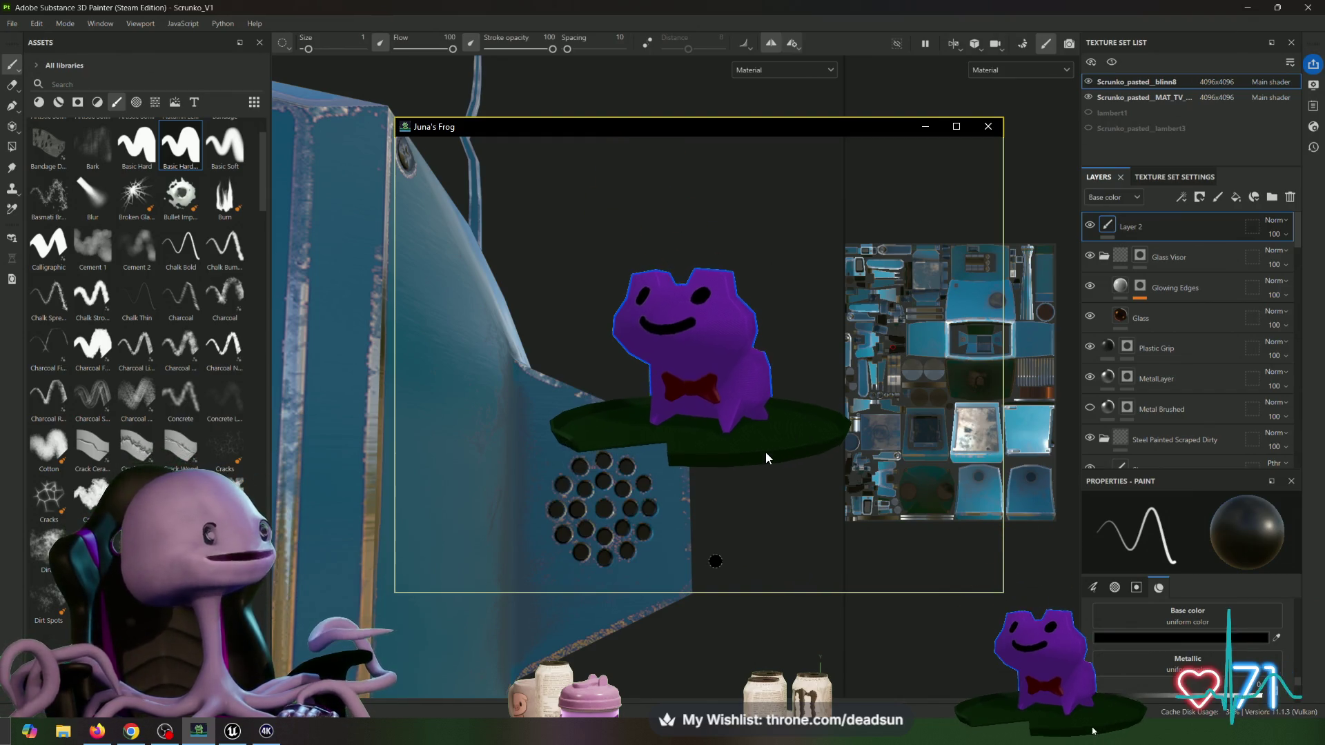
click(669, 392)
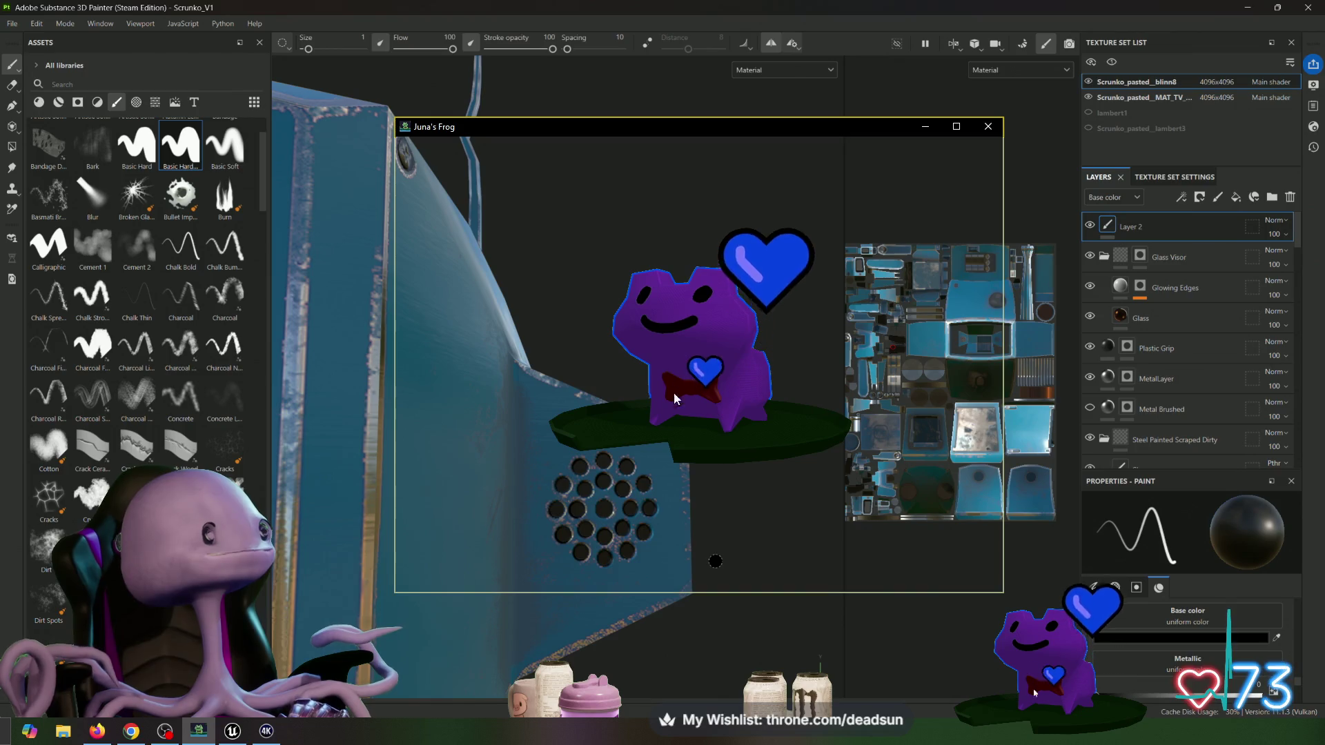
click(693, 428)
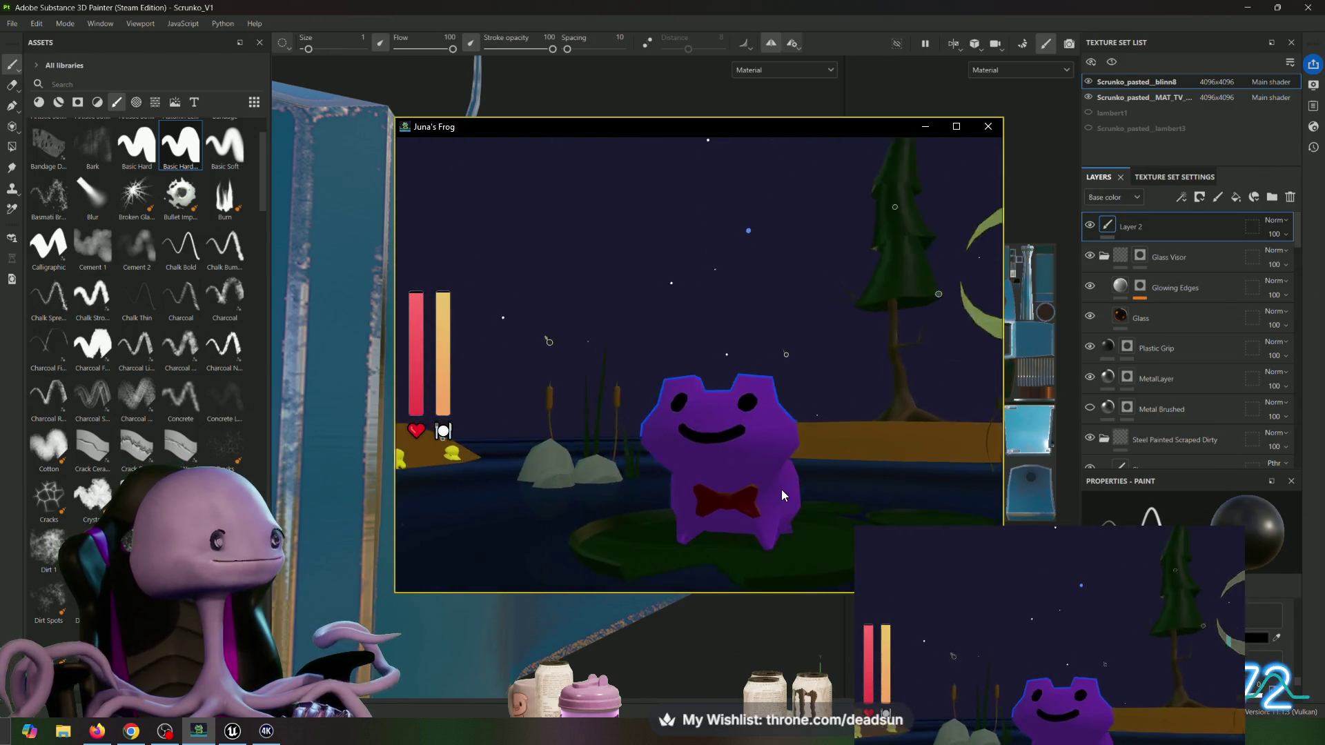
click(761, 485)
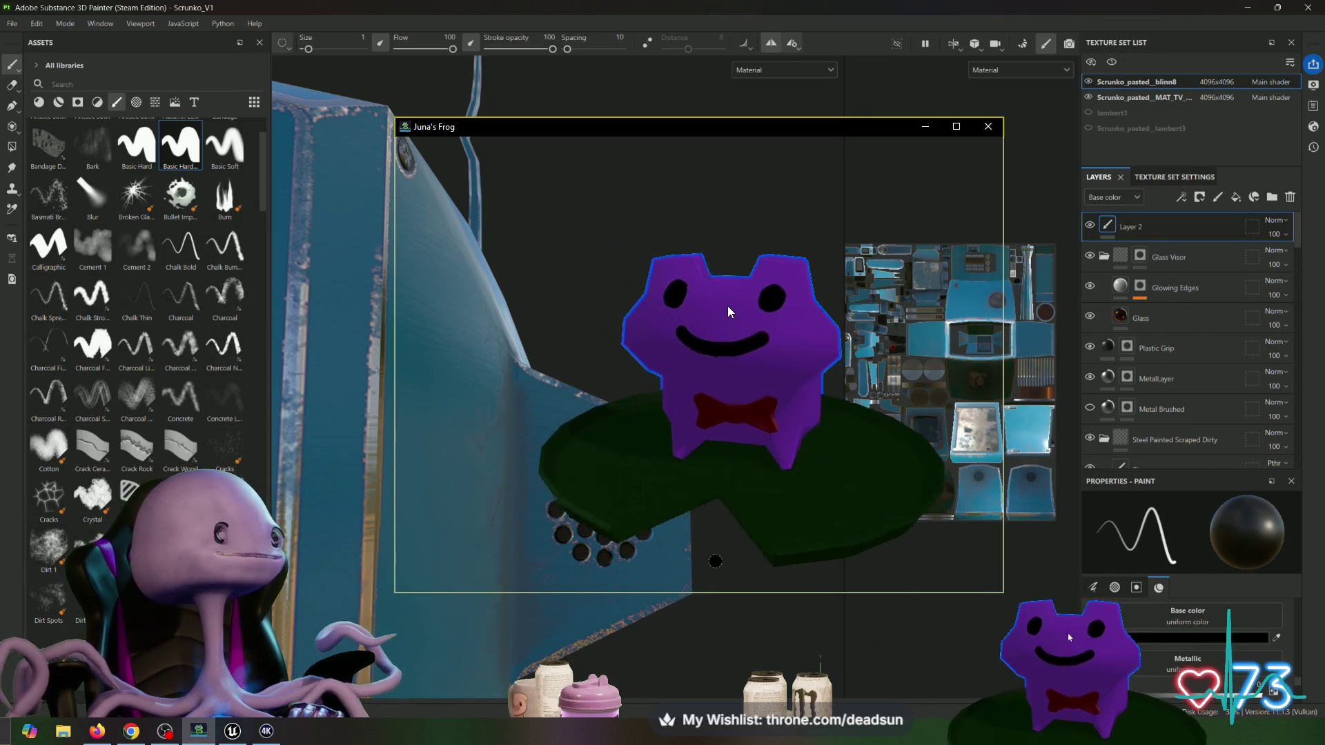
click(708, 300)
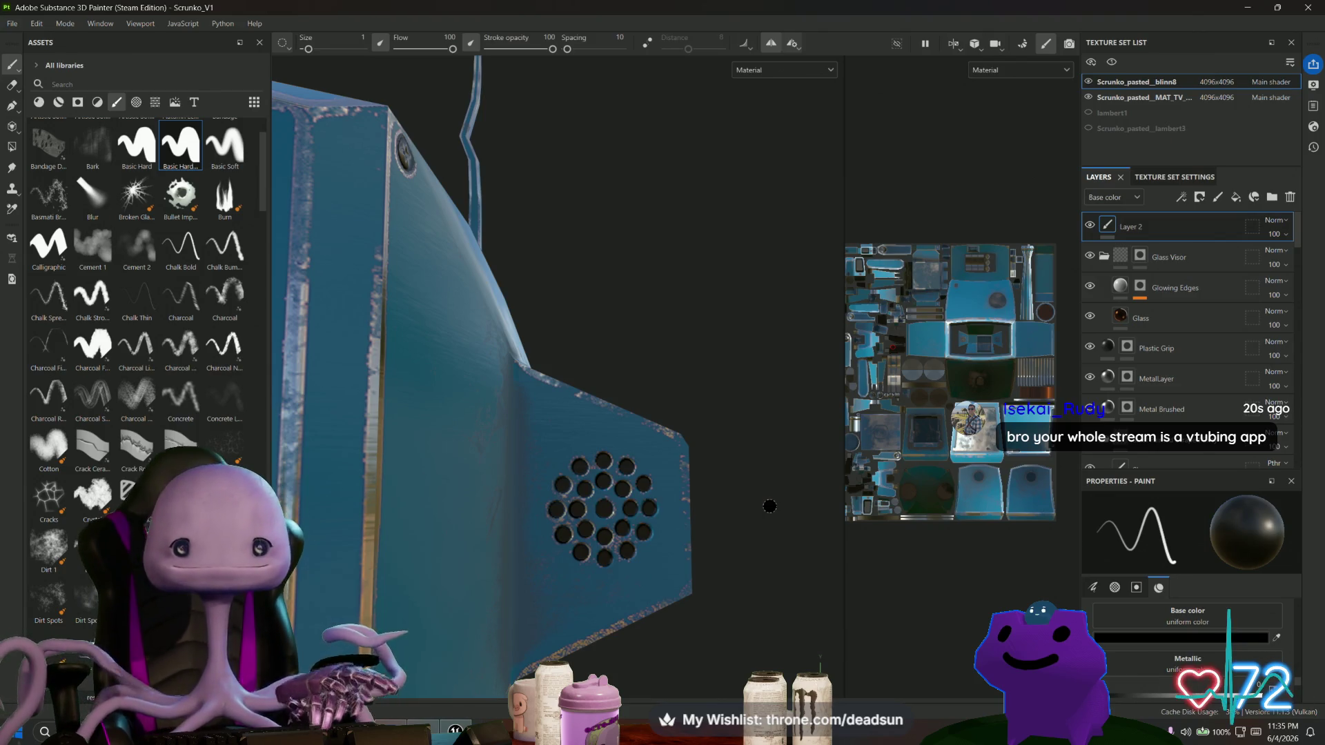
Orbit out to the robot's side and frame its three-button panel head-on.
scroll(772, 539, down, 3)
alt+drag(773, 535, 409, 563)
scroll(622, 335, up, 5)
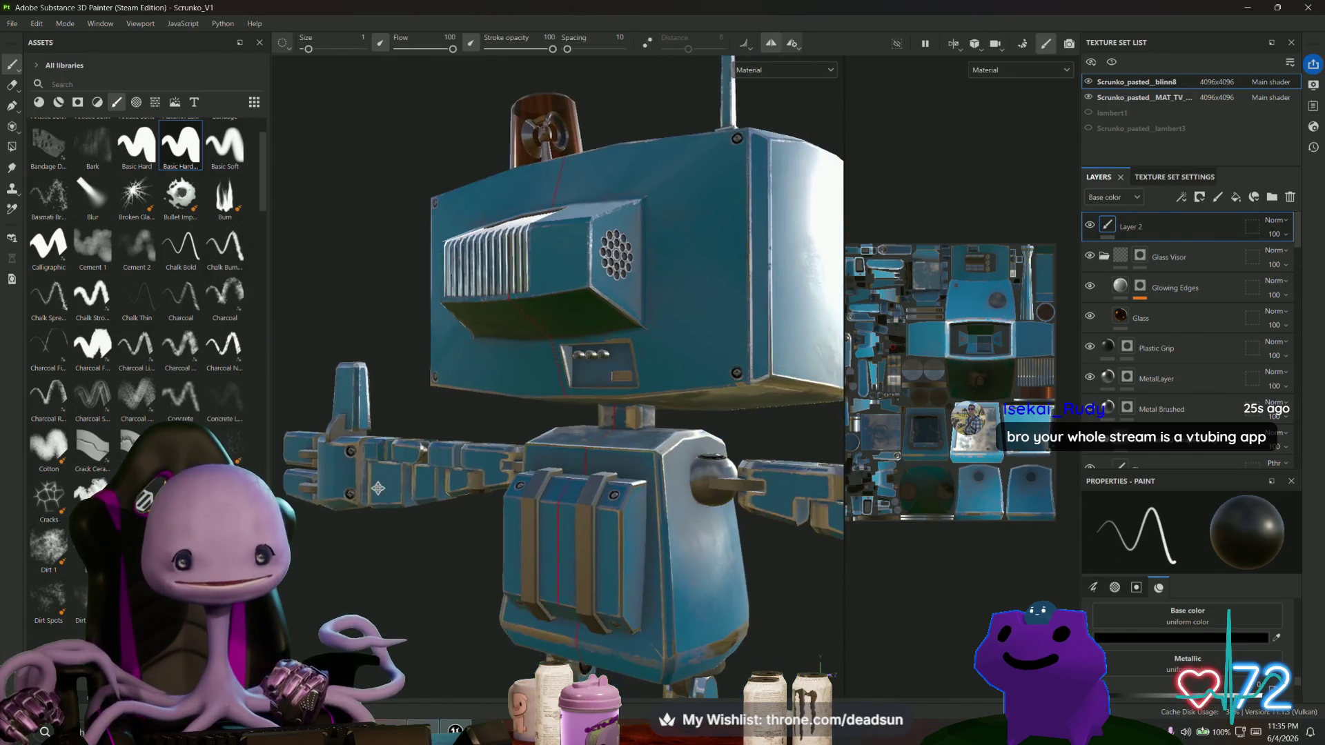
mouse_move(578, 366)
alt+mouse_down()
mouse_move(630, 400)
mouse_move(642, 375)
alt+mouse_up()
scroll(728, 425, up, 2)
middle_drag(728, 425, 612, 470)
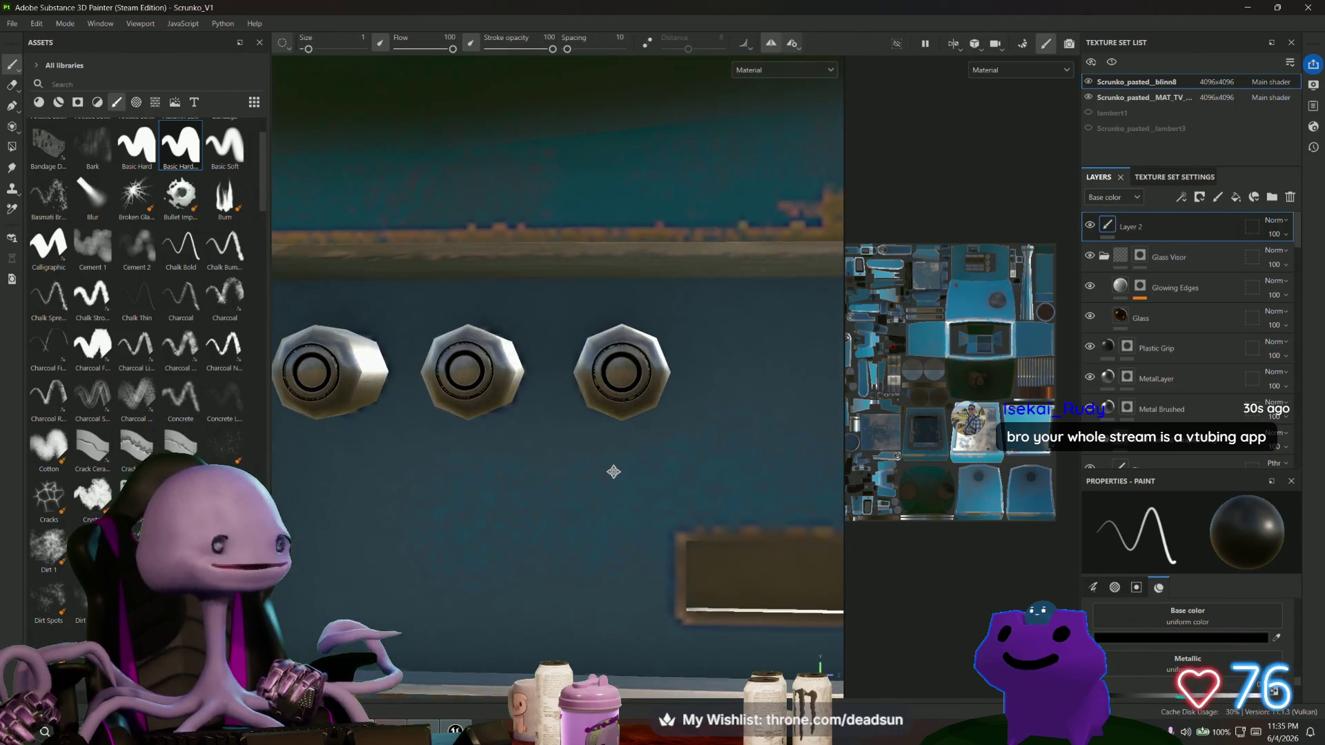
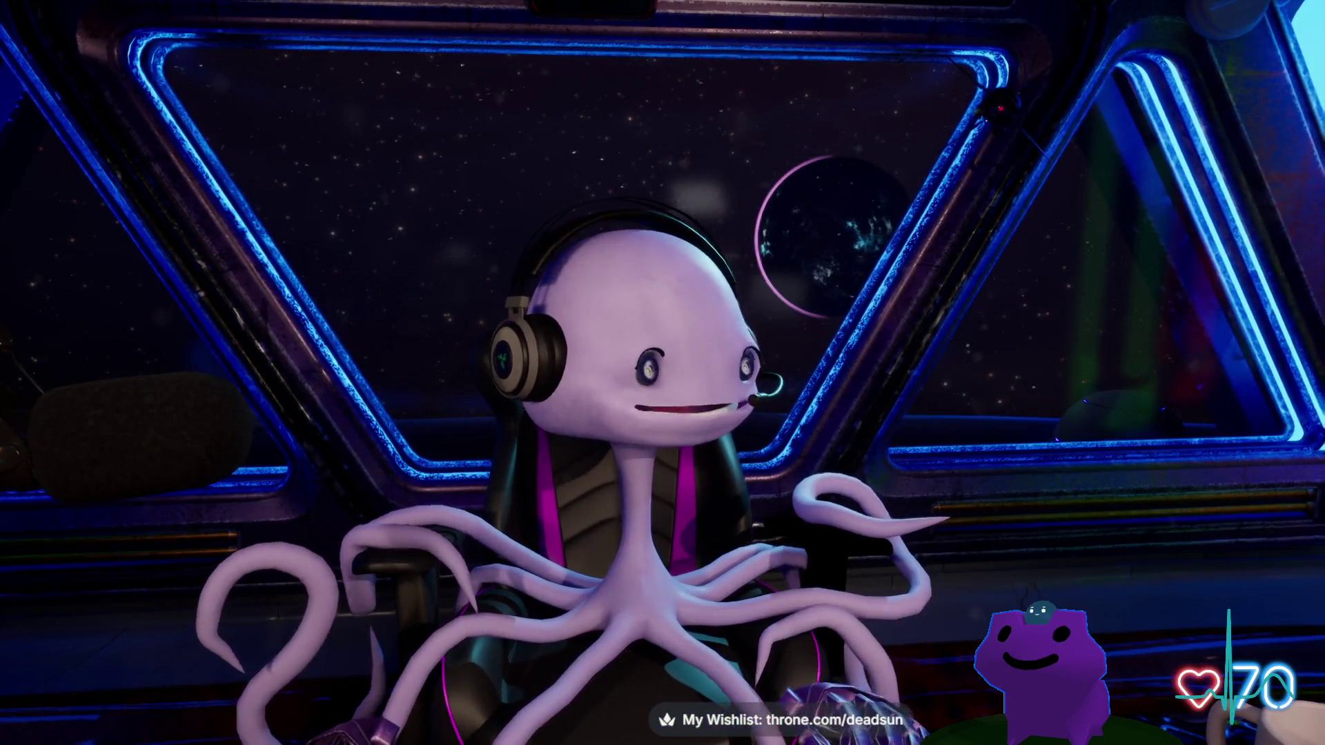
Check the Avatar process's resource usage in Task Manager and move its window aside.
key(alt+Tab)
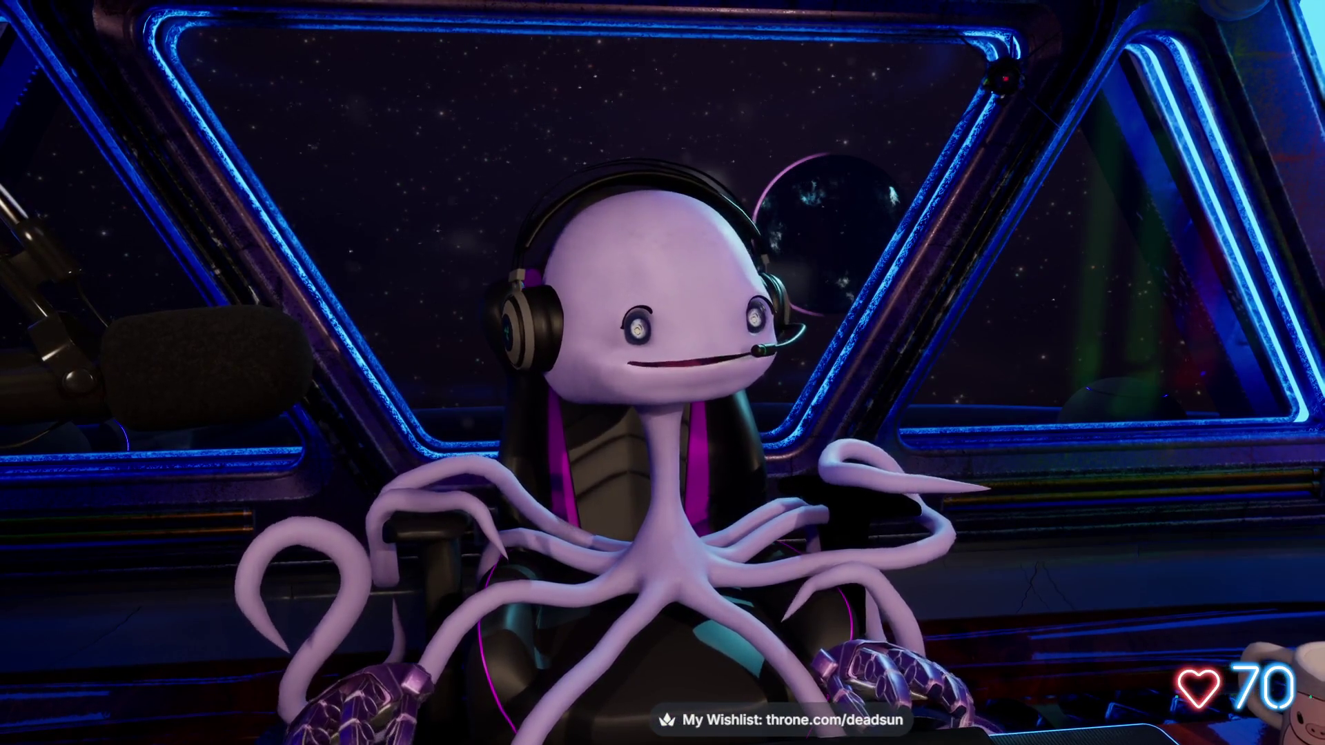
key(ctrl+shift+Escape)
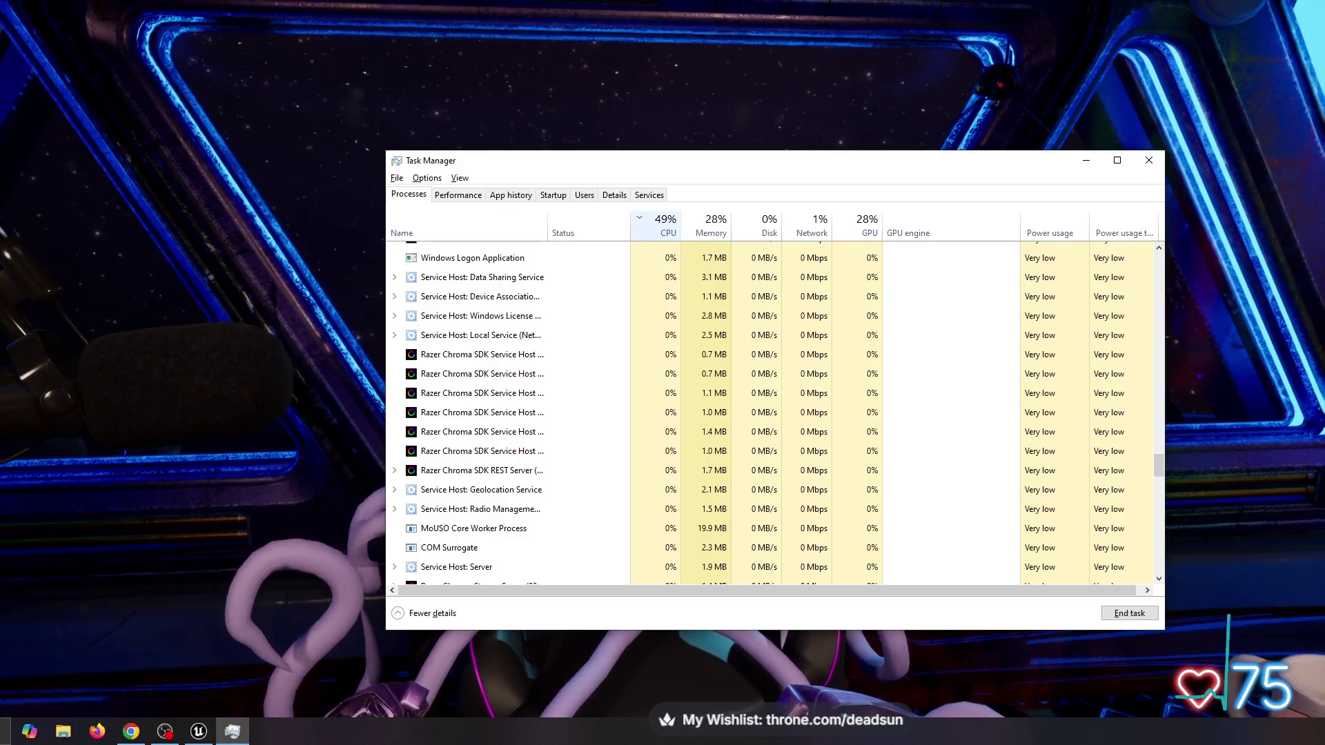
scroll(663, 232, up, 1)
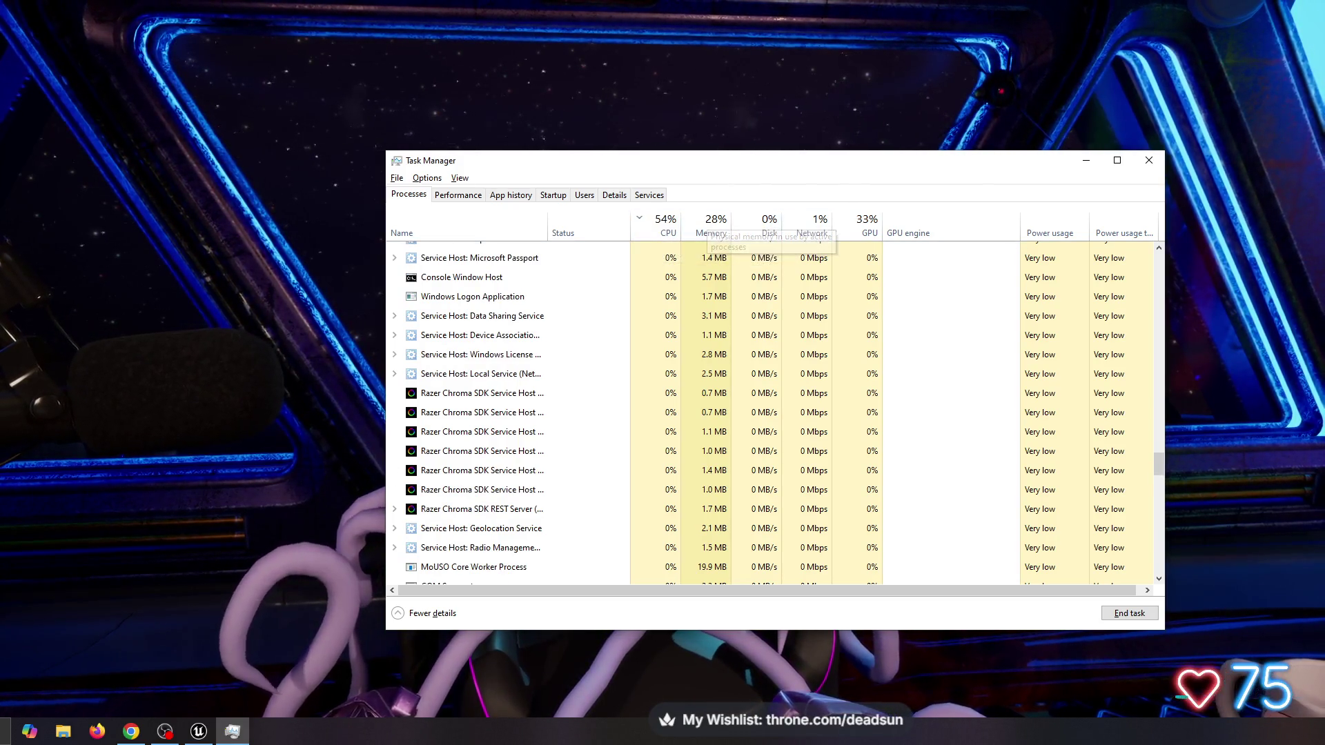
scroll(863, 231, down, 1)
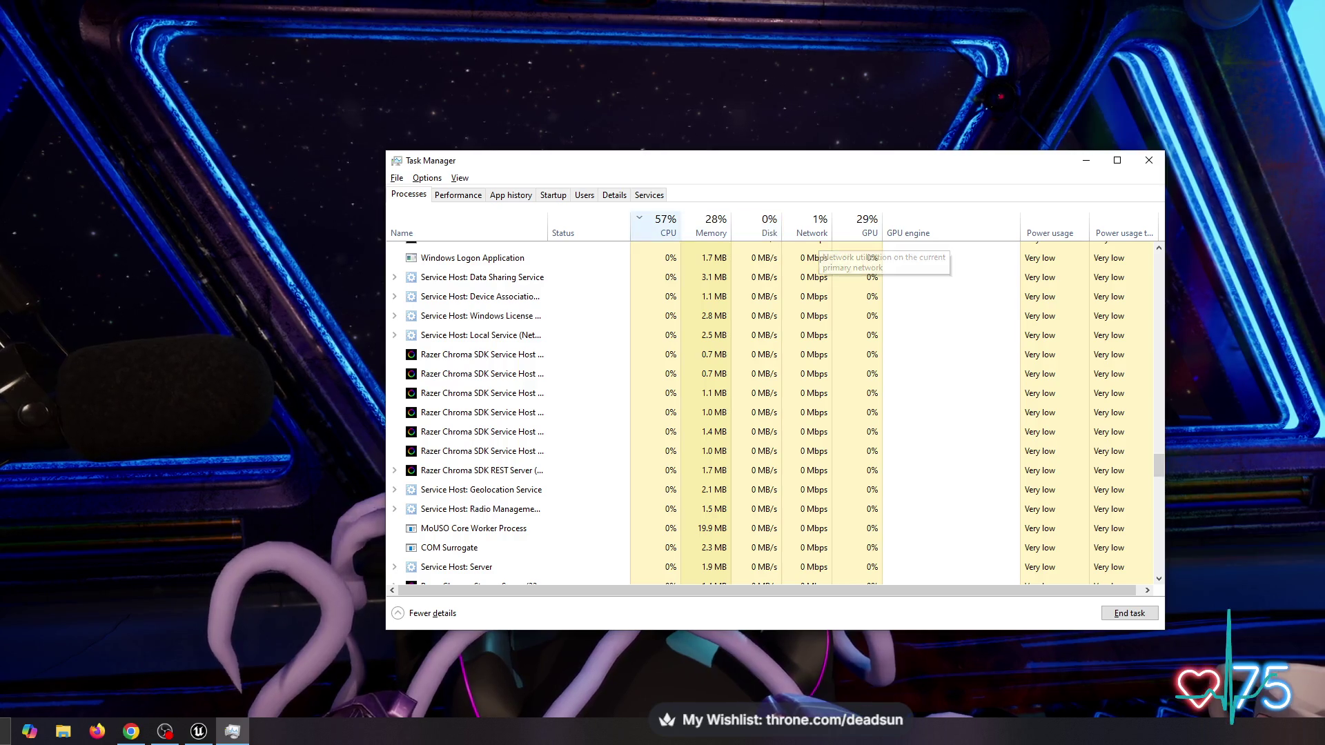
scroll(518, 331, down, 2)
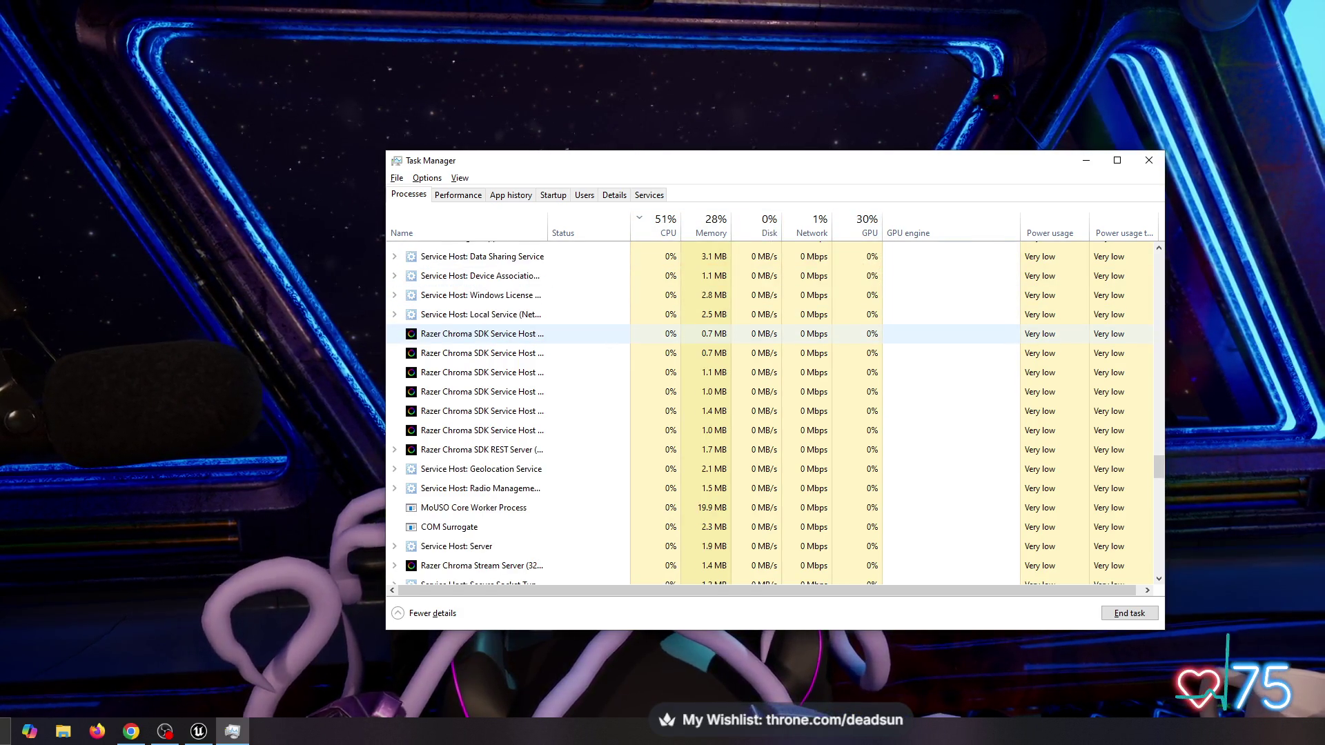
scroll(518, 330, up, 10)
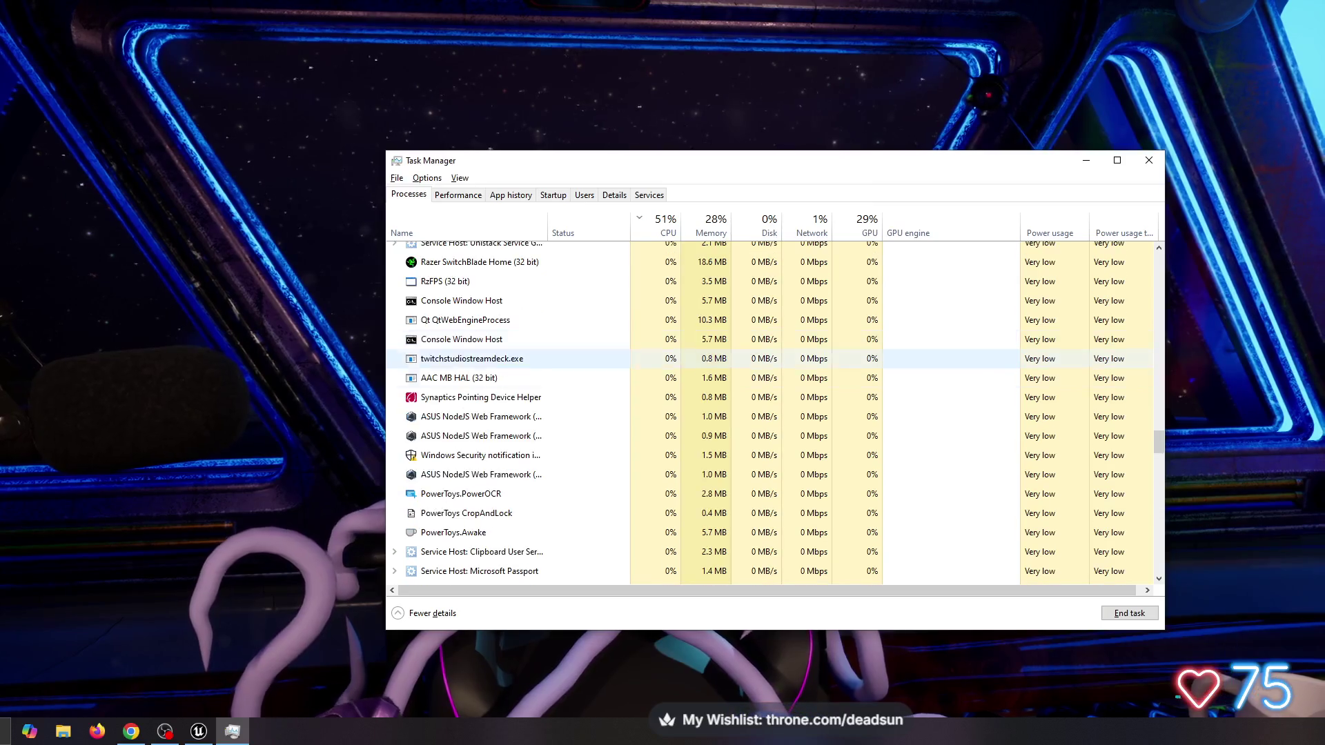
scroll(517, 390, up, 10)
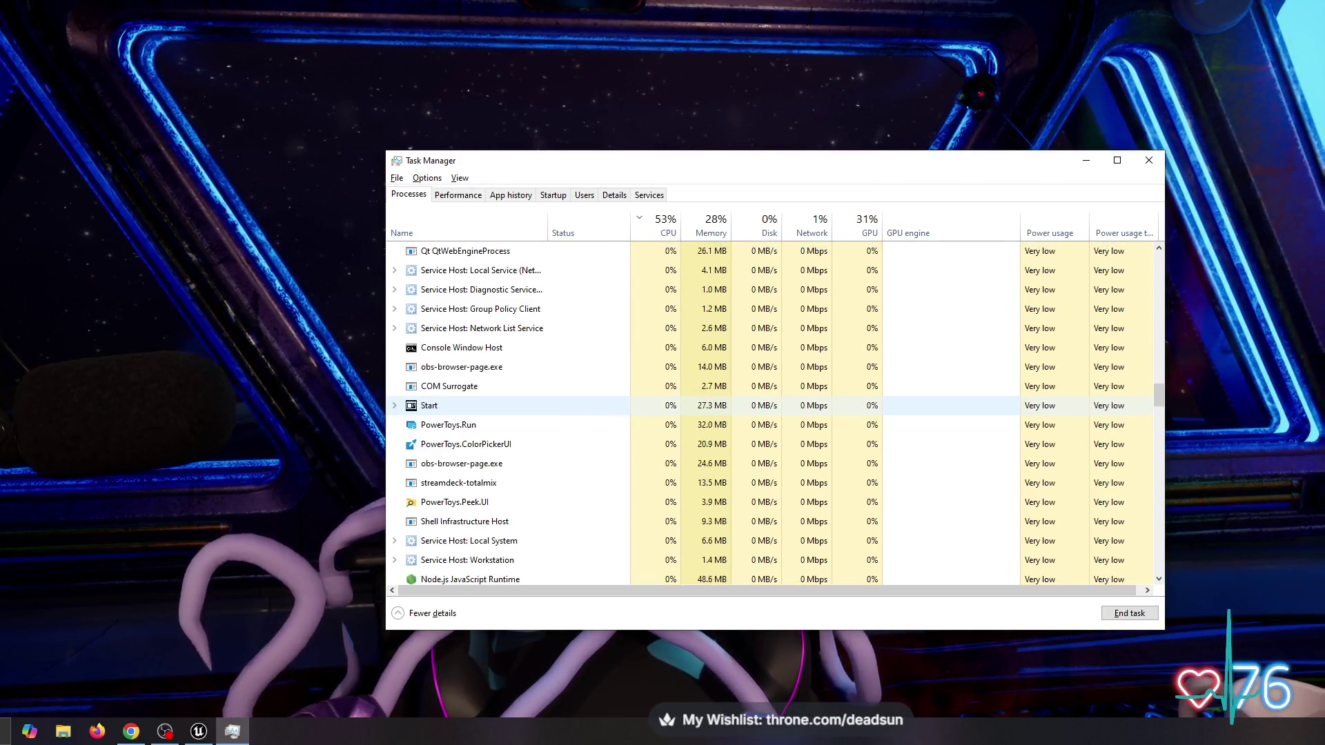
scroll(518, 390, up, 10)
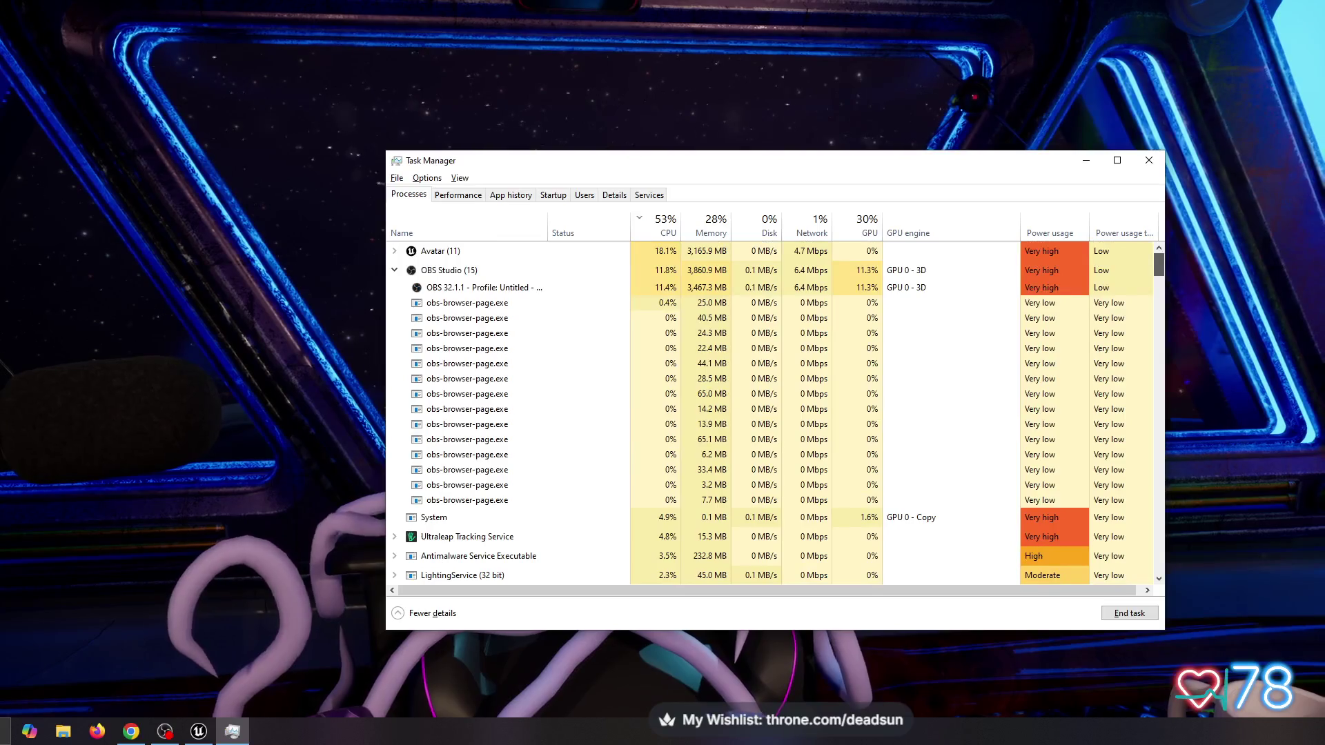
click(442, 251)
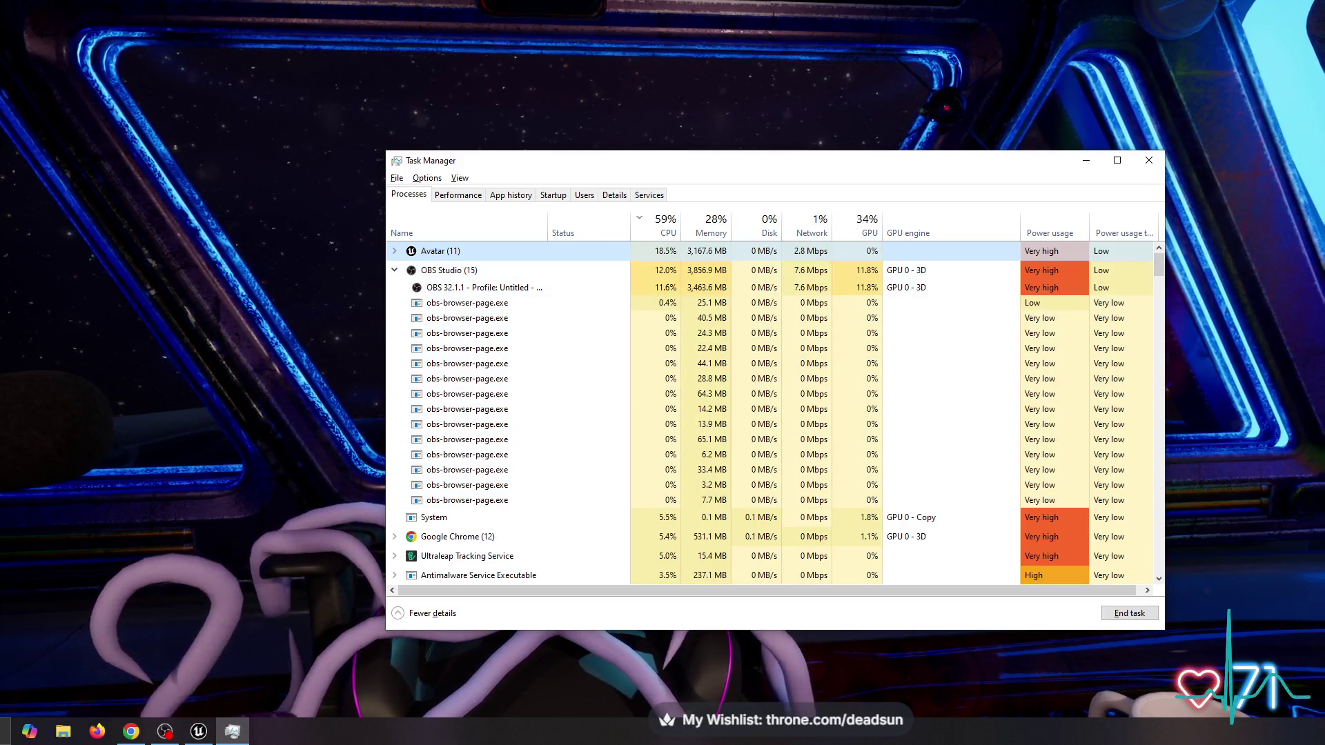
mouse_move(721, 167)
mouse_down()
mouse_move(1157, 396)
mouse_move(1116, 342)
mouse_move(768, 137)
mouse_move(1051, 152)
mouse_move(1103, 172)
mouse_move(836, 164)
mouse_up()
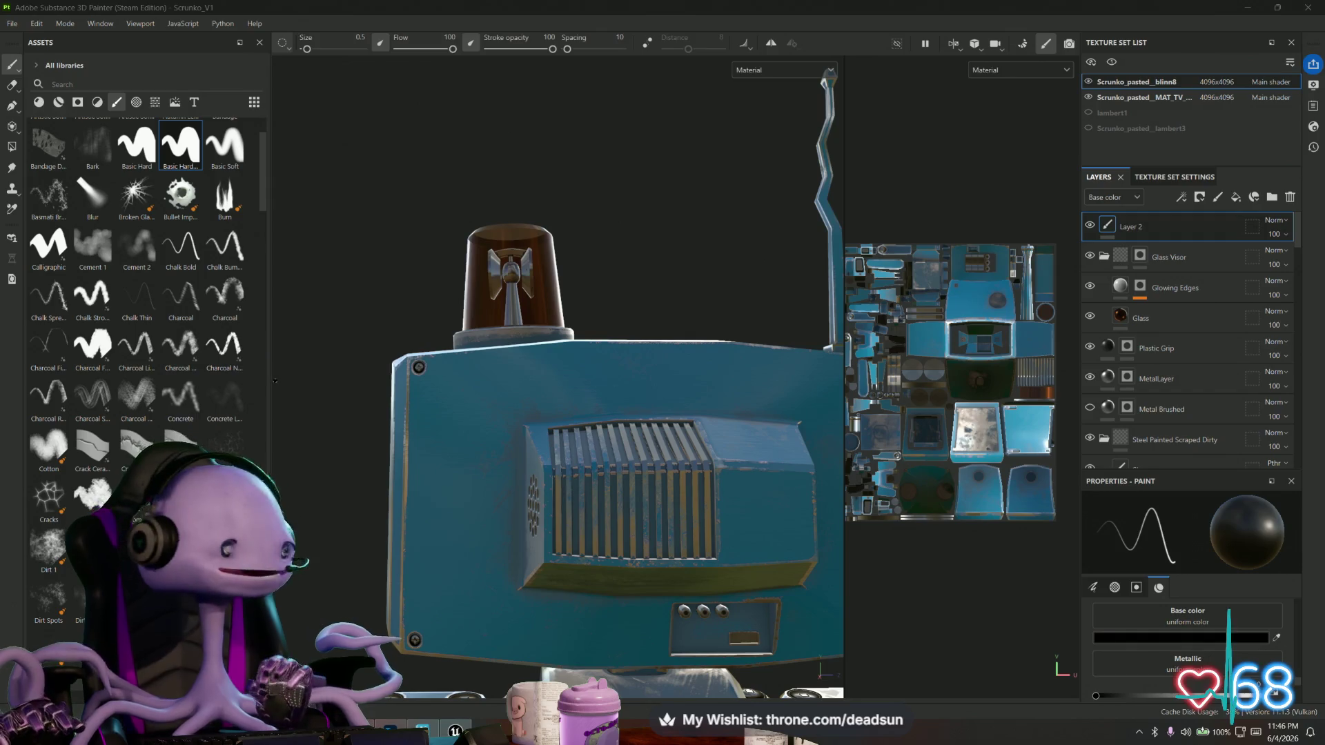
Orbit and zoom around the Scrunko robot, framing the whole model with F.
mouse_move(414, 345)
alt+mouse_down()
mouse_move(507, 363)
mouse_move(642, 484)
mouse_move(604, 500)
mouse_move(627, 502)
mouse_move(606, 437)
mouse_move(477, 506)
mouse_move(639, 483)
mouse_move(745, 491)
mouse_move(627, 517)
alt+mouse_up()
scroll(609, 509, up, 5)
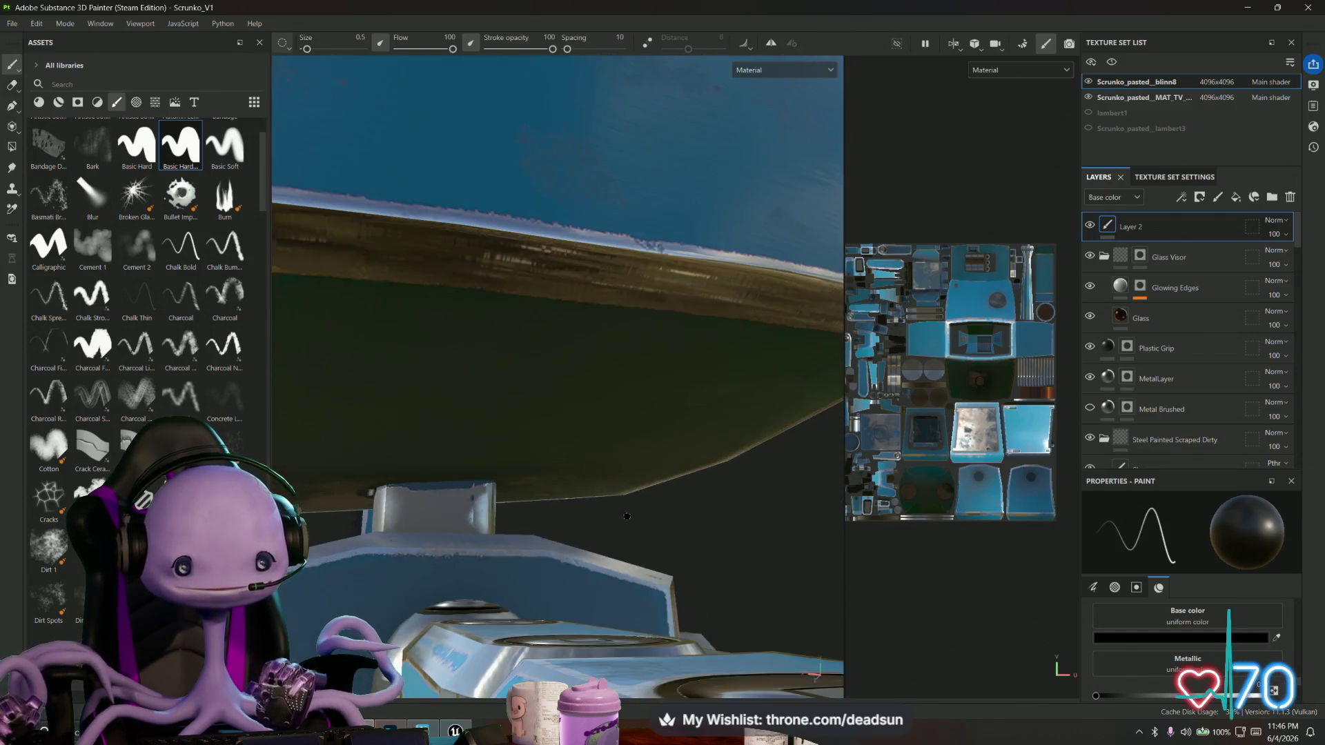
key(f)
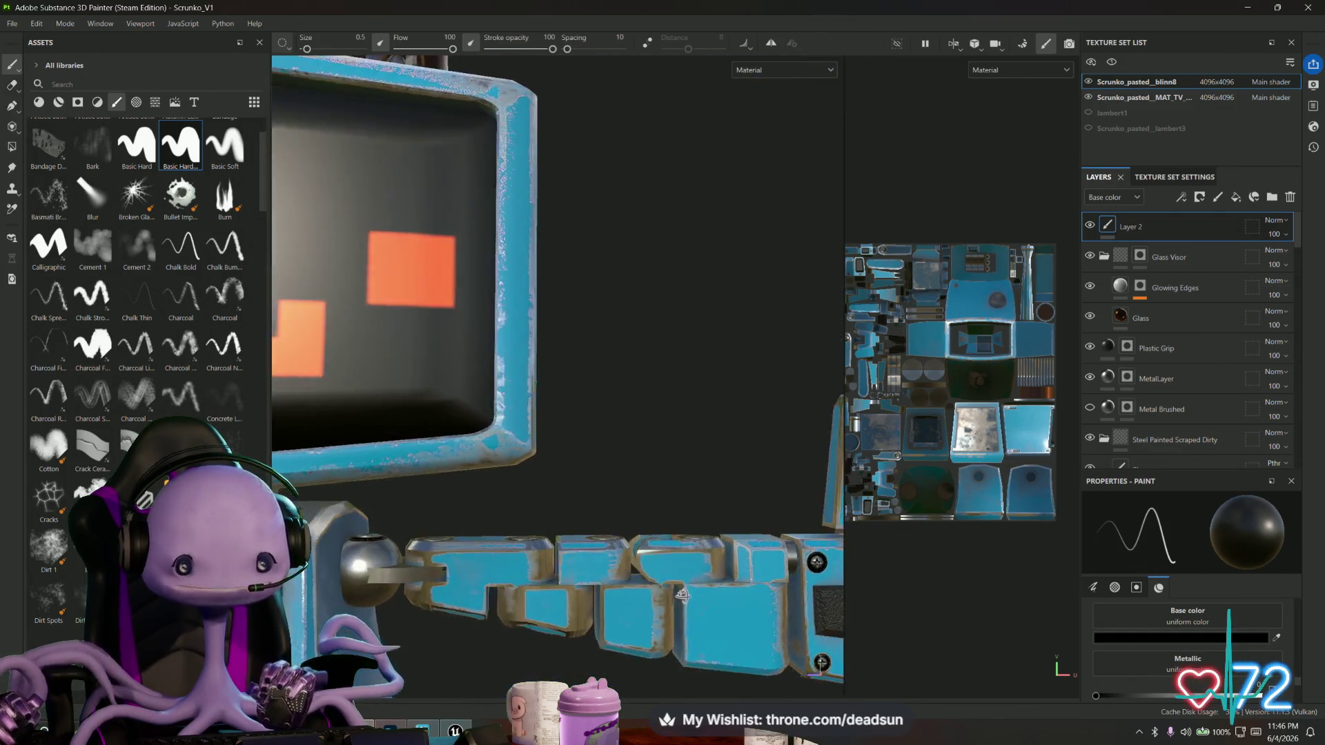
mouse_move(441, 542)
alt+mouse_down()
mouse_move(505, 541)
mouse_move(352, 536)
alt+mouse_up()
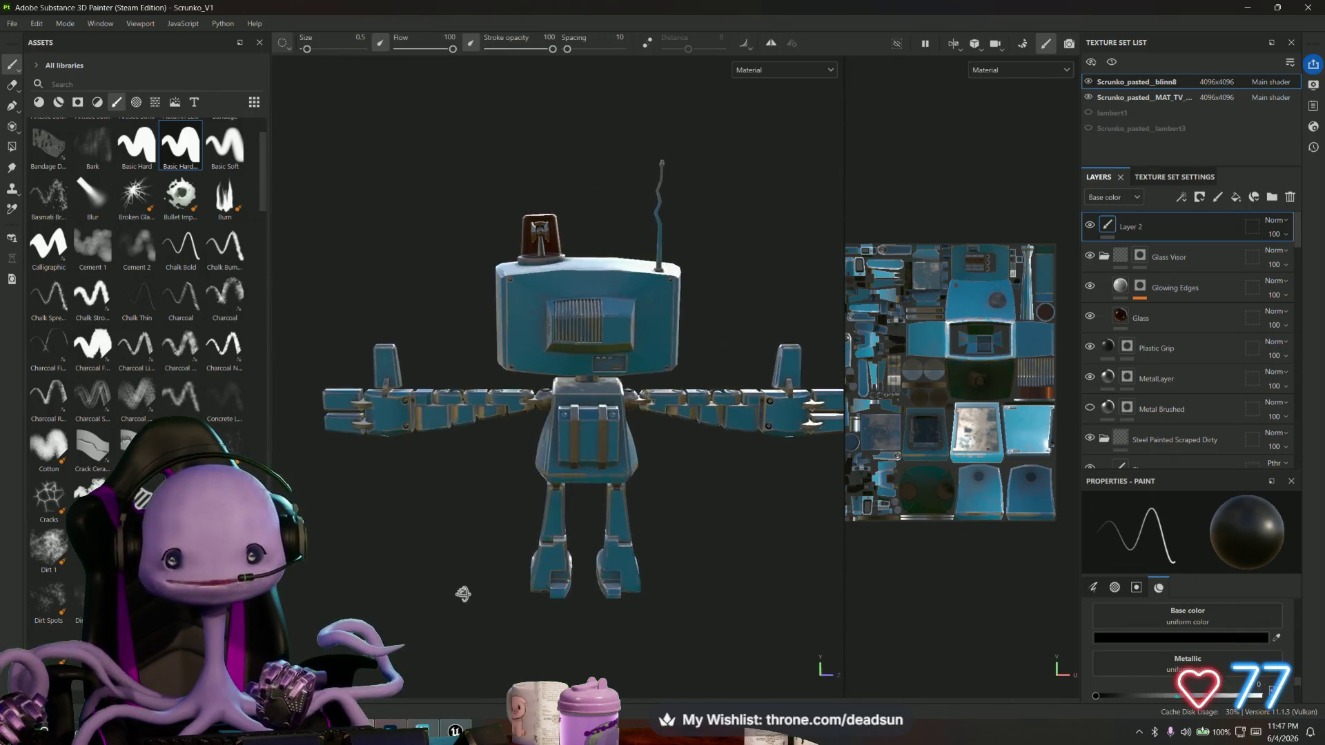
scroll(1139, 393, down, 3)
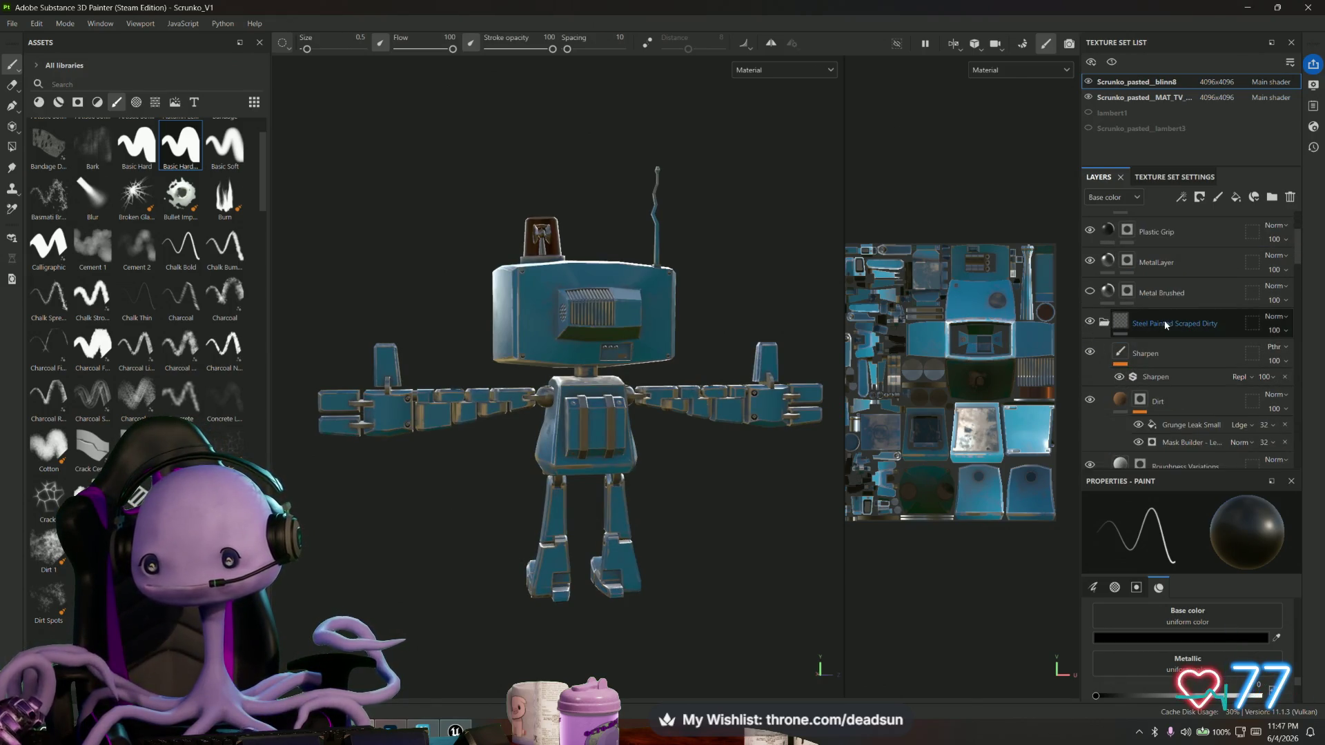
click(1165, 325)
click(1087, 324)
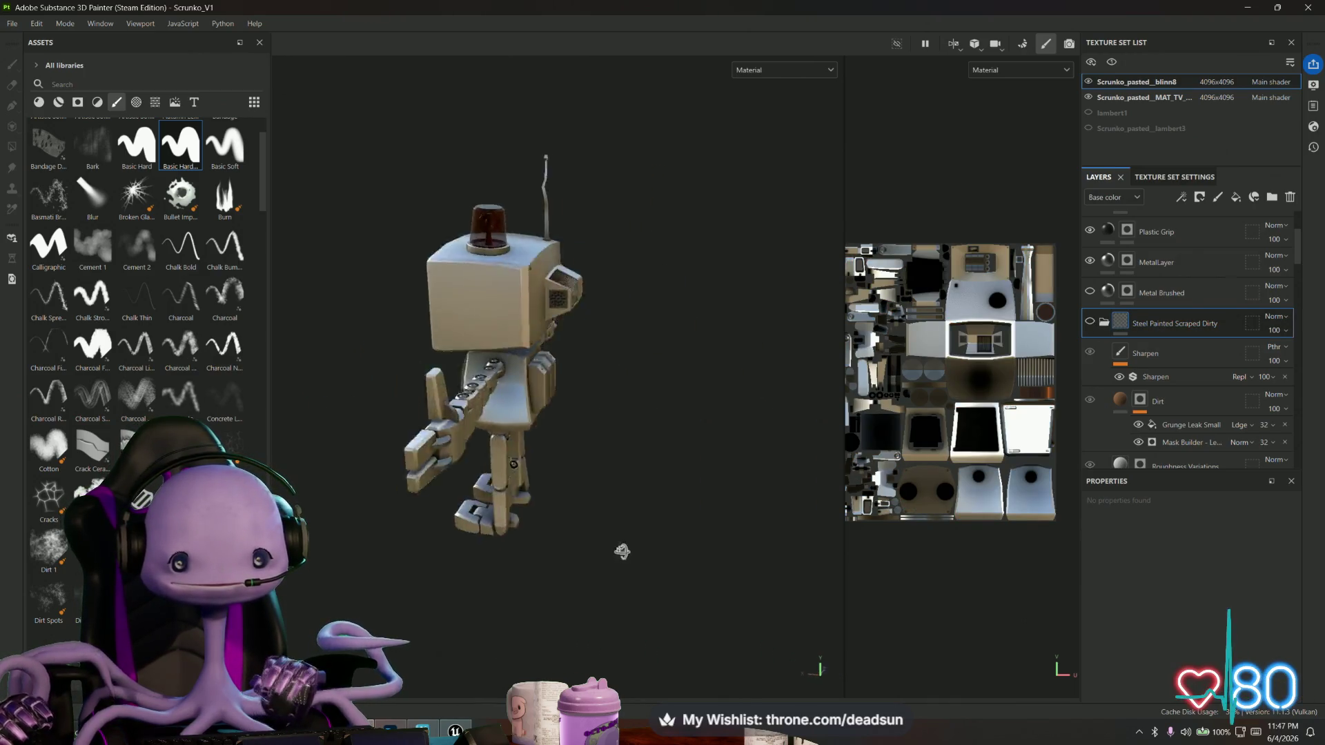
mouse_move(584, 531)
alt+mouse_down()
mouse_move(455, 547)
mouse_move(607, 517)
mouse_move(579, 544)
mouse_move(405, 580)
mouse_move(343, 521)
mouse_move(352, 435)
mouse_move(748, 583)
mouse_move(707, 350)
mouse_move(630, 547)
mouse_move(640, 587)
mouse_move(670, 568)
mouse_move(635, 545)
mouse_move(657, 556)
alt+mouse_up()
mouse_move(656, 556)
alt+right_down()
mouse_move(775, 627)
mouse_move(764, 564)
mouse_move(646, 525)
alt+right_up()
alt+drag(646, 526, 774, 536)
mouse_move(775, 536)
alt+right_down()
mouse_move(821, 566)
mouse_move(792, 607)
alt+right_up()
alt+drag(792, 607, 656, 483)
alt+right_drag(656, 483, 614, 385)
alt+drag(614, 384, 607, 407)
alt+right_drag(607, 407, 594, 427)
alt+drag(594, 428, 590, 414)
alt+right_drag(590, 414, 599, 383)
mouse_move(599, 383)
alt+mouse_down()
mouse_move(648, 405)
mouse_move(604, 521)
mouse_move(635, 452)
mouse_move(612, 508)
mouse_move(297, 559)
alt+mouse_up()
alt+drag(688, 508, 416, 507)
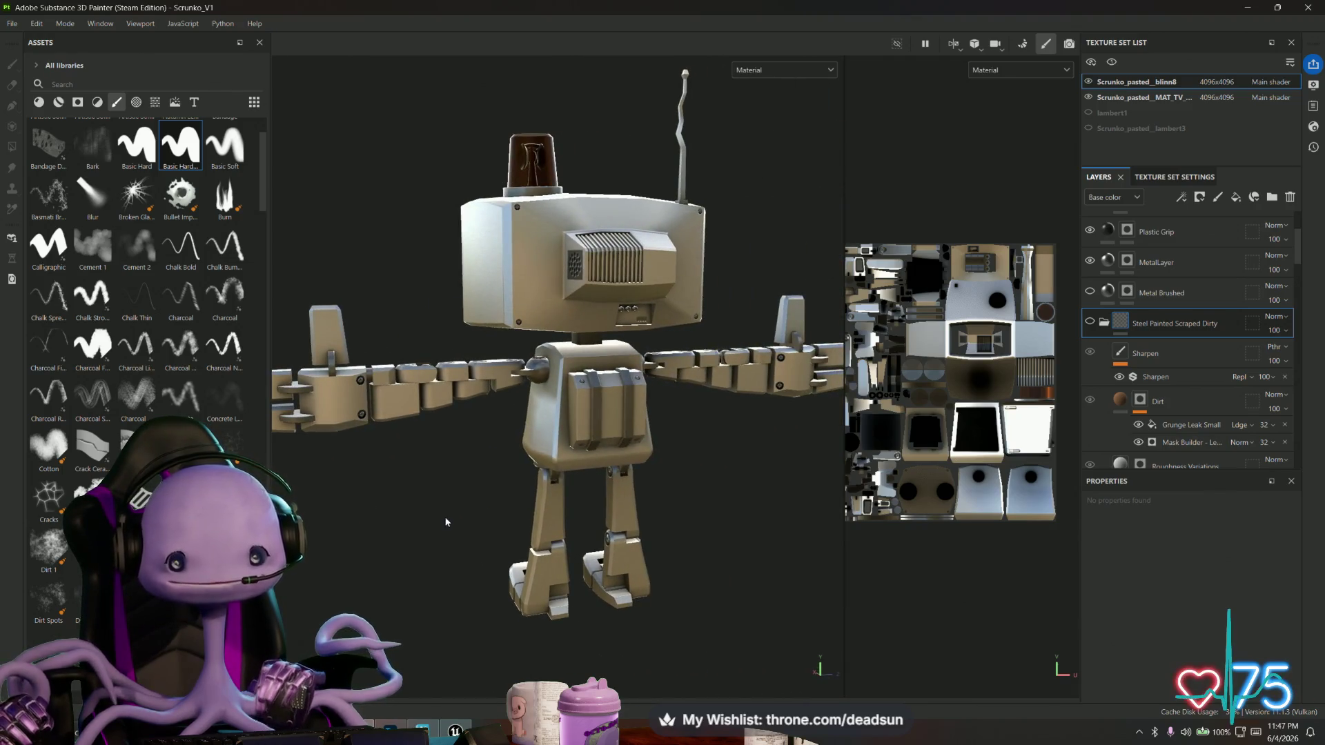
scroll(446, 522, up, 8)
mouse_move(760, 505)
alt+mouse_down()
mouse_move(634, 492)
mouse_move(692, 516)
mouse_move(1075, 333)
alt+mouse_up()
scroll(634, 492, up, 5)
mouse_move(588, 471)
alt+mouse_down()
mouse_move(819, 449)
mouse_move(783, 452)
alt+mouse_up()
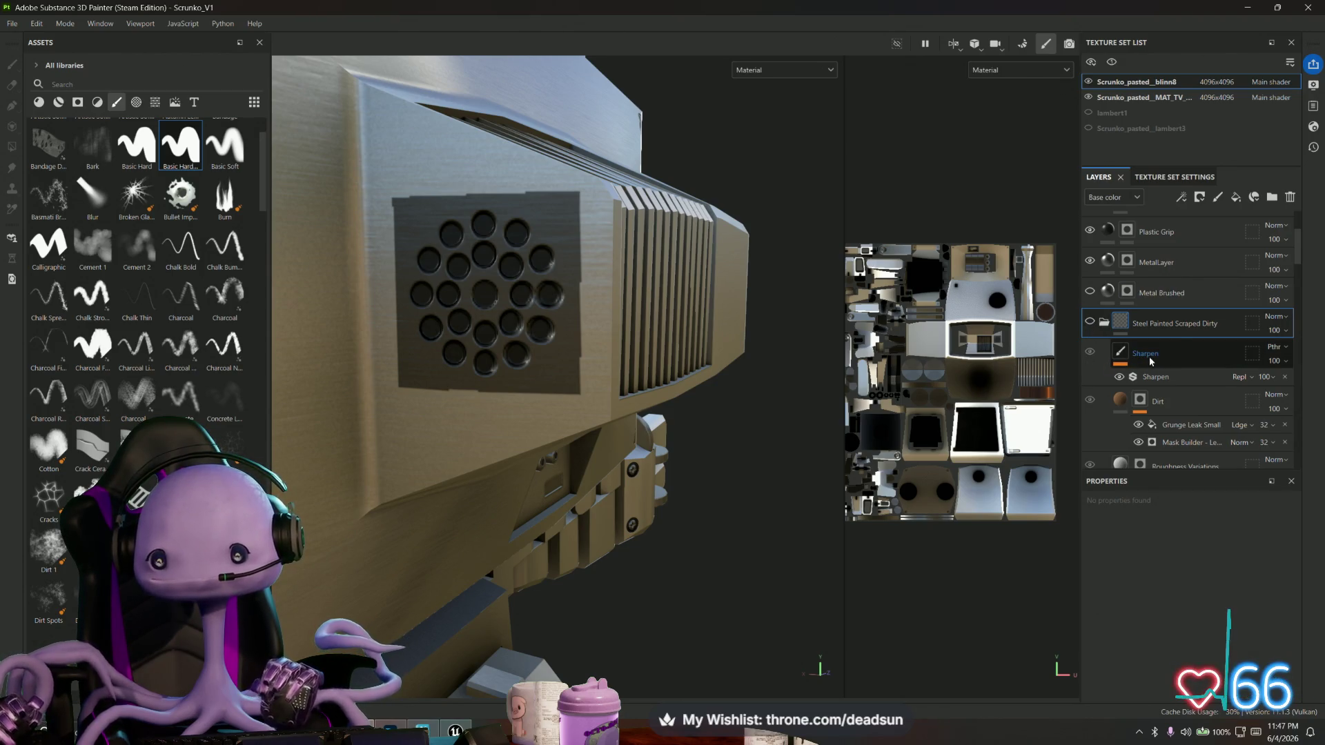
Turn off the Vent Circle Dot Large fill's color channel and check the head and torso.
scroll(1150, 361, down, 10)
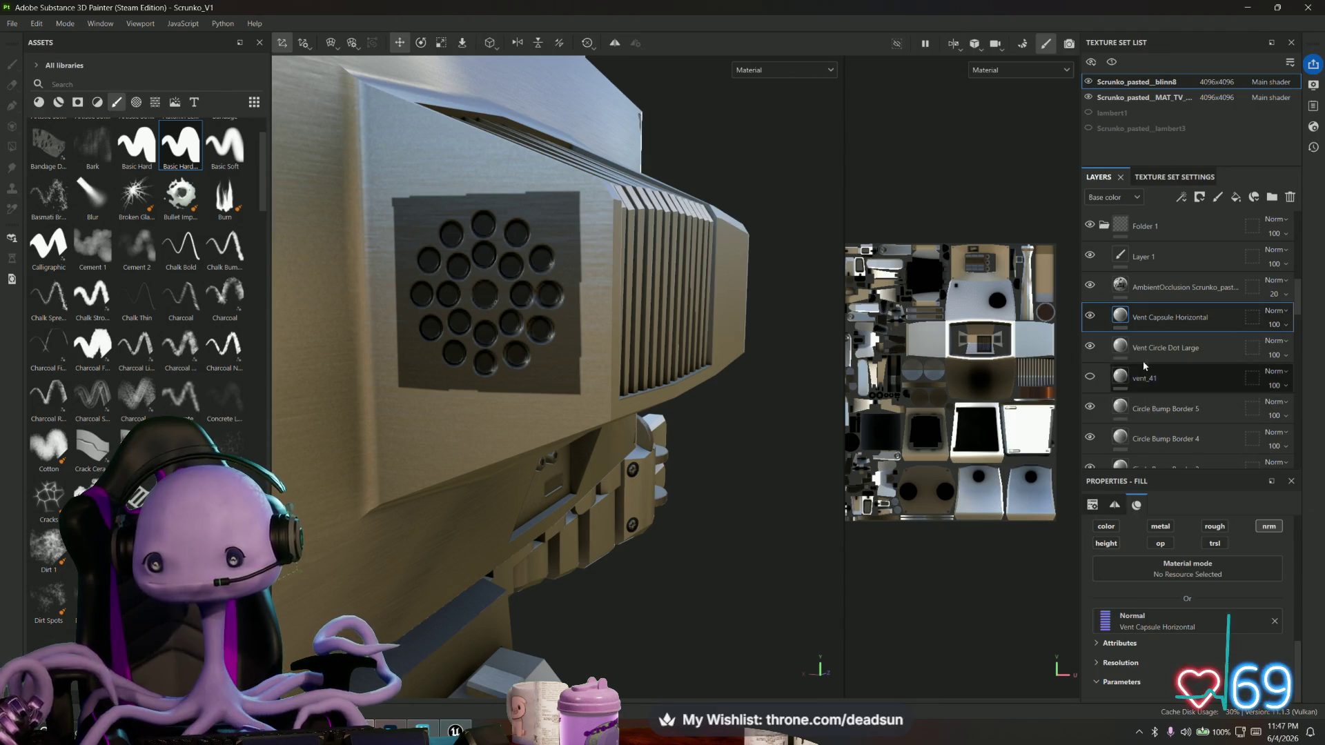
click(1161, 352)
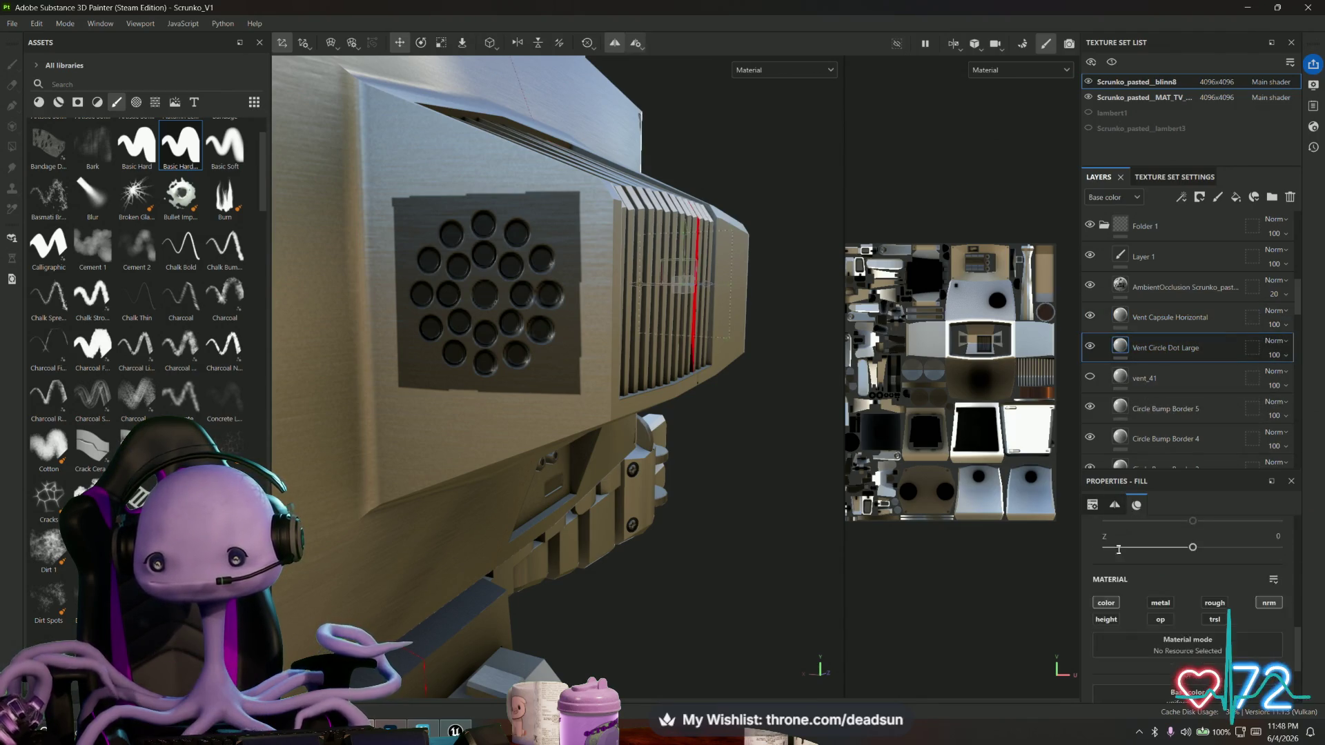
click(1106, 526)
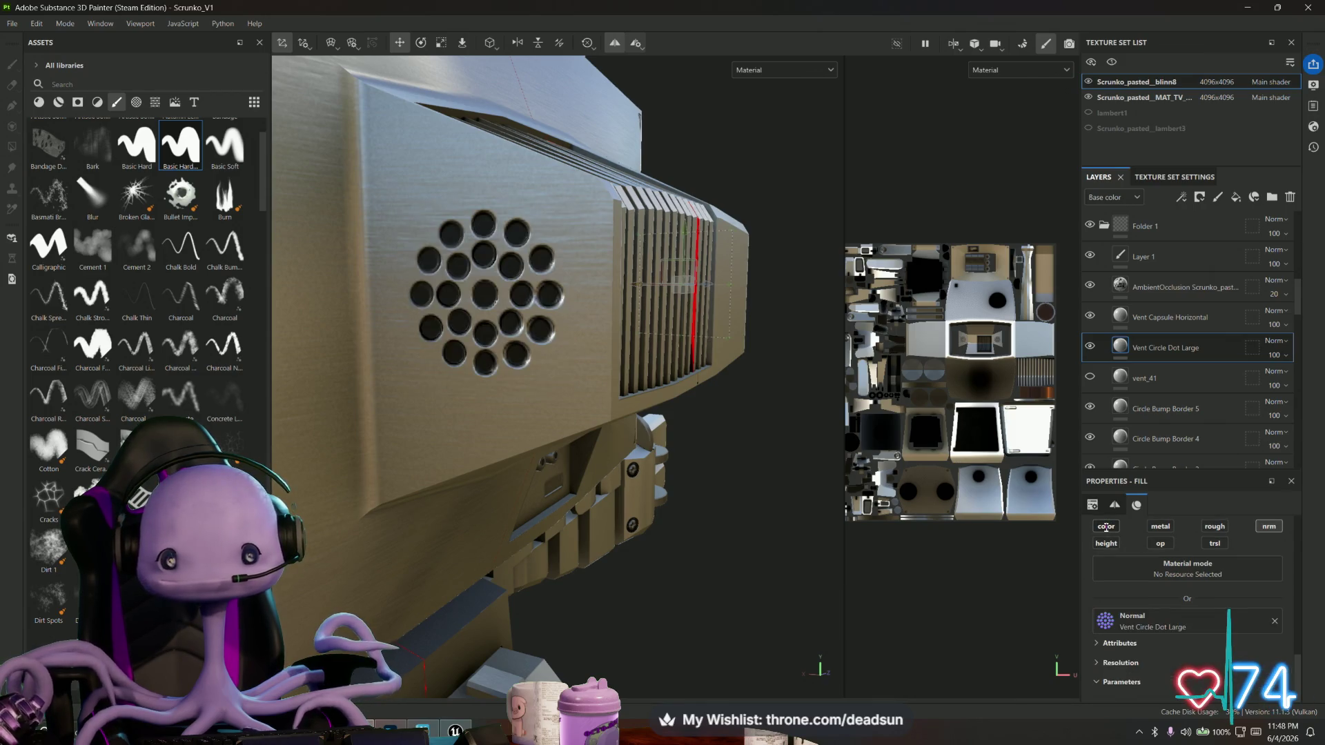
mouse_move(728, 491)
alt+mouse_down()
mouse_move(769, 524)
mouse_move(452, 524)
mouse_move(467, 541)
mouse_move(630, 582)
mouse_move(762, 489)
mouse_move(564, 539)
mouse_move(768, 486)
mouse_move(397, 509)
mouse_move(368, 489)
mouse_move(686, 532)
mouse_move(748, 515)
alt+mouse_up()
scroll(748, 515, up, 5)
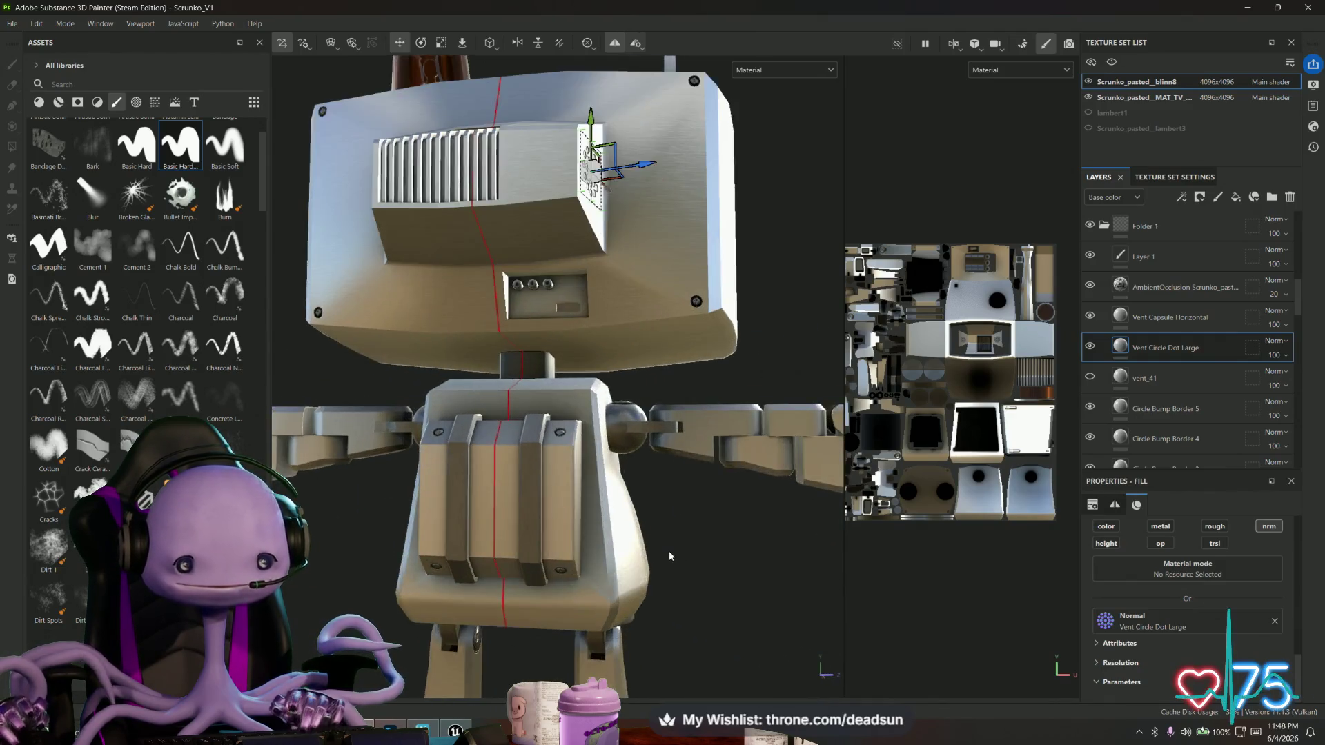
mouse_move(706, 596)
alt+mouse_down()
mouse_move(718, 615)
mouse_move(667, 559)
mouse_move(1046, 311)
alt+mouse_up()
scroll(1117, 330, up, 3)
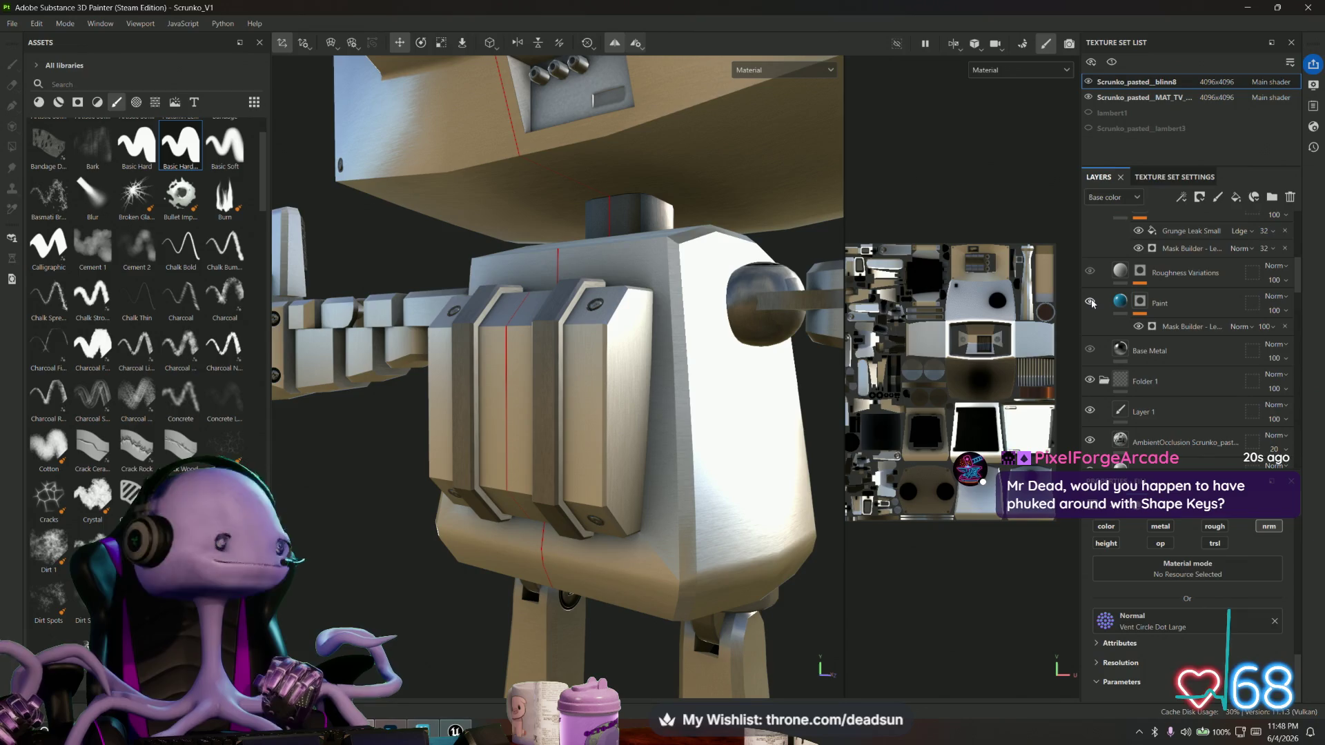
Make the Paint layer visible again and review the robot from front and angled views.
mouse_move(794, 331)
alt+mouse_down()
mouse_move(632, 449)
mouse_move(657, 433)
mouse_move(619, 522)
mouse_move(931, 444)
mouse_move(821, 397)
mouse_move(1061, 344)
alt+mouse_up()
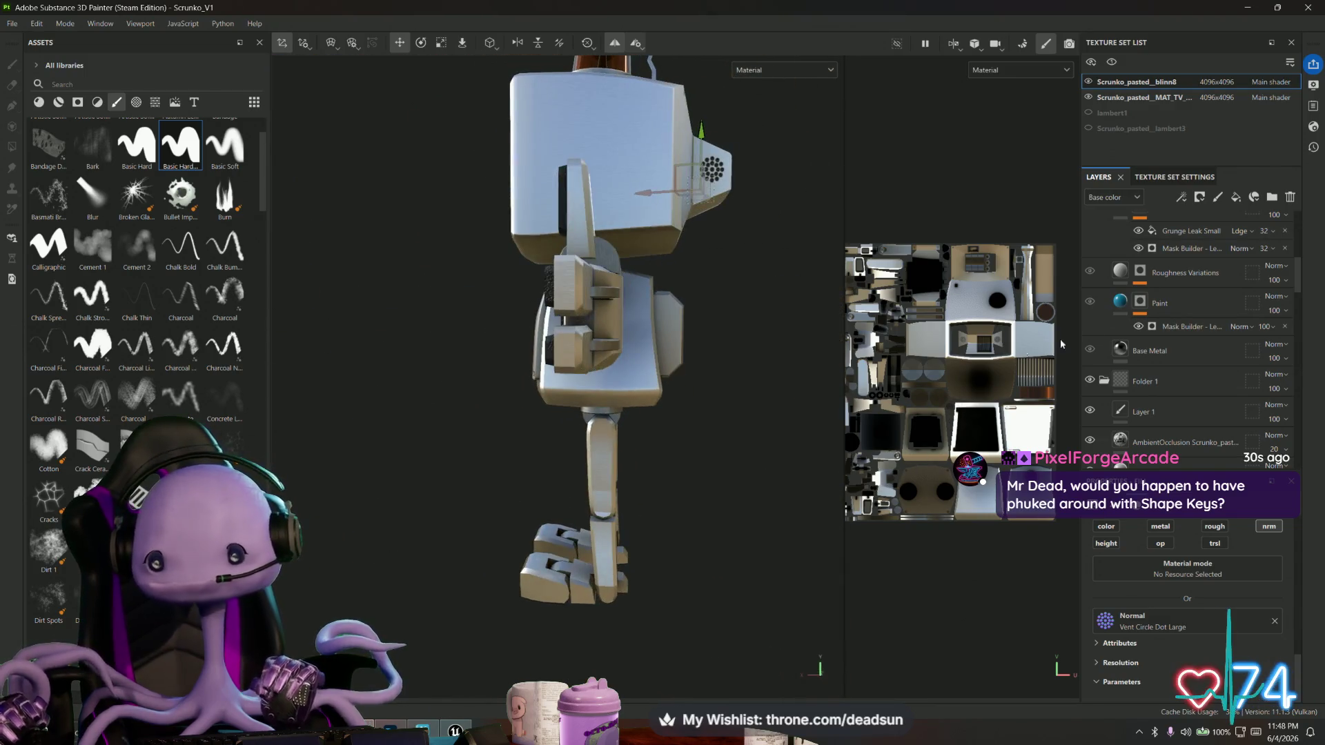
click(1089, 303)
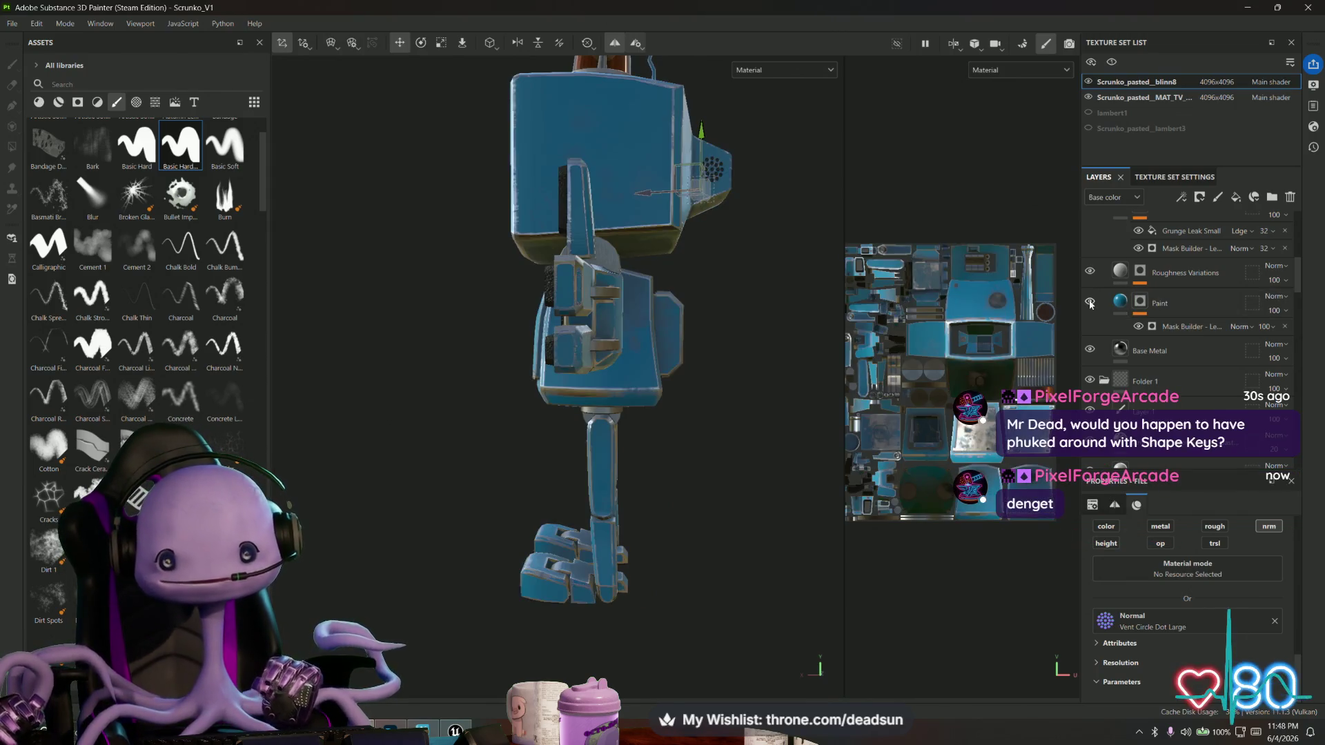
alt+drag(992, 359, 438, 503)
scroll(587, 500, up, 6)
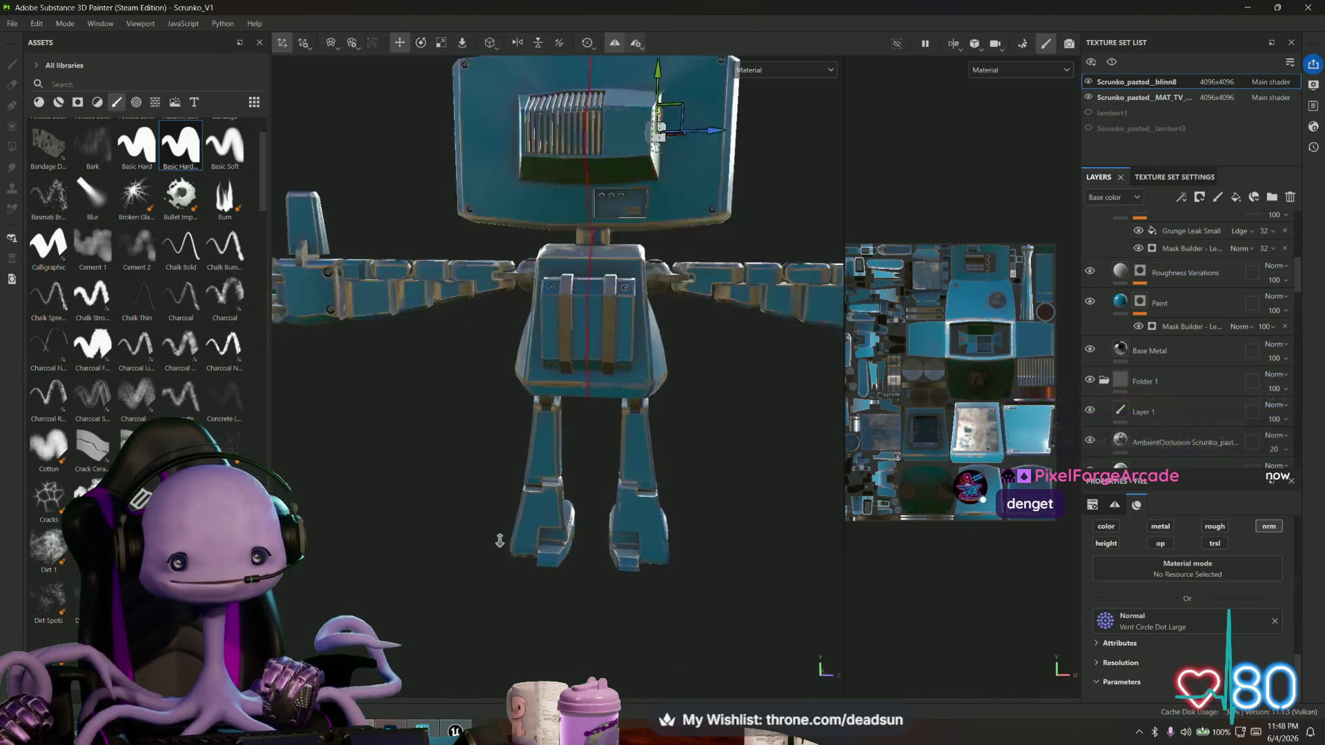
mouse_move(587, 500)
alt+mouse_down()
mouse_move(586, 449)
mouse_move(562, 550)
mouse_move(688, 549)
mouse_move(635, 631)
mouse_move(686, 621)
mouse_move(591, 458)
mouse_move(526, 429)
mouse_move(674, 283)
mouse_move(630, 388)
mouse_move(796, 387)
mouse_move(810, 349)
mouse_move(790, 287)
mouse_move(799, 299)
alt+mouse_up()
scroll(592, 458, down, 3)
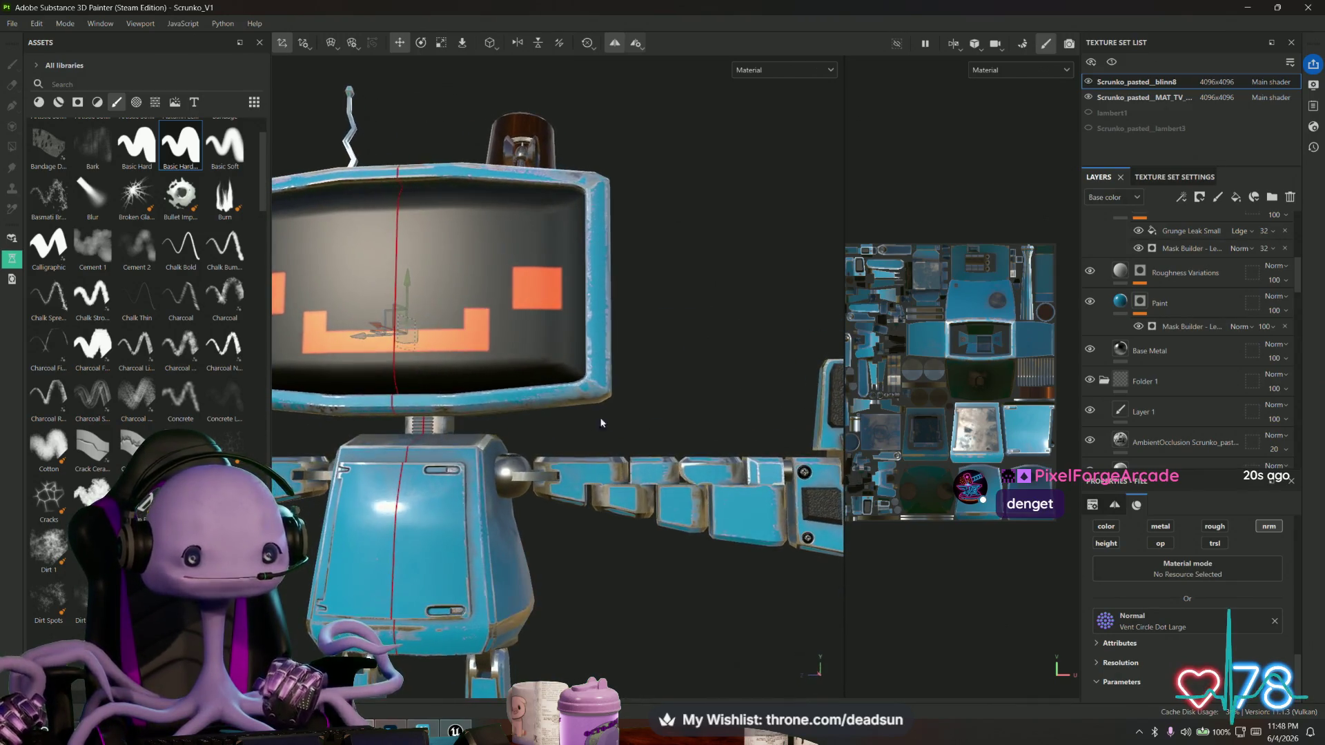
scroll(614, 419, up, 8)
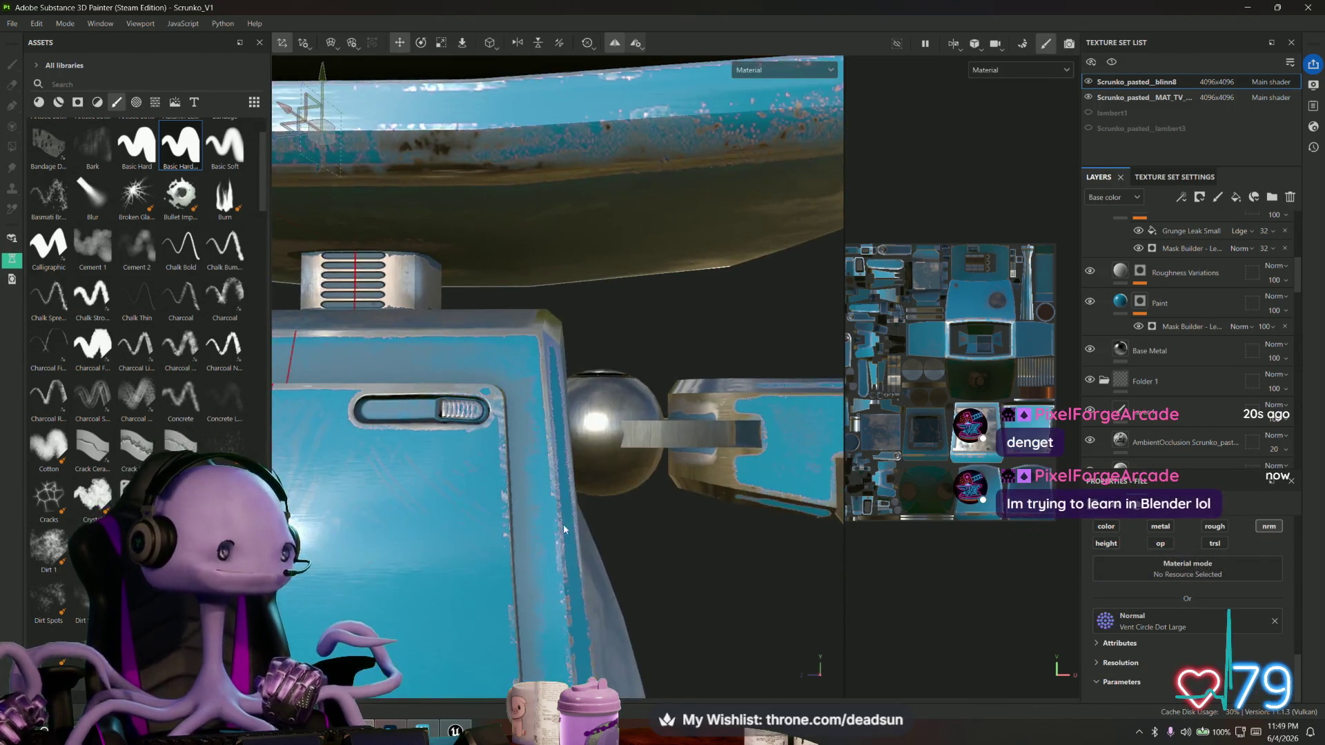
mouse_move(563, 529)
alt+mouse_down()
mouse_move(537, 545)
mouse_move(570, 567)
mouse_move(559, 533)
mouse_move(549, 553)
alt+mouse_up()
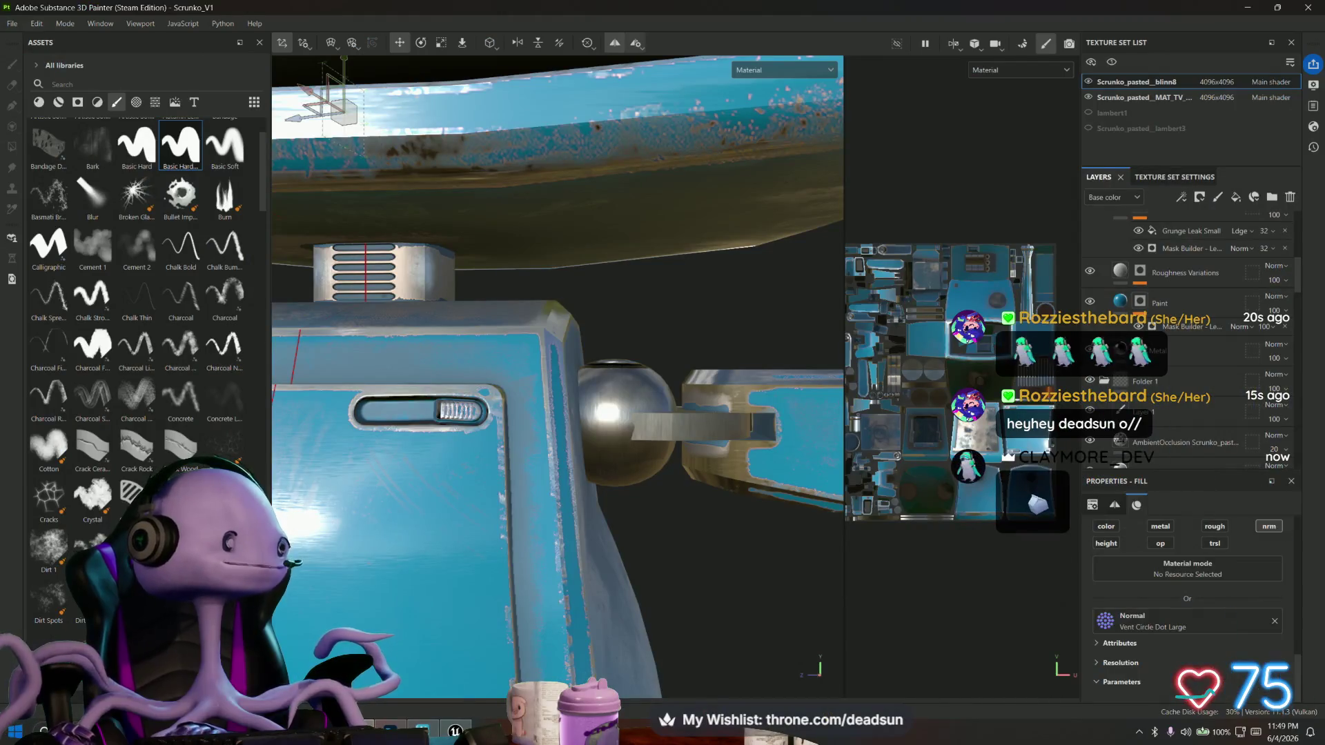
key(f)
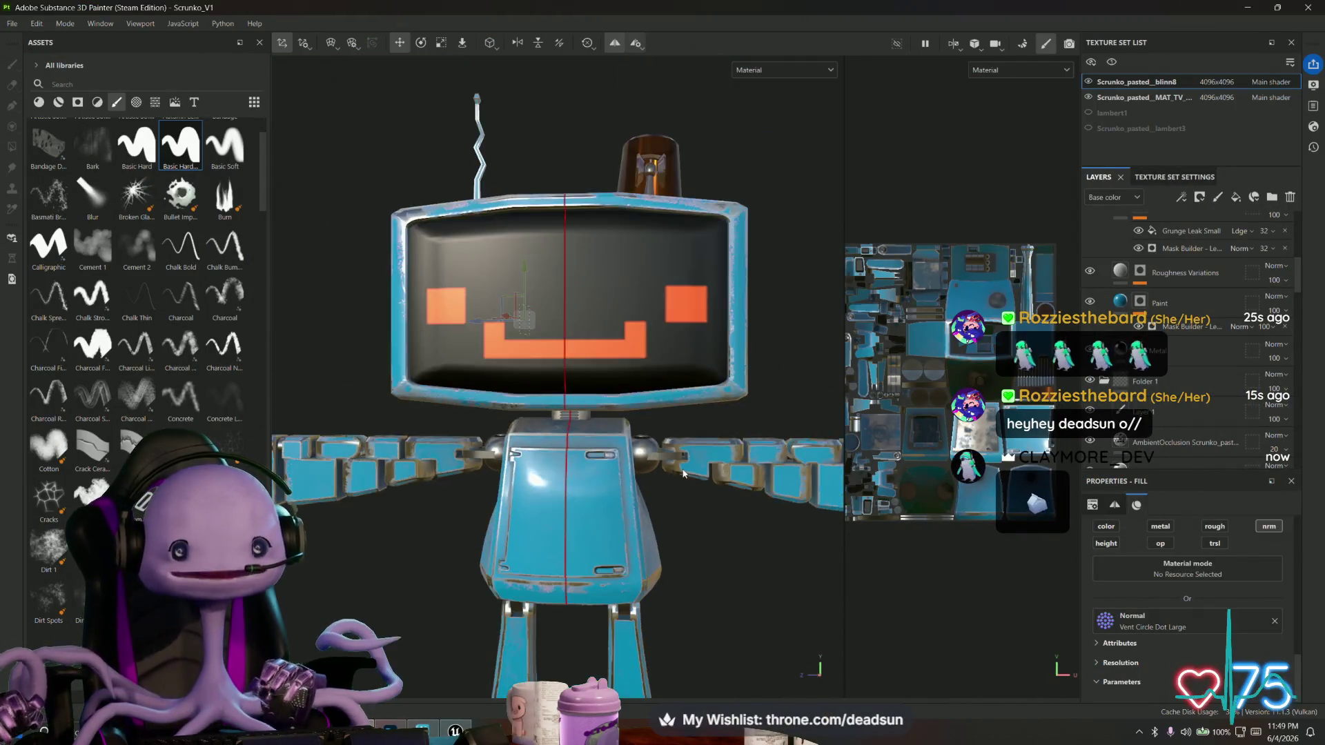
mouse_move(689, 543)
alt+mouse_down()
mouse_move(595, 458)
mouse_move(611, 455)
mouse_move(632, 513)
alt+mouse_up()
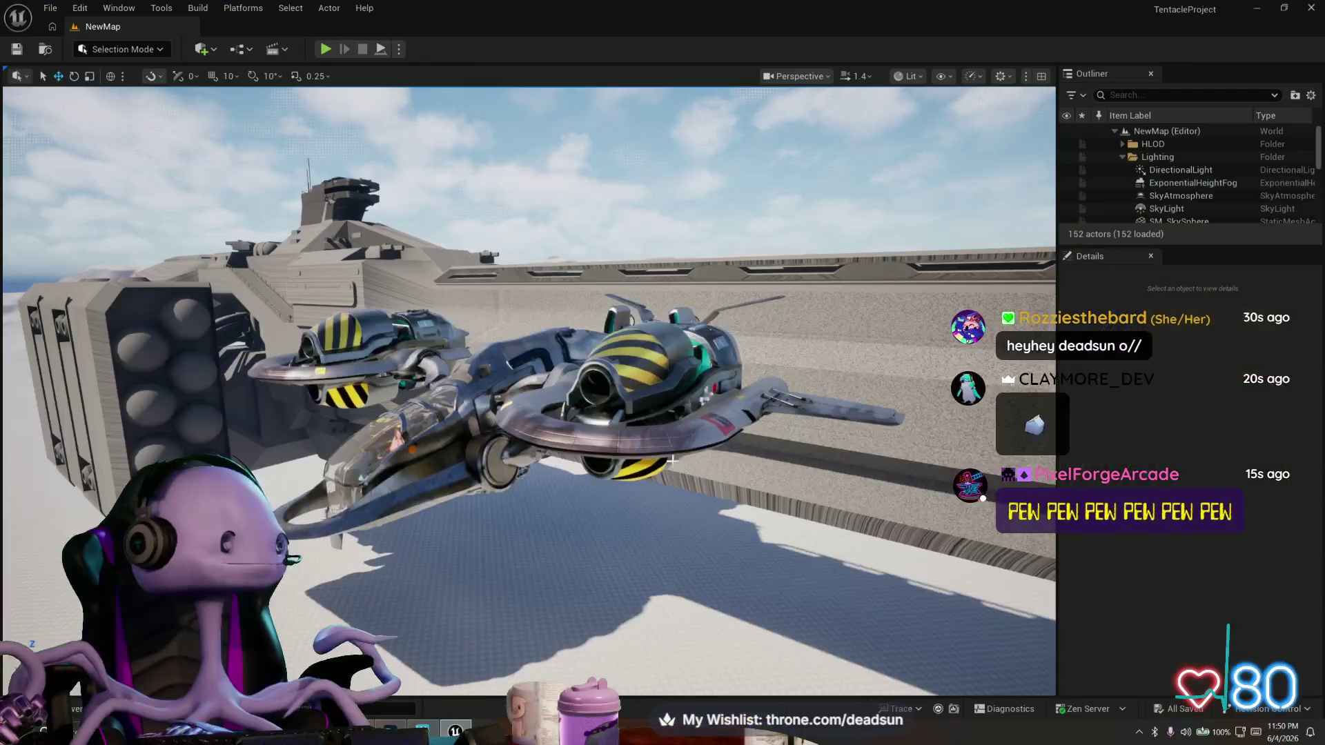
Play the Unreal level briefly, then bring Photoshop's ScrunkoFace.psd to the front.
right_drag(533, 541, 448, 175)
click(325, 49)
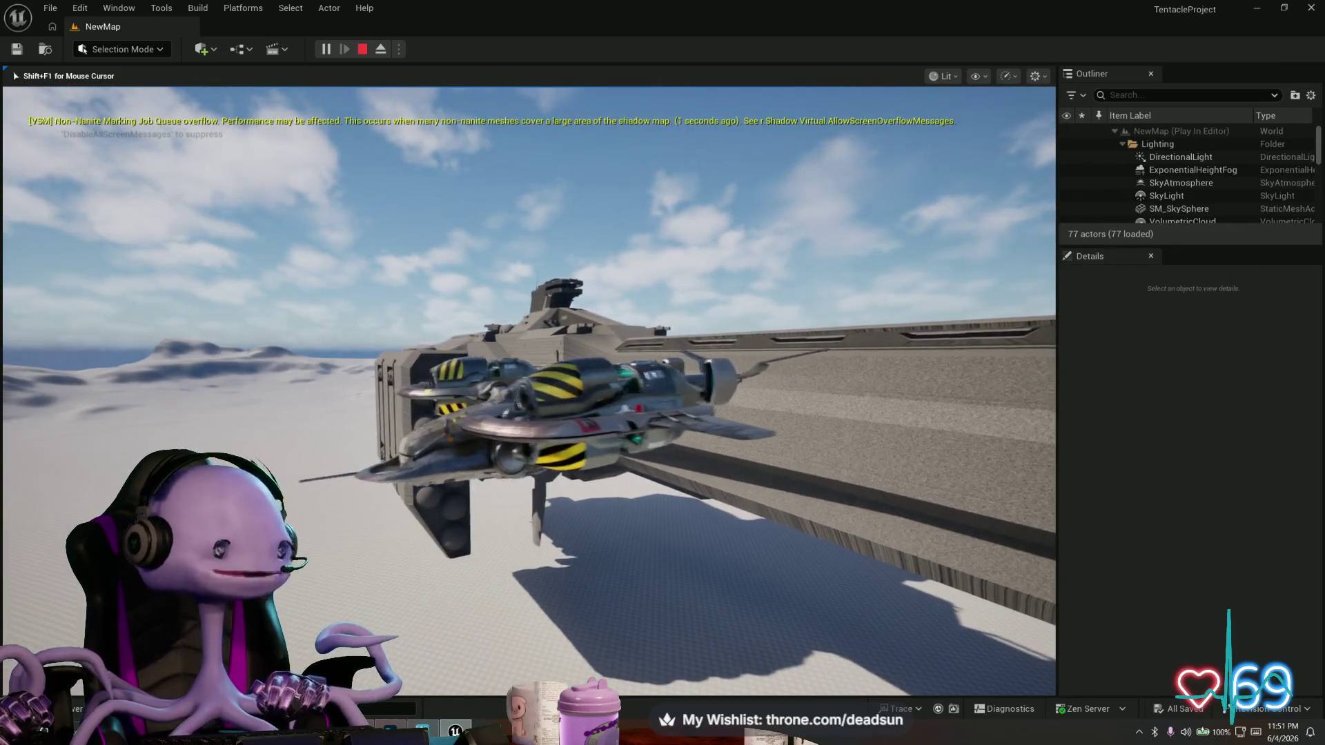
key(alt+Tab)
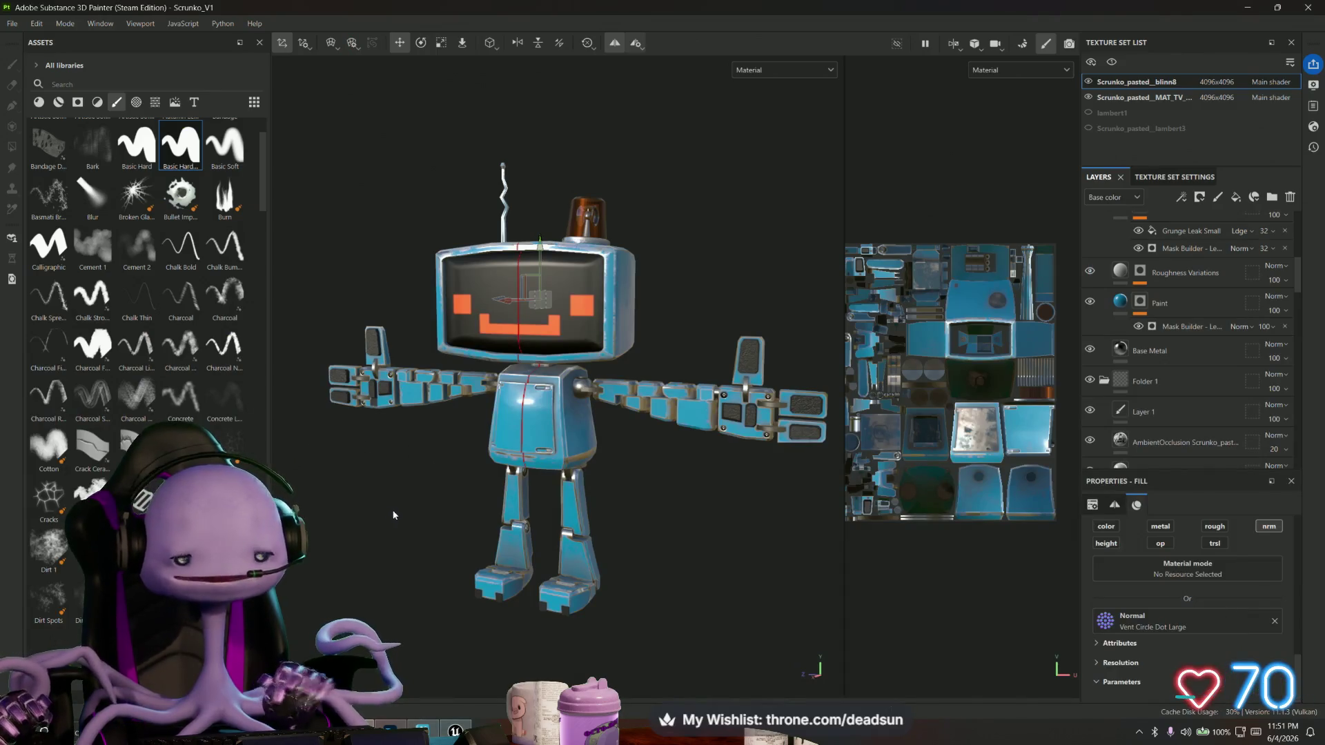
key(alt+Tab)
click(921, 439)
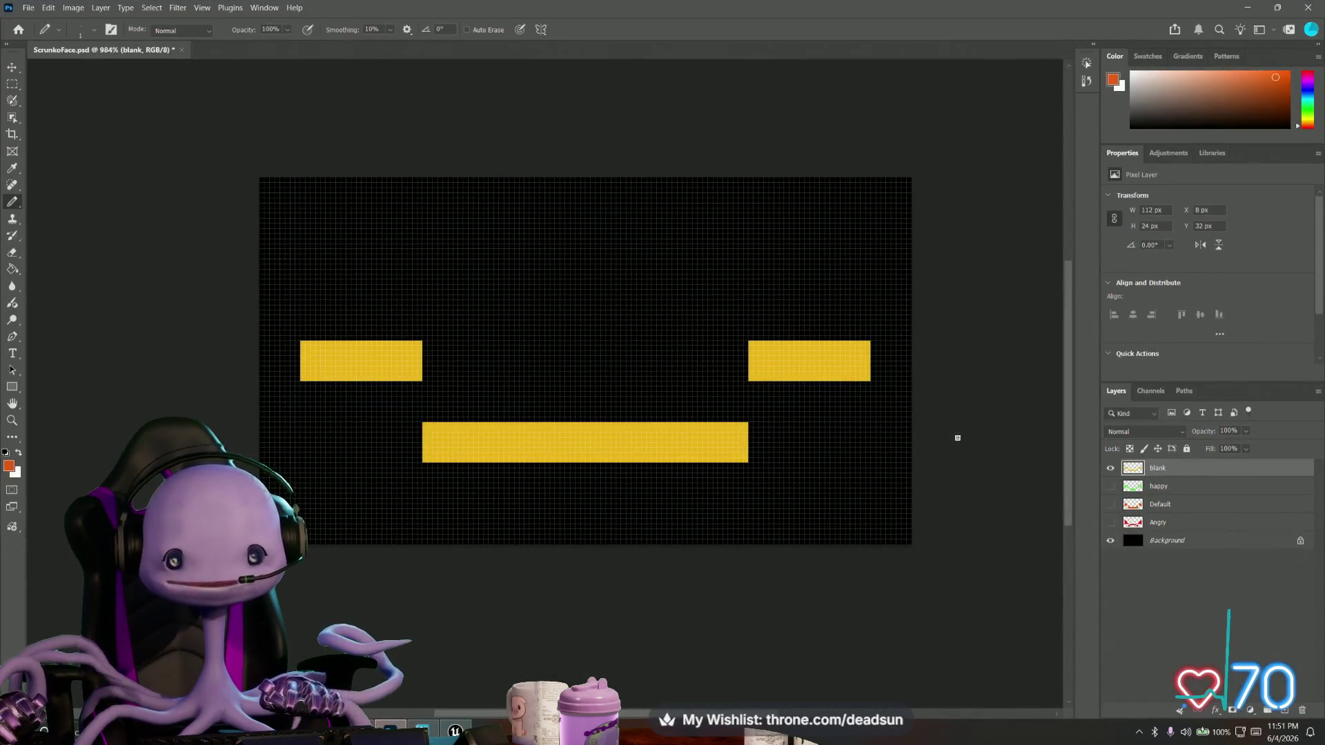
Preview the blank, happy, Default and Angry face layers one at a time.
click(1110, 468)
click(1110, 486)
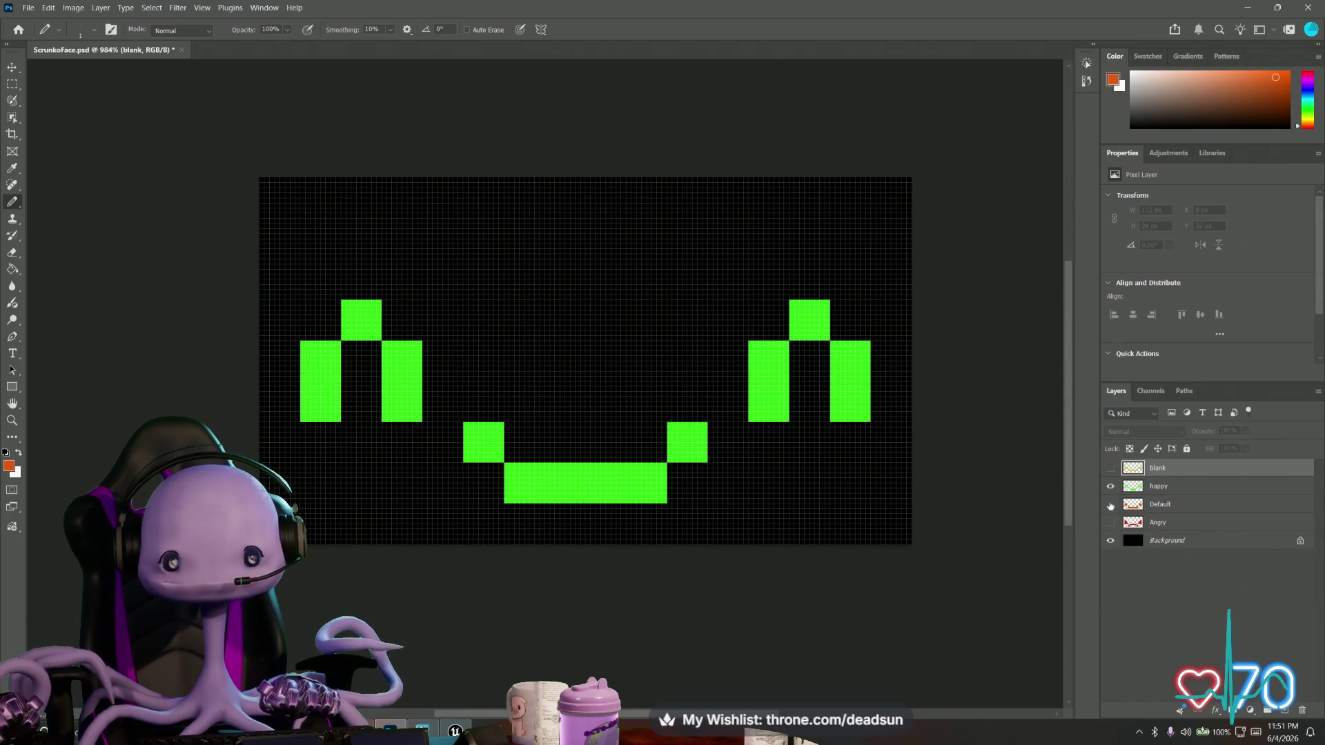
click(1109, 486)
click(1110, 505)
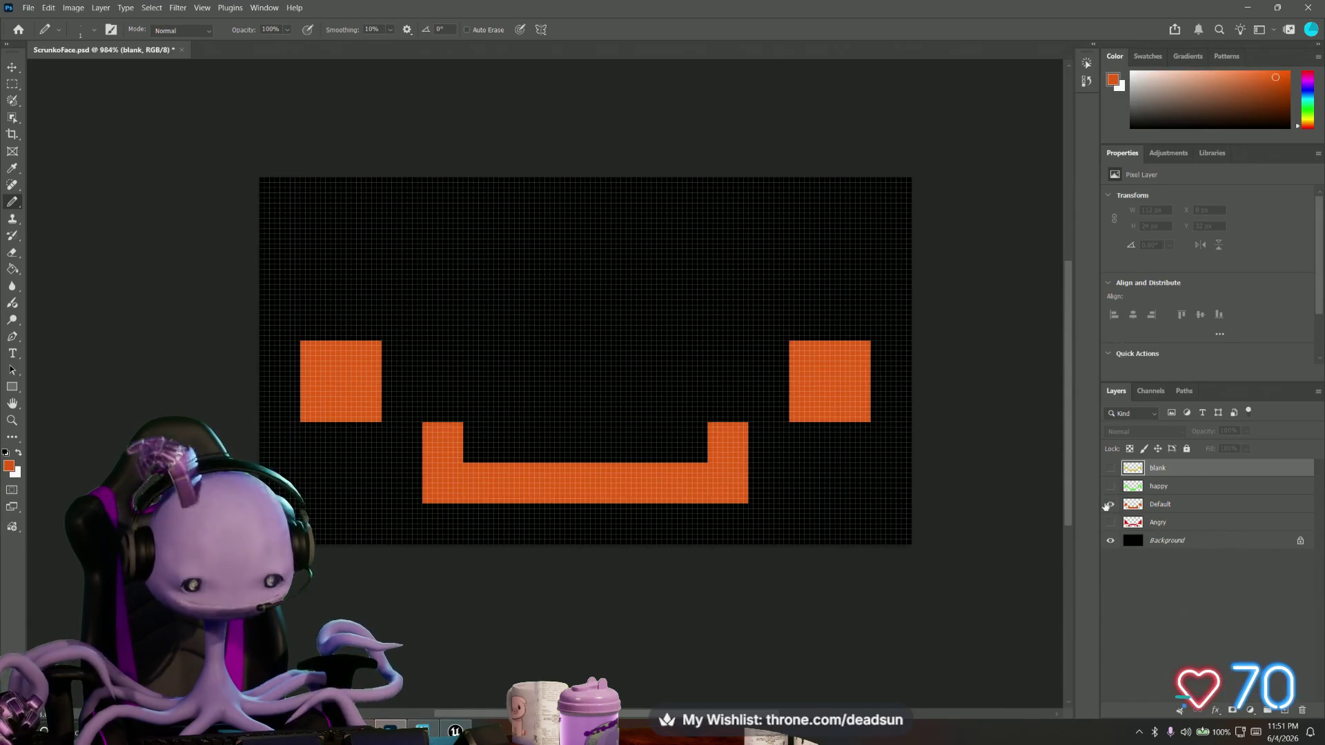
click(1109, 505)
click(1110, 523)
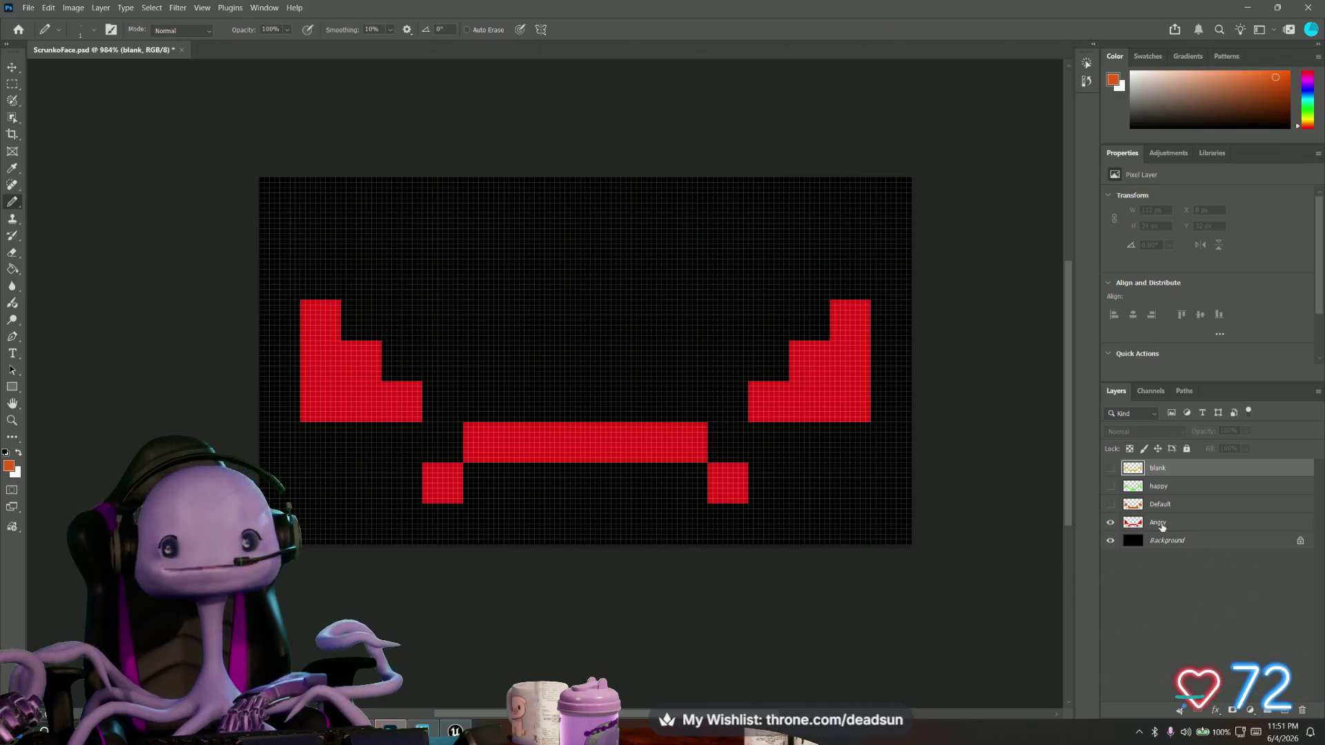
click(1110, 523)
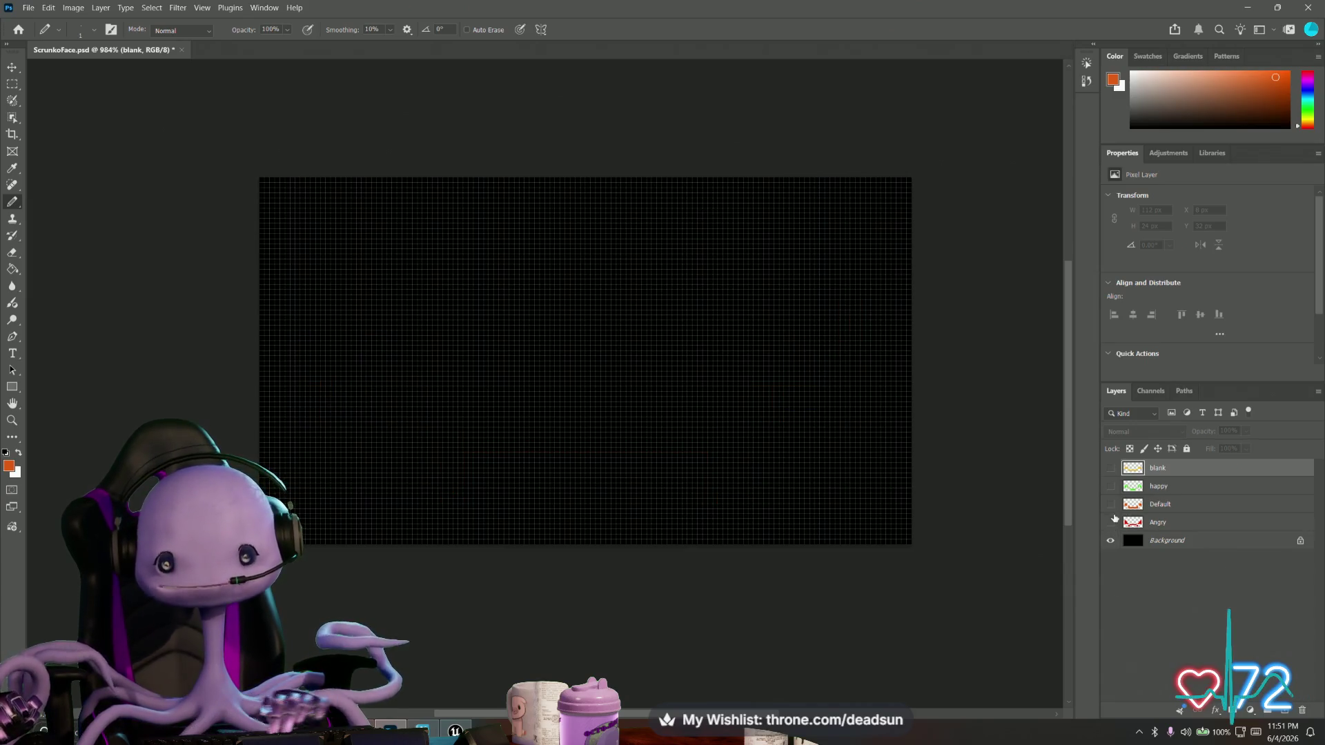
click(1111, 505)
click(1111, 504)
click(1111, 487)
click(1111, 487)
click(1111, 468)
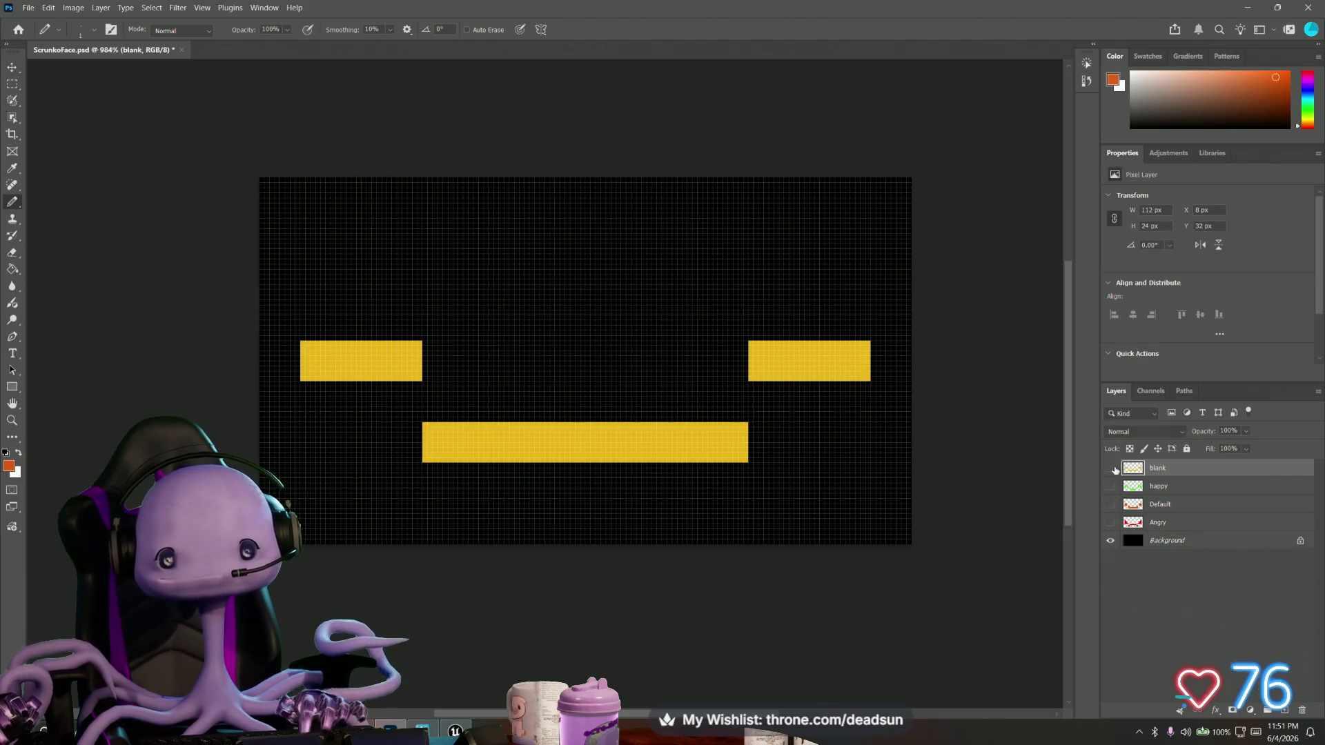
click(1110, 467)
click(1110, 522)
Compare the faces again, leave the orange Default face visible, and minimize Photoshop.
click(1110, 467)
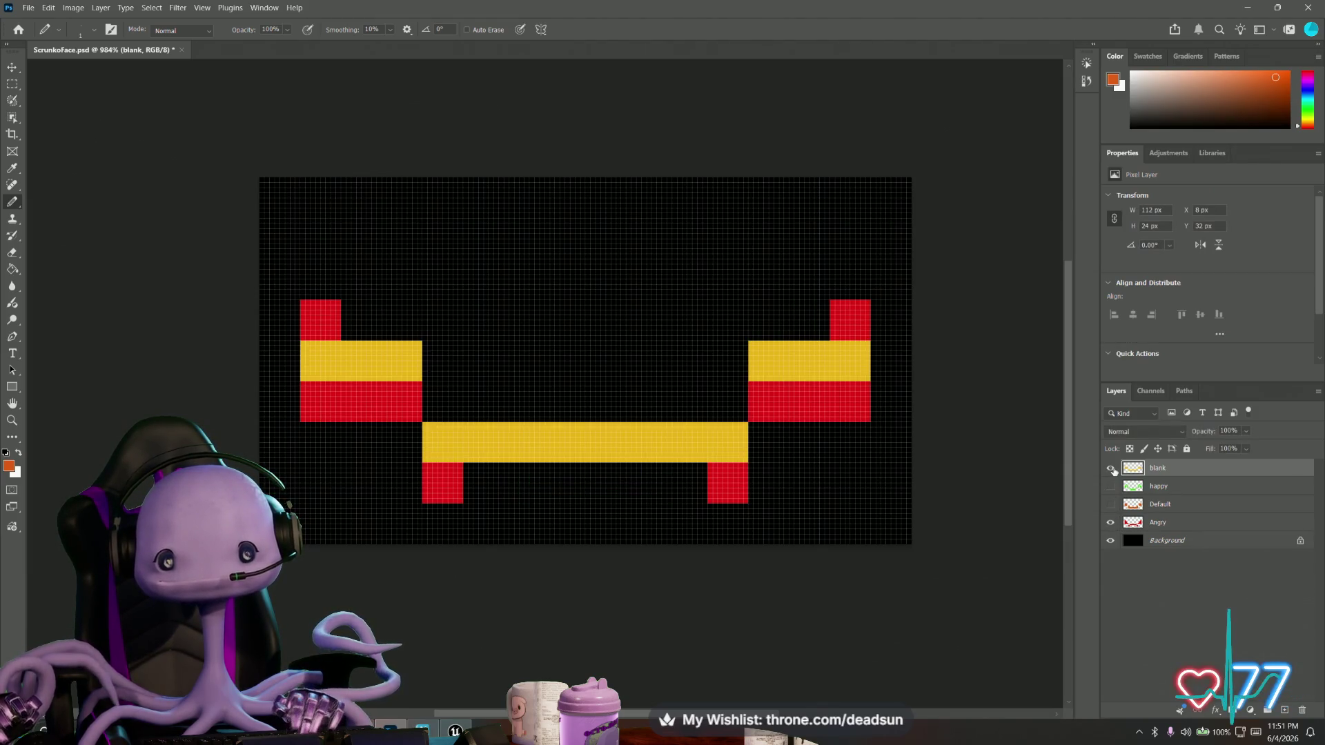
click(1110, 468)
click(1111, 522)
click(1110, 505)
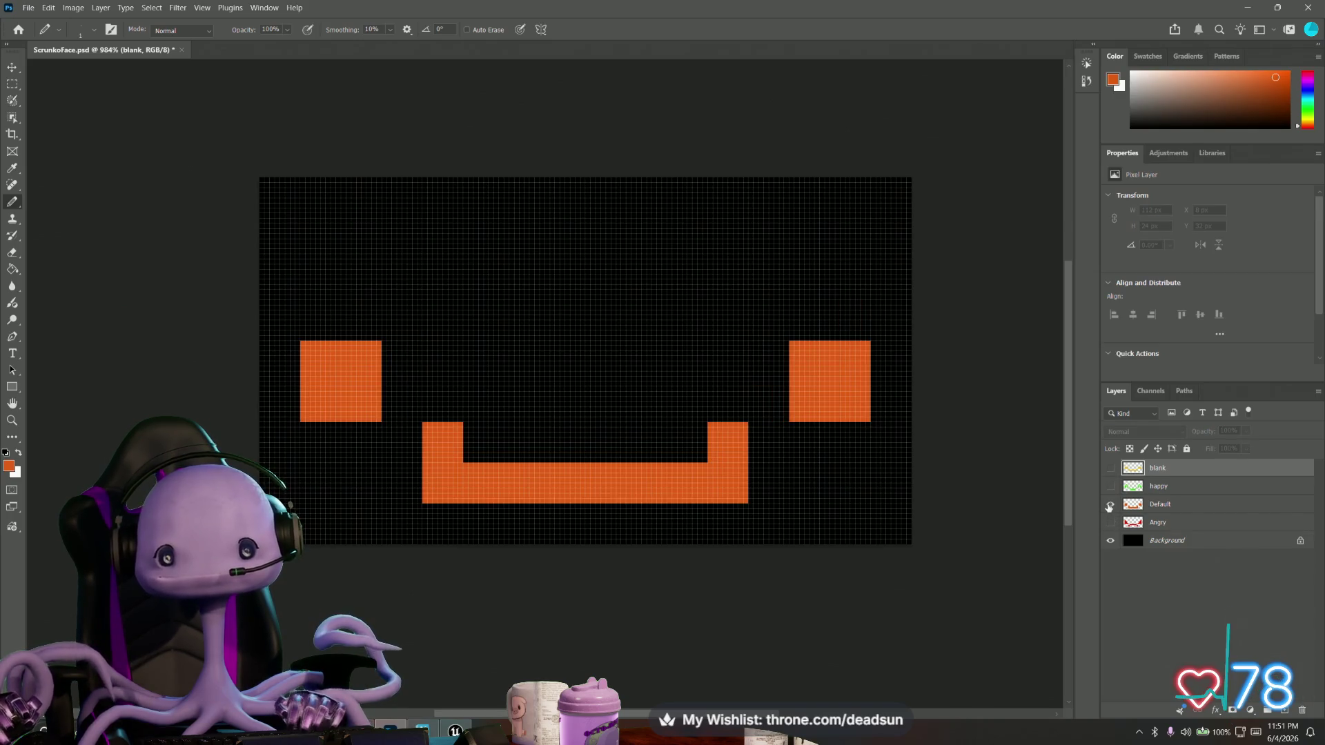
click(1110, 504)
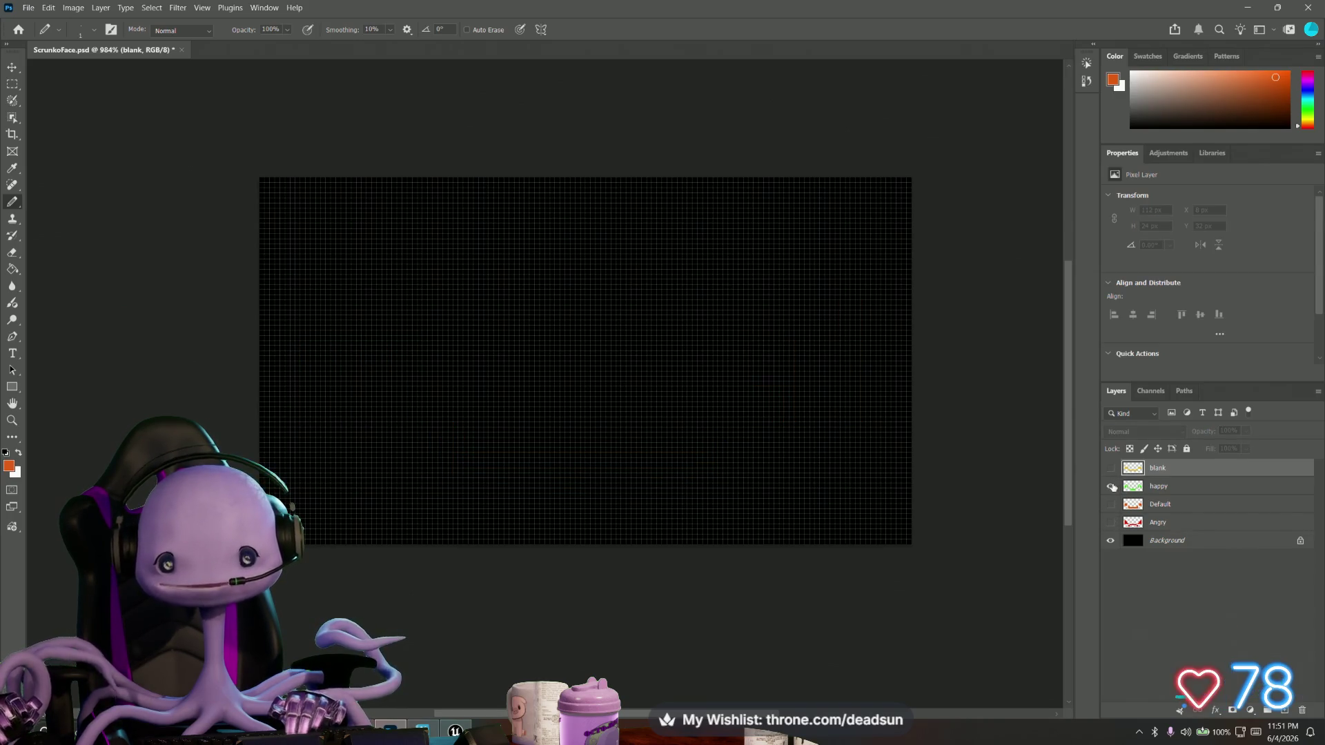
click(1110, 487)
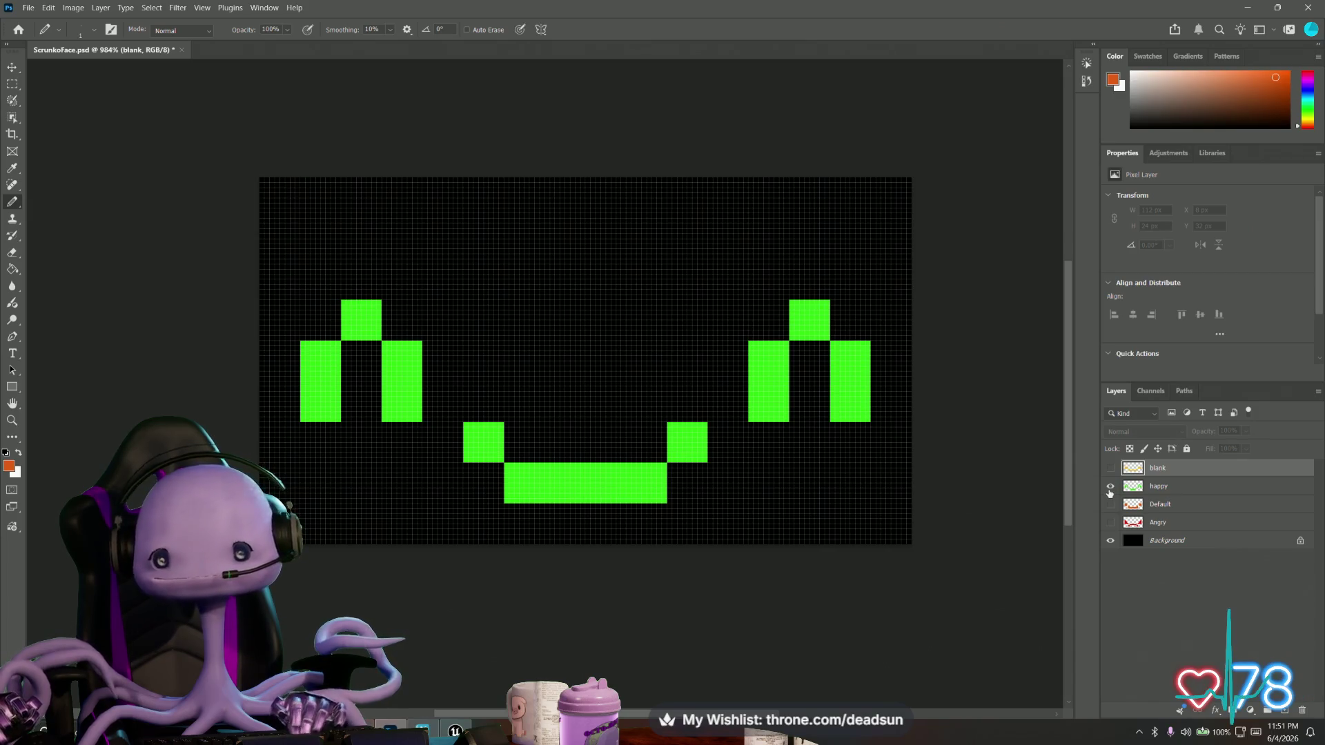
click(1111, 487)
click(1111, 504)
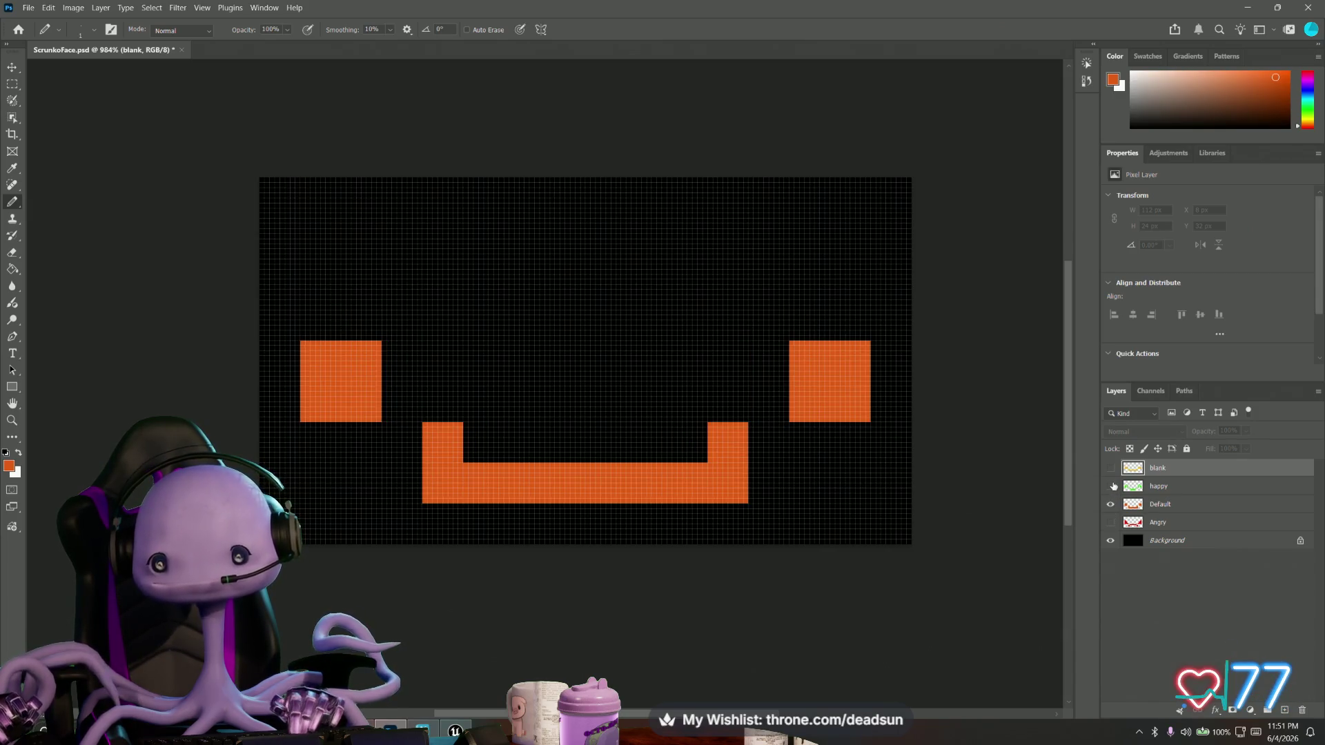
click(1112, 505)
click(1110, 487)
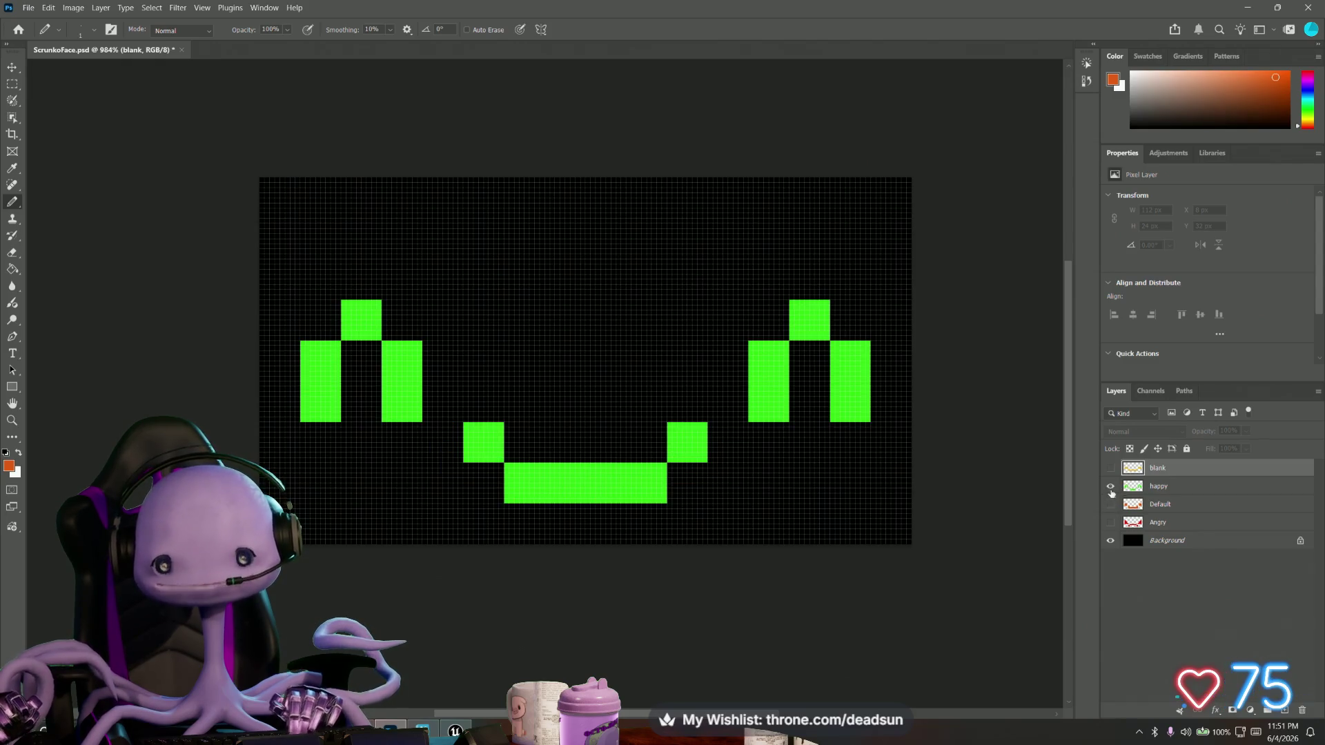
click(1111, 492)
click(1111, 505)
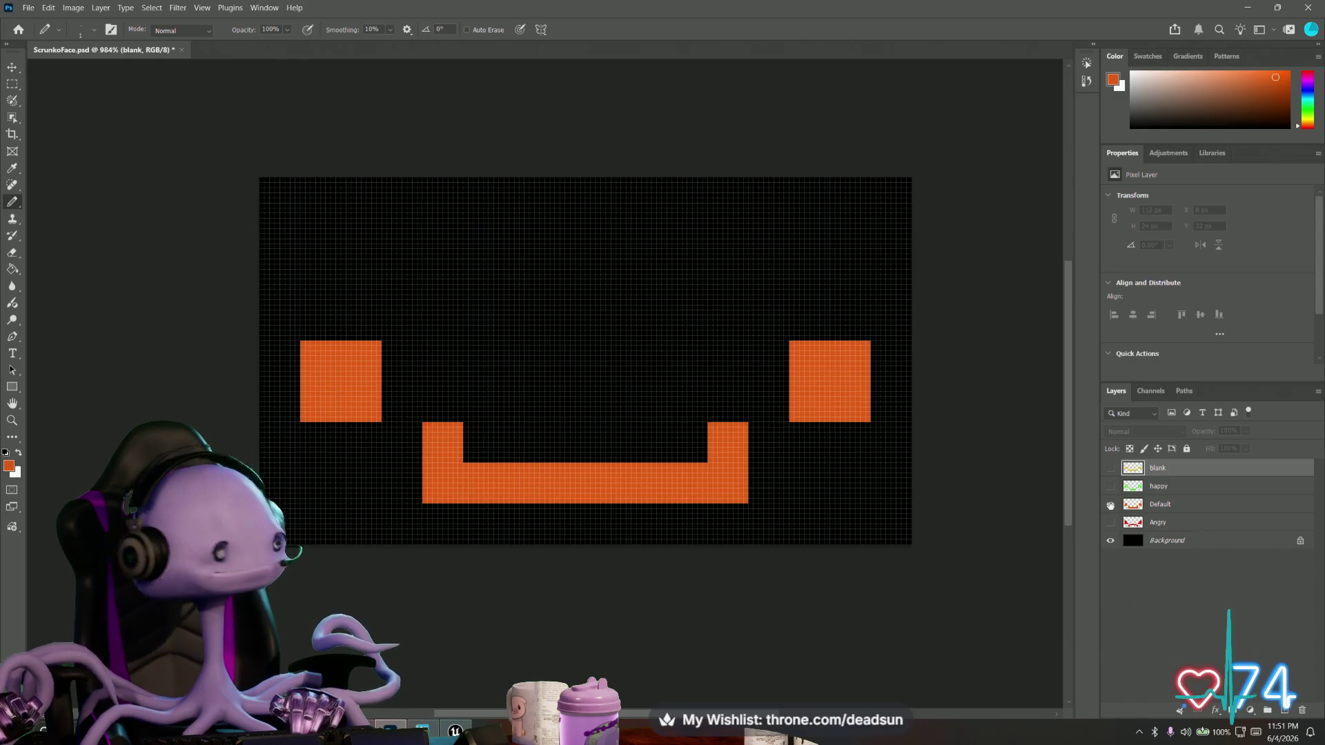
click(1248, 7)
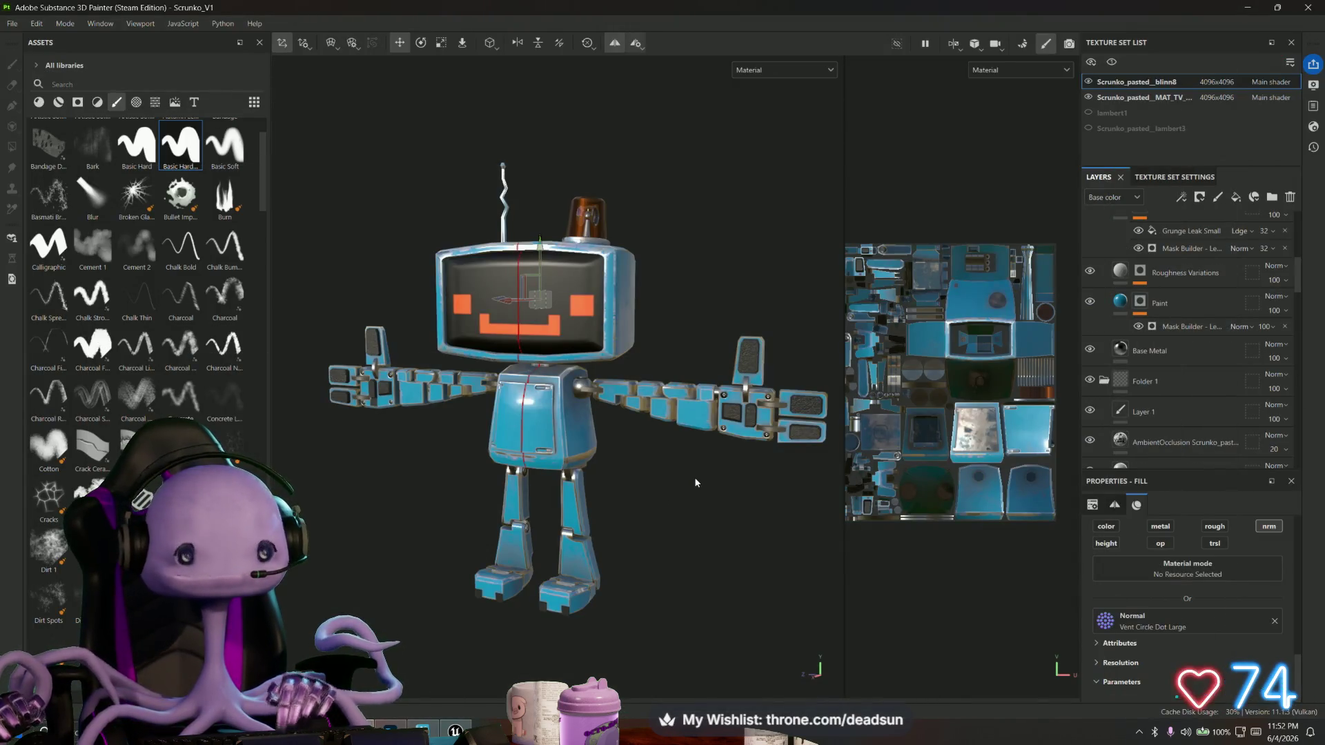
Raise the Paint layer's Mask Builder Level from 0.3 to about 0.7 and inspect the wear.
scroll(695, 478, up, 5)
mouse_move(666, 522)
alt+mouse_down()
mouse_move(769, 508)
mouse_move(831, 536)
mouse_move(639, 518)
mouse_move(617, 528)
mouse_move(673, 545)
mouse_move(671, 516)
alt+mouse_up()
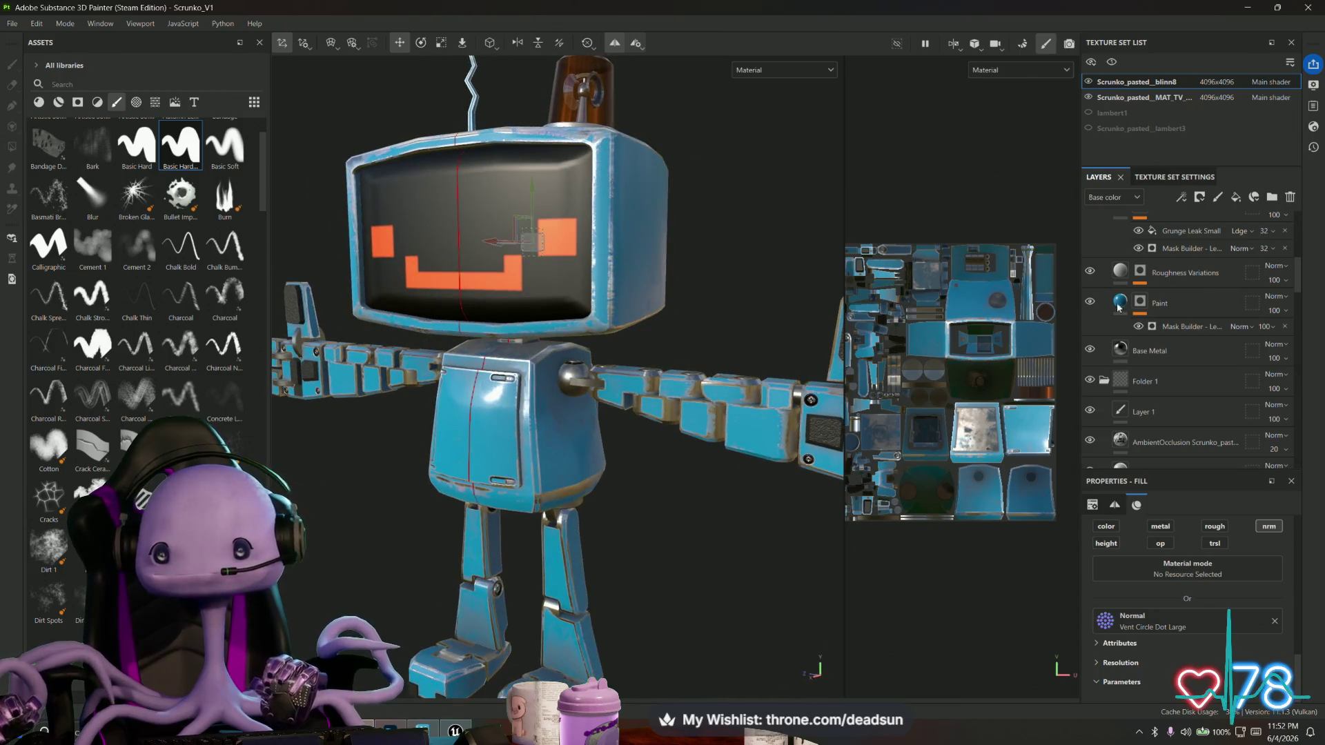
click(1188, 330)
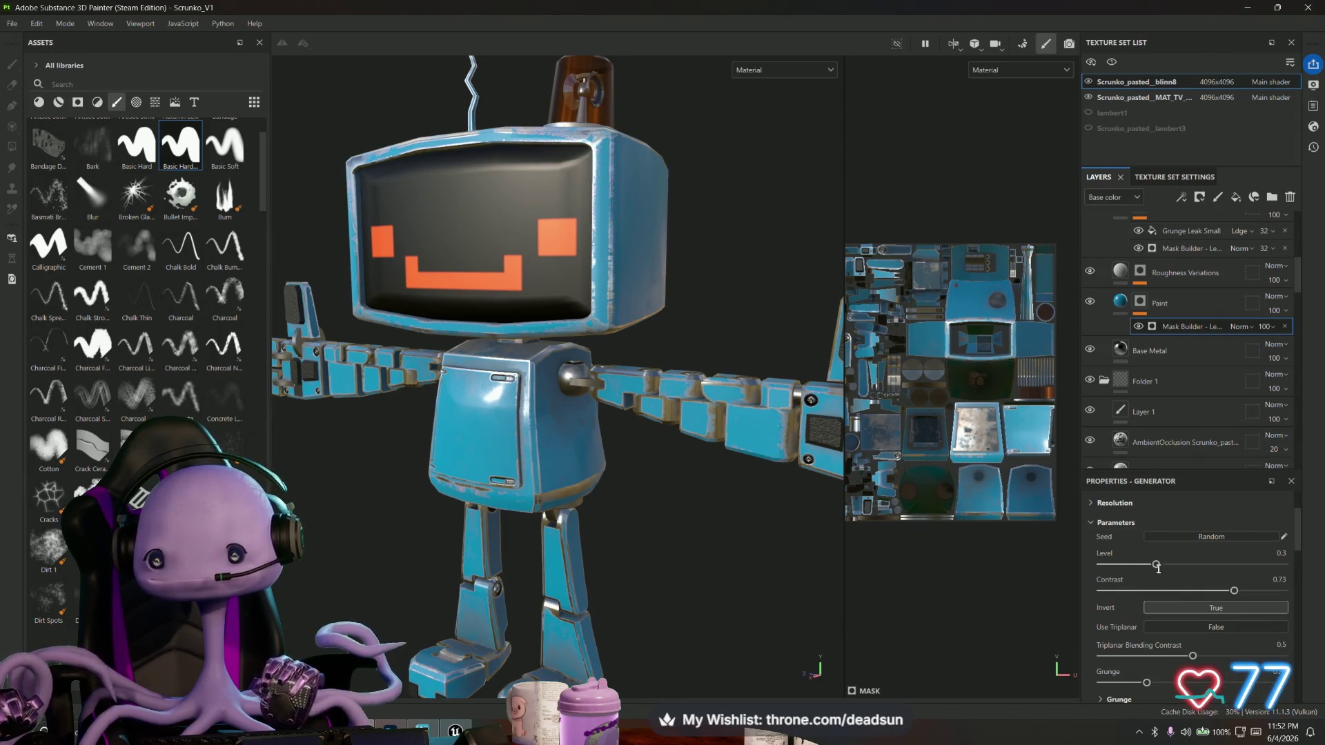
drag(1156, 564, 1229, 564)
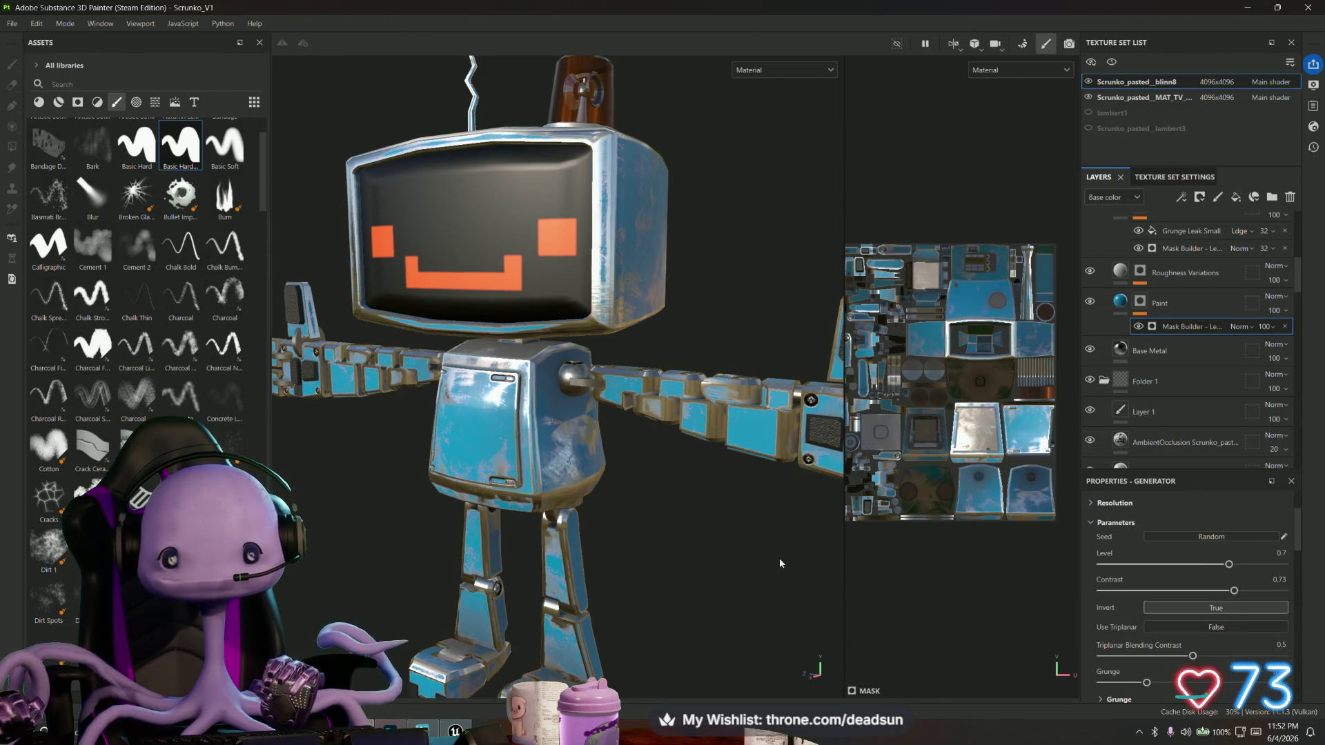
alt+right_drag(783, 563, 794, 621)
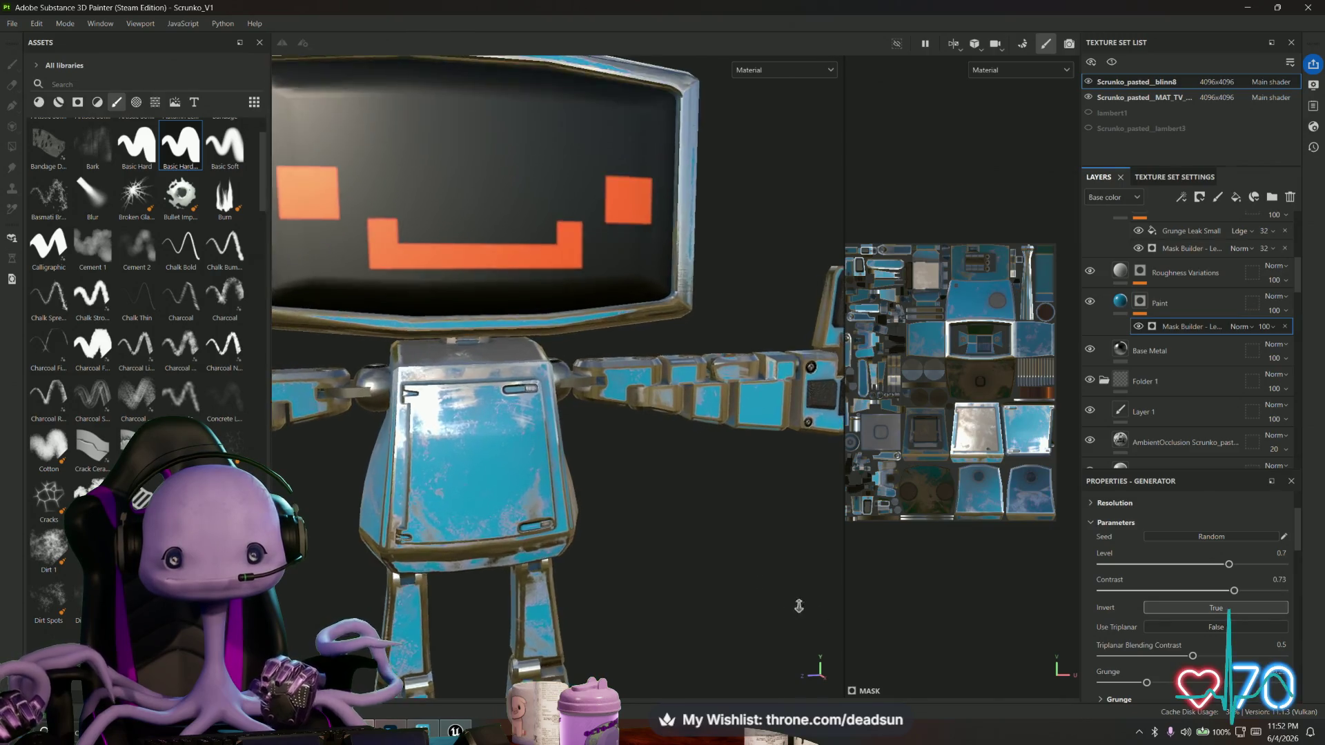
alt+drag(731, 568, 552, 552)
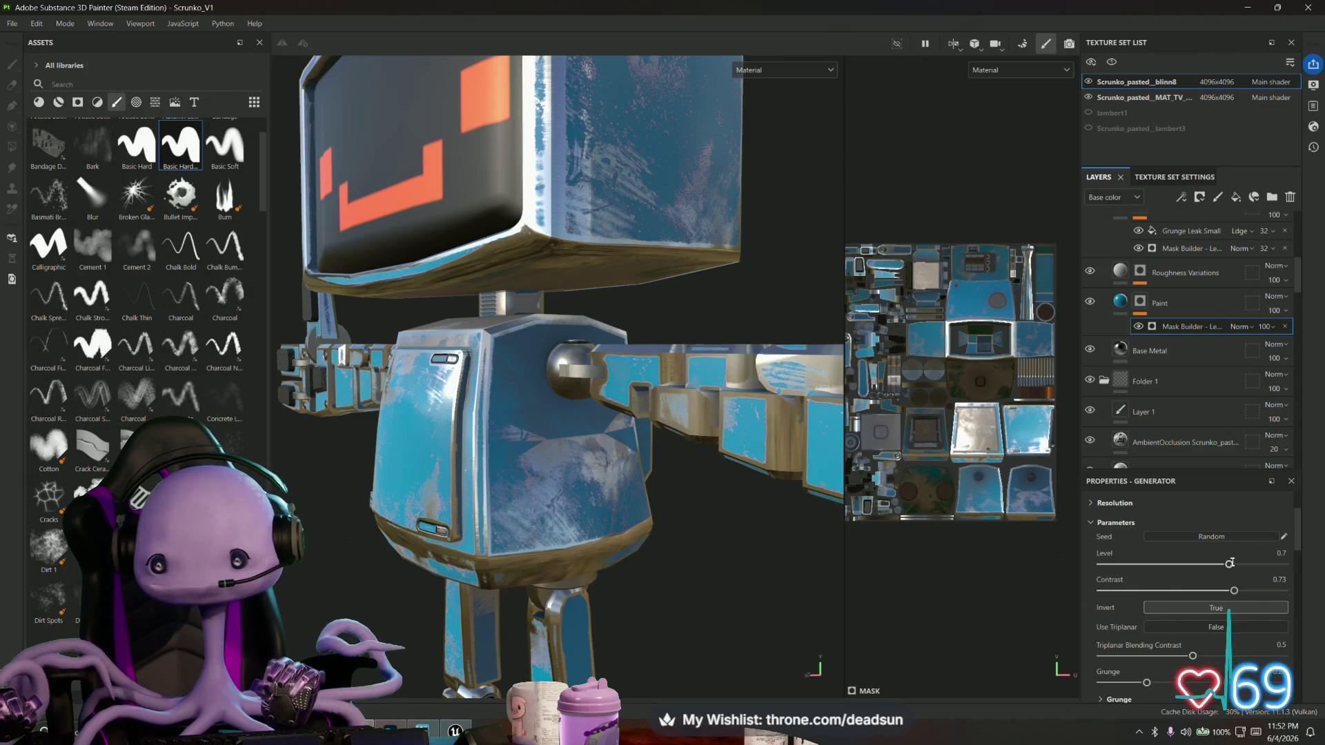
Lower the wear mask Level to 0.04 for only slight edge scraping.
drag(1228, 564, 1211, 564)
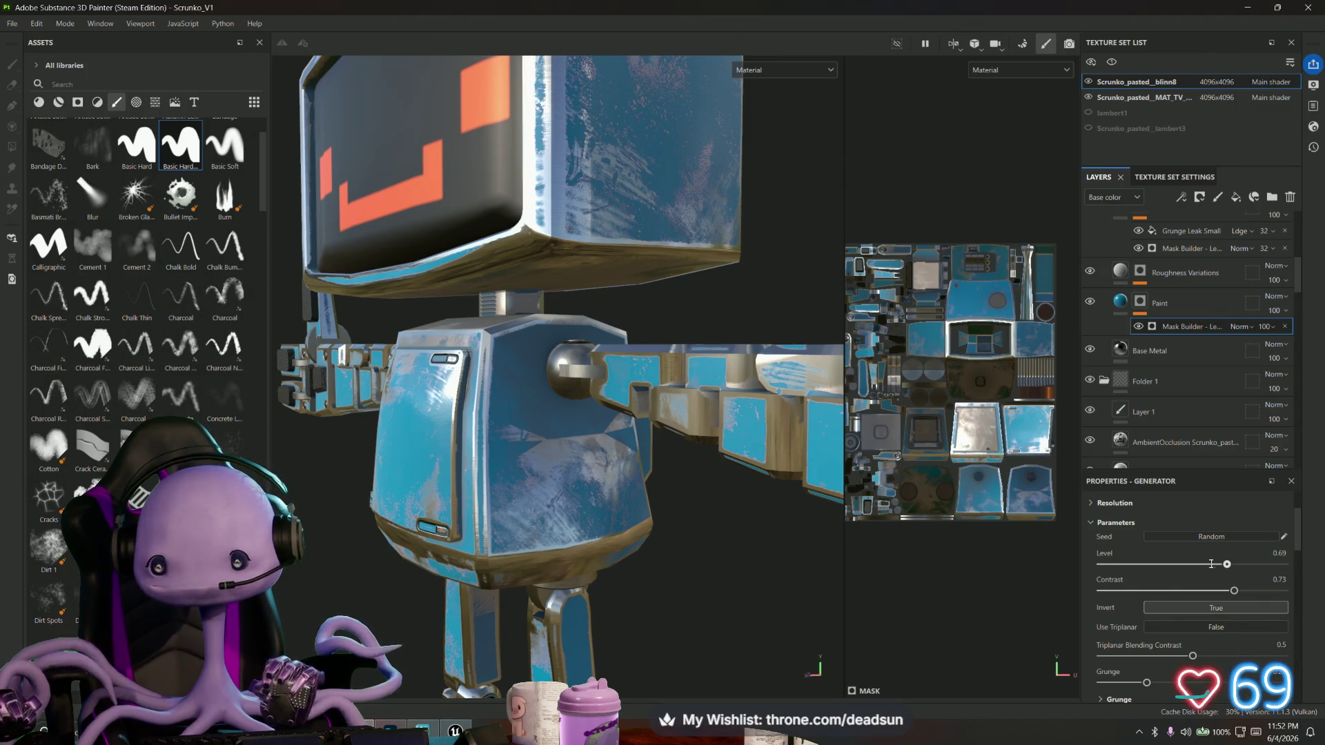
click(1109, 564)
drag(1109, 565, 1105, 565)
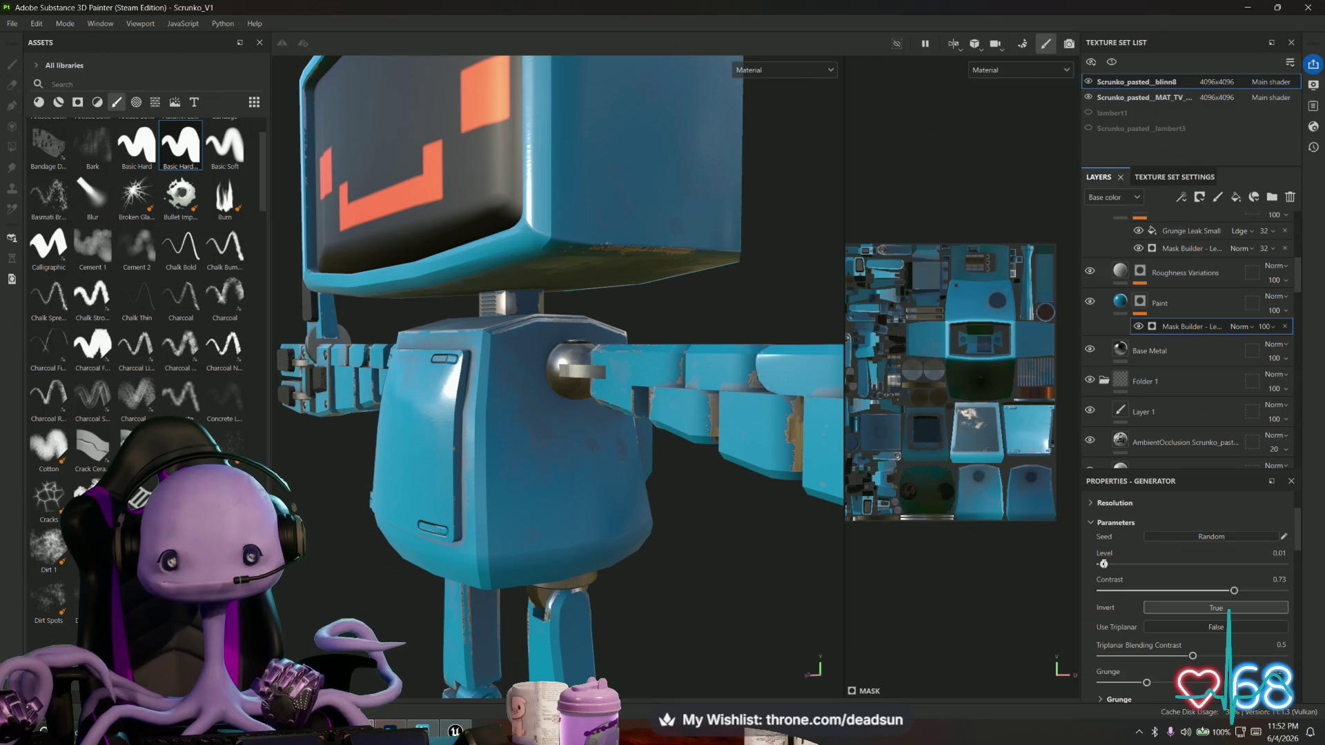
drag(1105, 565, 1109, 565)
mouse_move(649, 525)
alt+mouse_down()
mouse_move(694, 675)
mouse_move(682, 623)
mouse_move(423, 577)
mouse_move(416, 587)
mouse_move(449, 610)
mouse_move(864, 688)
mouse_move(659, 477)
mouse_move(601, 517)
mouse_move(541, 479)
mouse_move(490, 476)
mouse_move(683, 459)
alt+mouse_up()
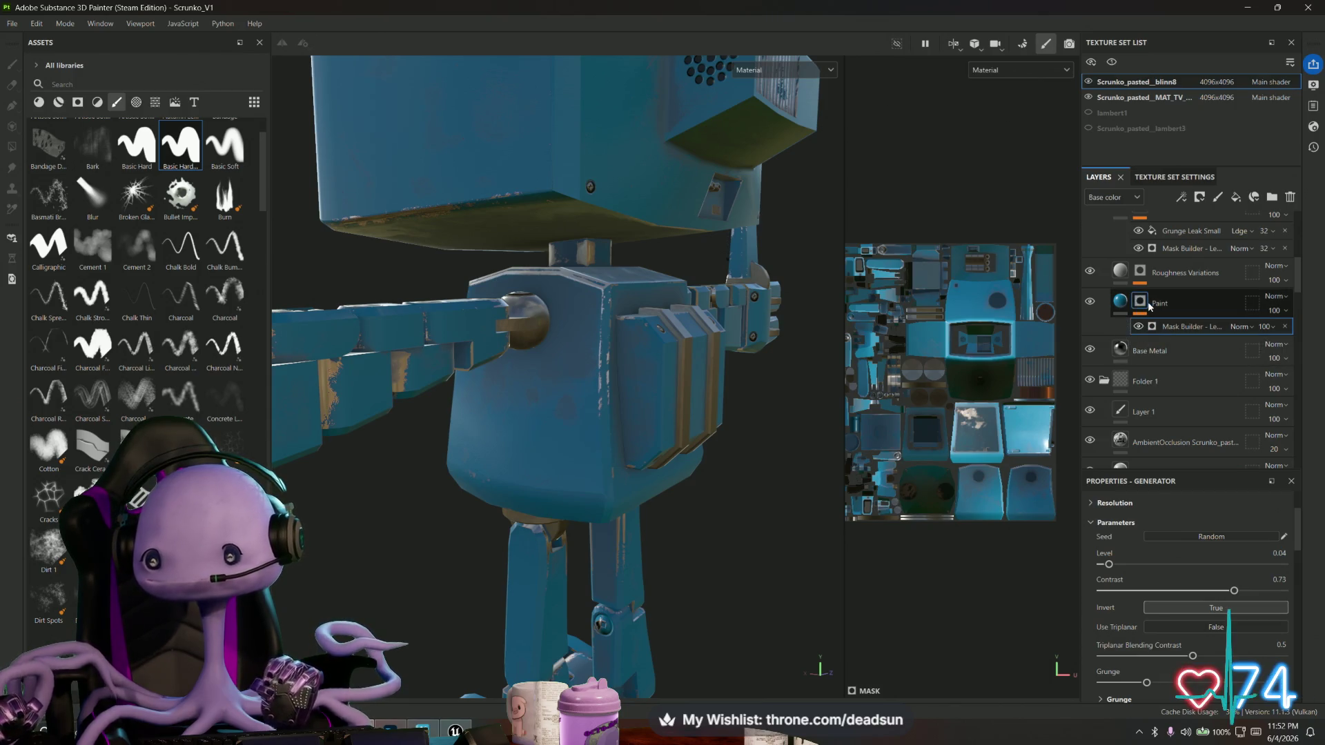
click(1125, 308)
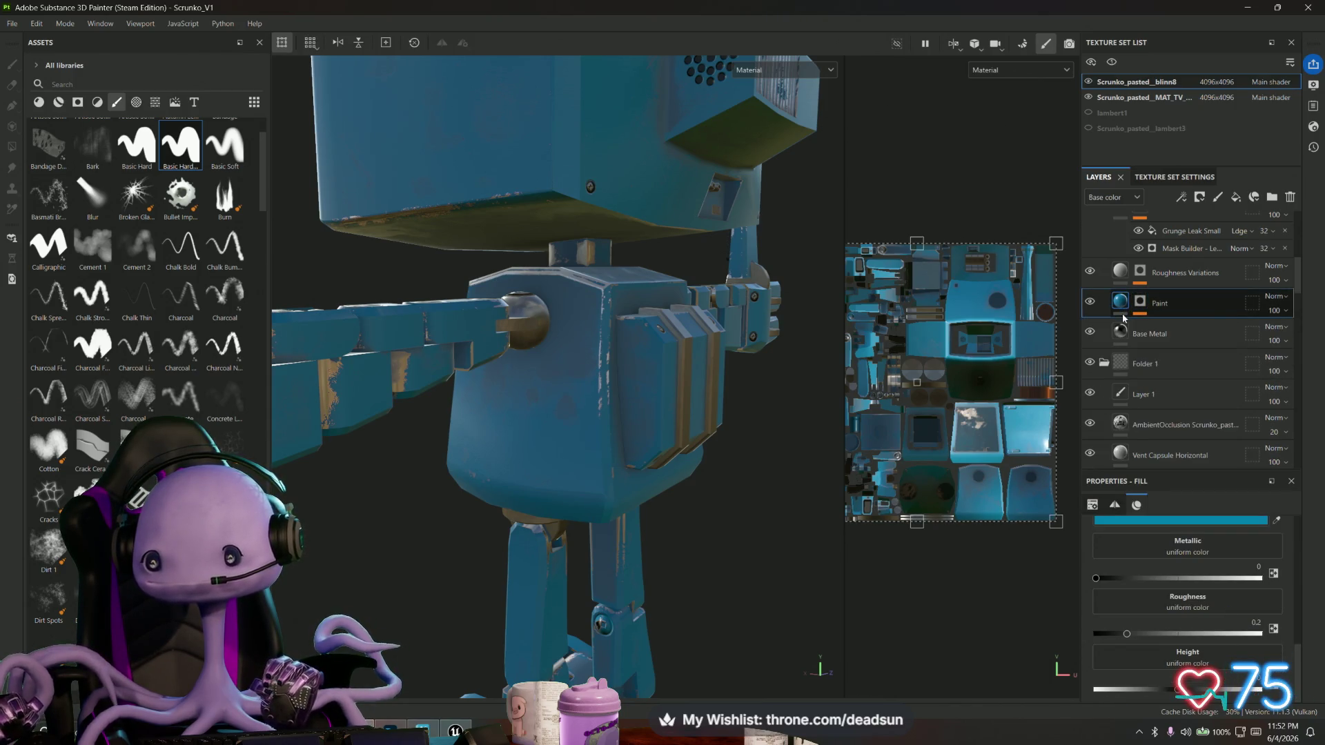
Select the Paint layer's mask, view the brush Alpha and size settings, and orbit onto the torso.
click(1145, 302)
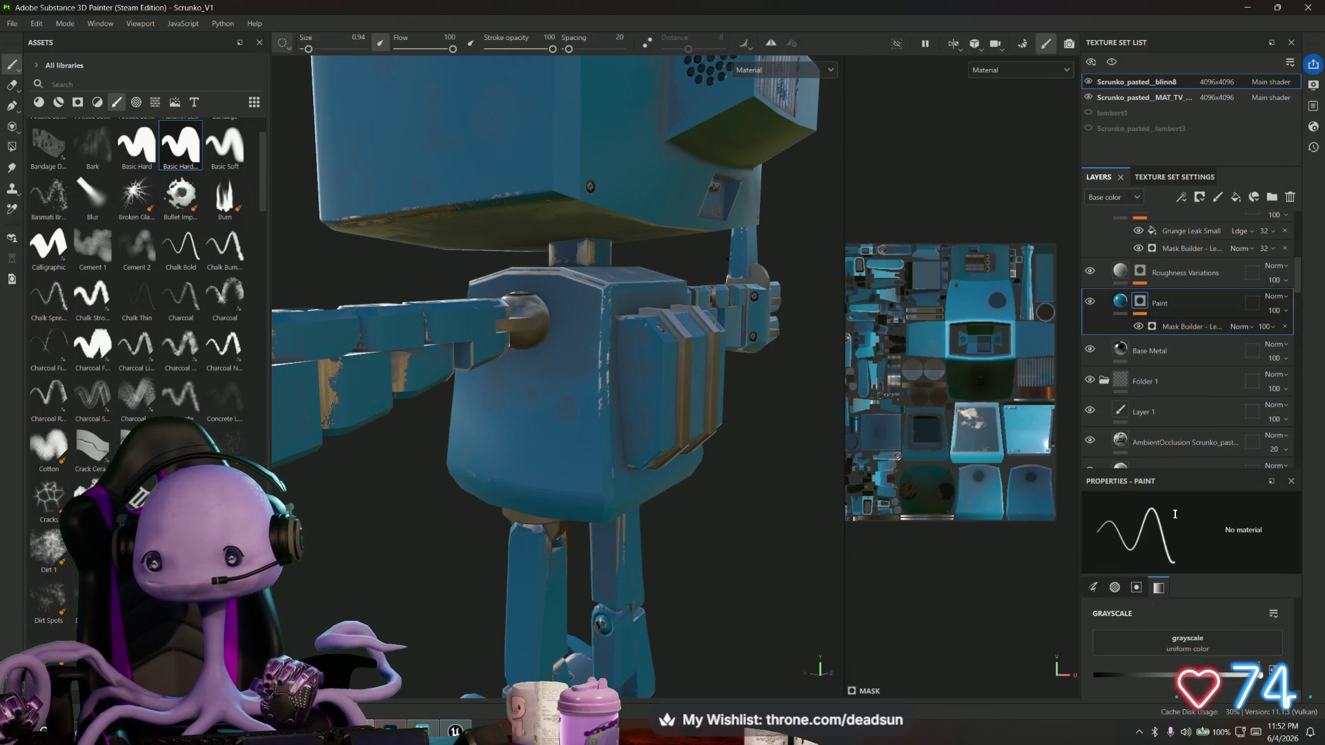
click(1115, 587)
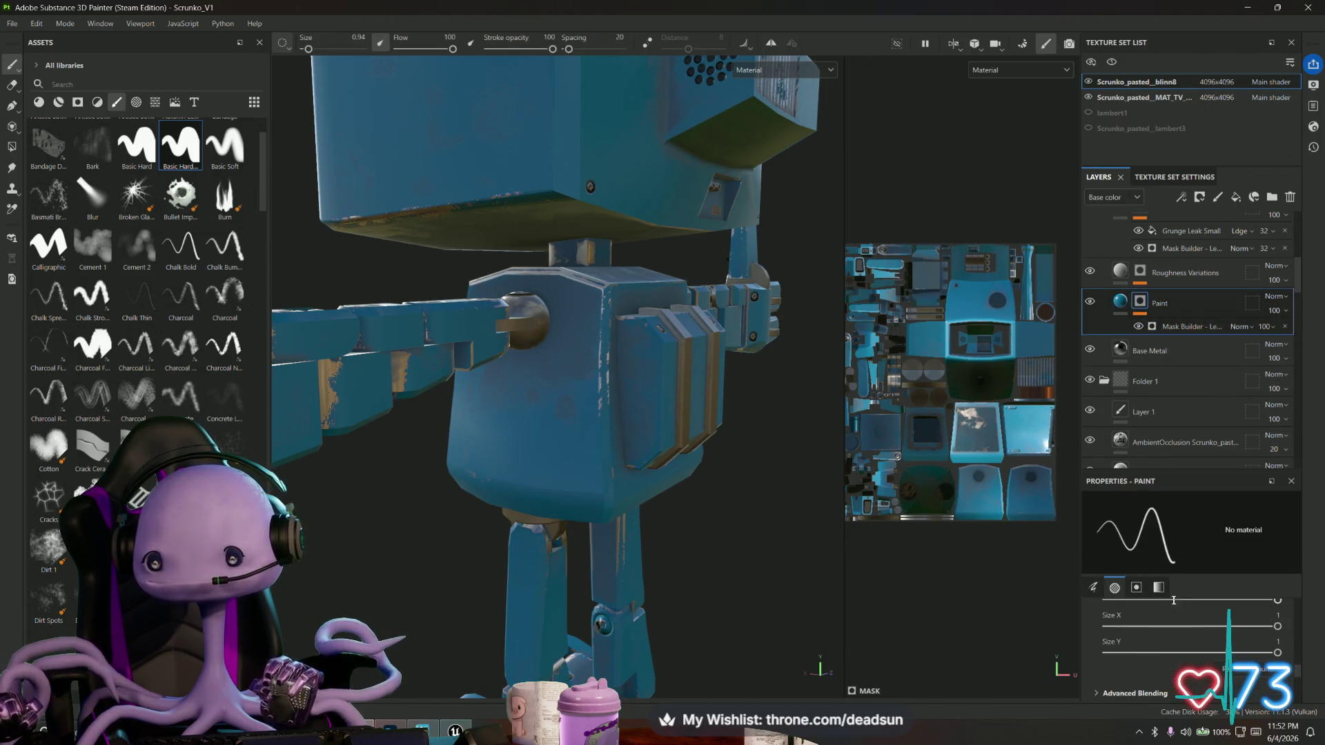
click(1093, 587)
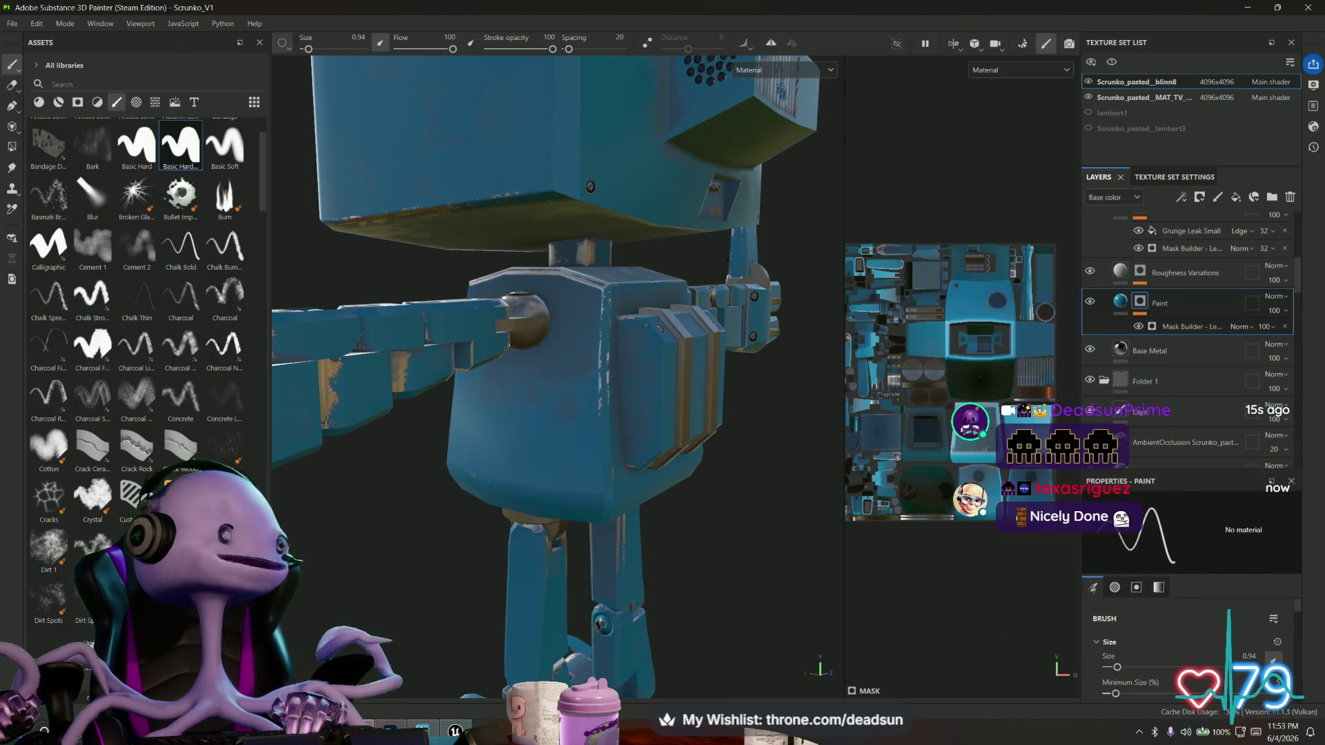
mouse_move(621, 483)
alt+mouse_down()
mouse_move(720, 516)
mouse_move(683, 535)
mouse_move(677, 524)
mouse_move(675, 414)
mouse_move(656, 385)
mouse_move(675, 482)
mouse_move(698, 508)
mouse_move(748, 511)
mouse_move(656, 494)
mouse_move(657, 556)
alt+mouse_up()
alt+right_drag(657, 556, 656, 511)
mouse_move(656, 511)
alt+mouse_down()
mouse_move(656, 476)
mouse_move(614, 501)
mouse_move(592, 464)
mouse_move(522, 493)
mouse_move(483, 456)
mouse_move(662, 506)
mouse_move(574, 494)
alt+mouse_up()
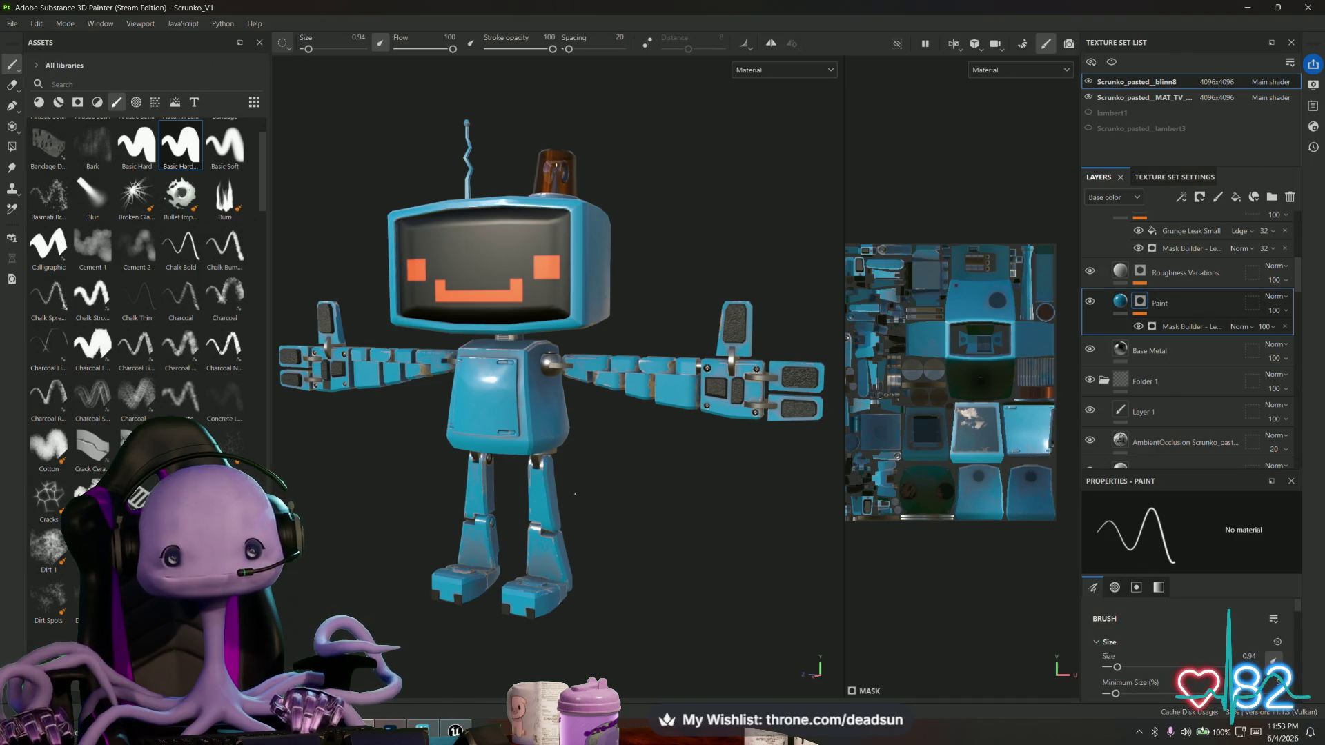
Hide MetalLayer and zoom in to inspect the lower leg joint socket.
scroll(475, 542, up, 6)
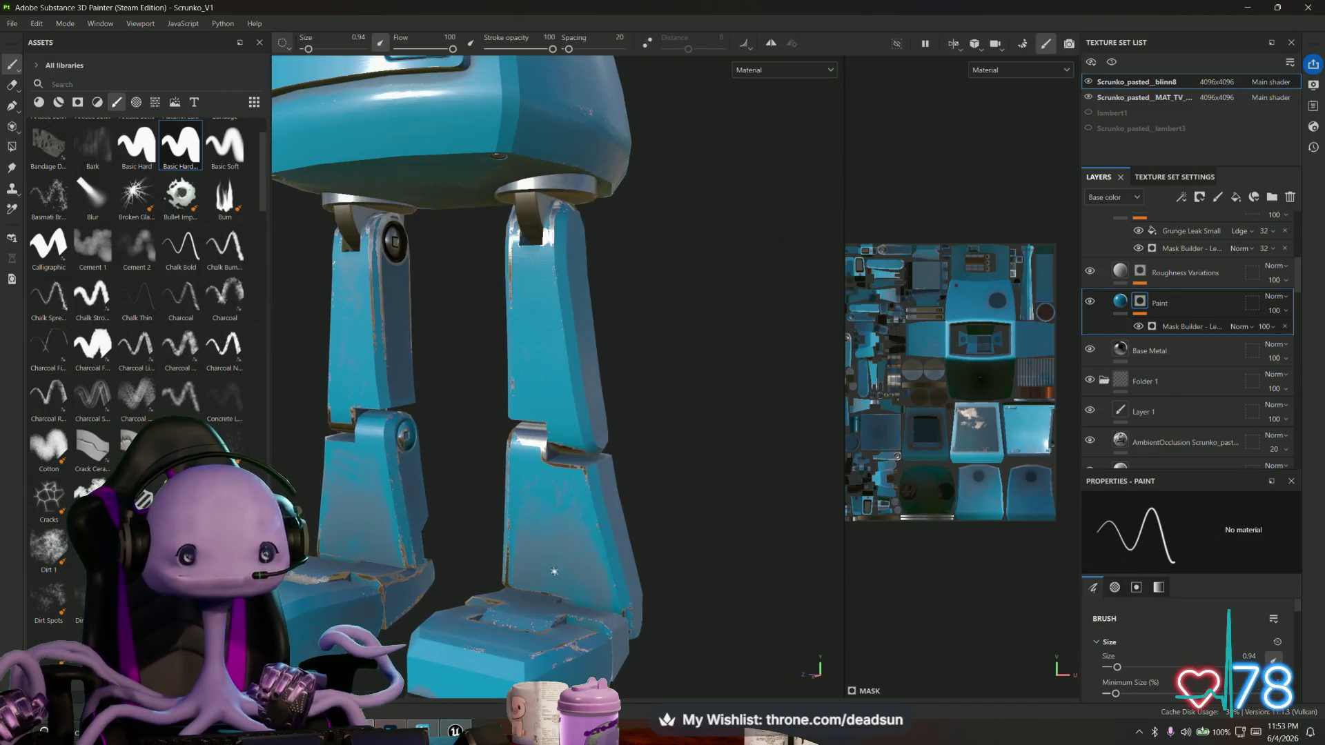
alt+drag(475, 542, 419, 482)
scroll(503, 455, up, 5)
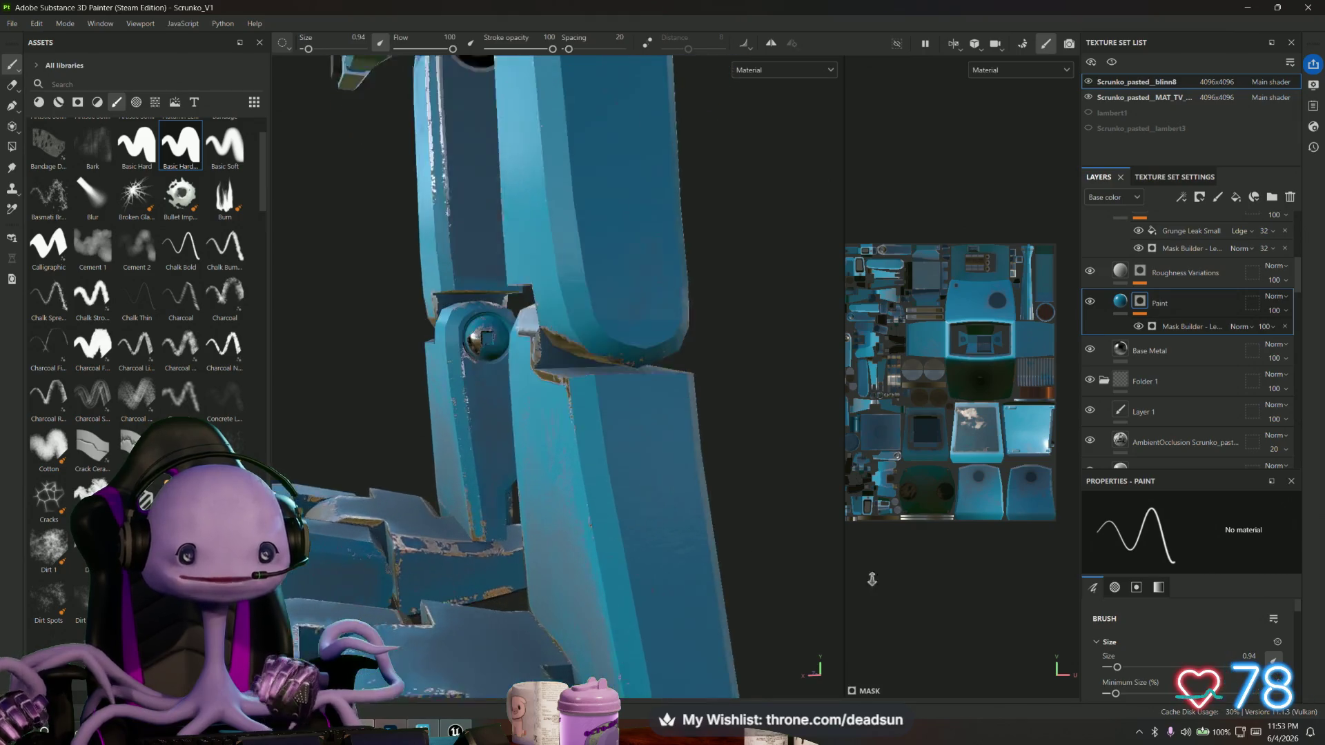
scroll(503, 456, down, 5)
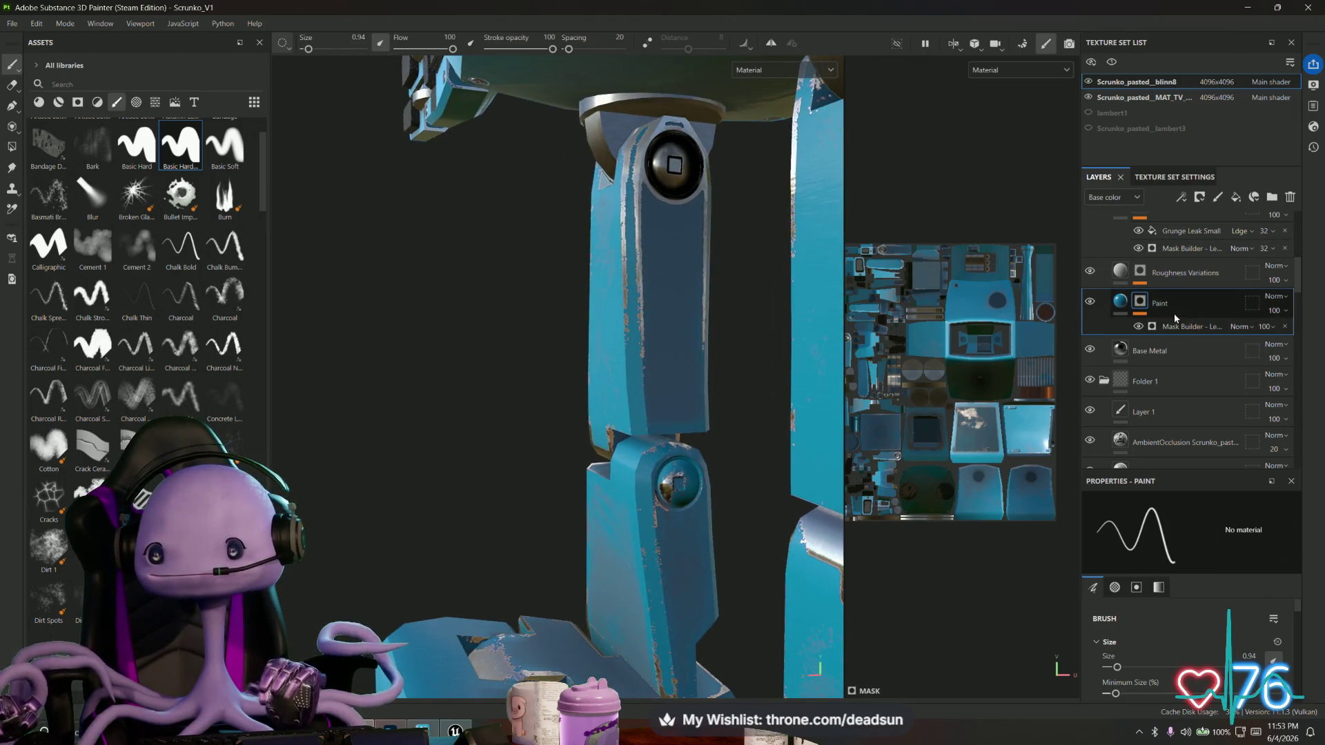
scroll(1175, 316, up, 1)
scroll(1175, 317, up, 4)
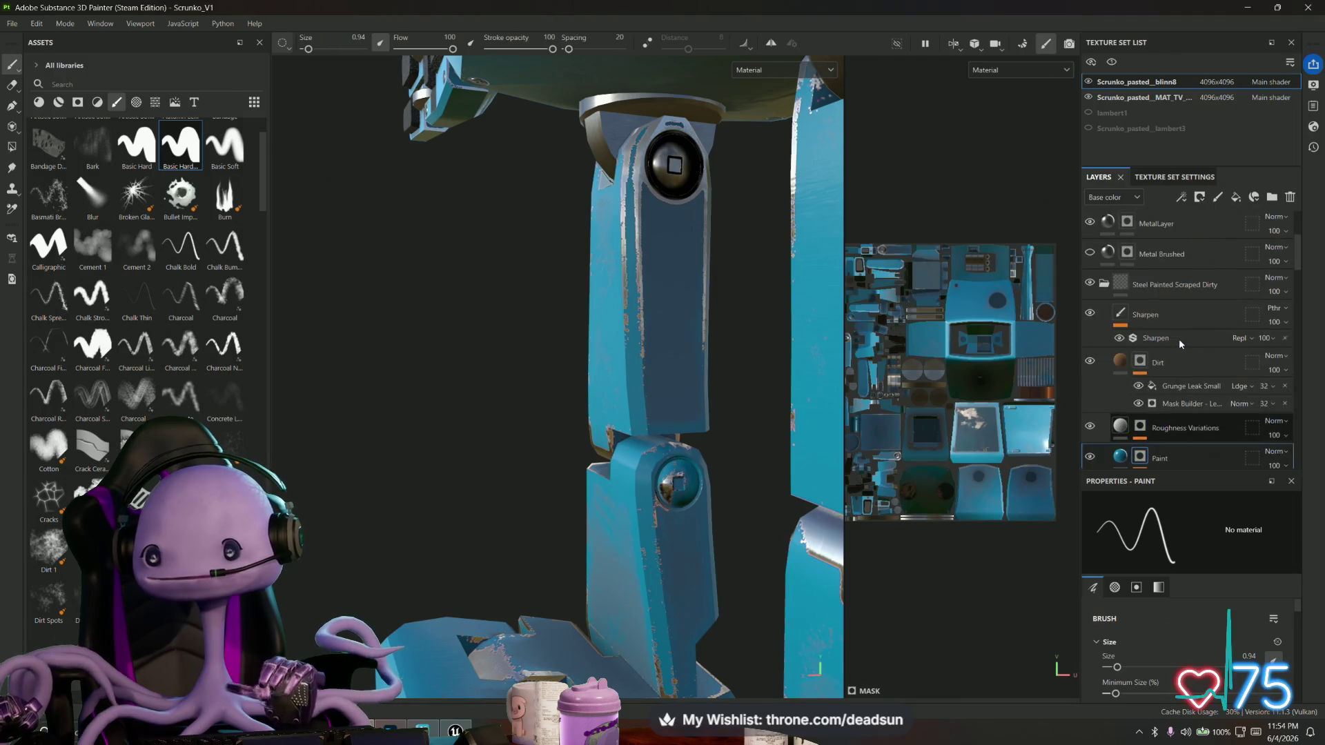
scroll(1104, 414, up, 2)
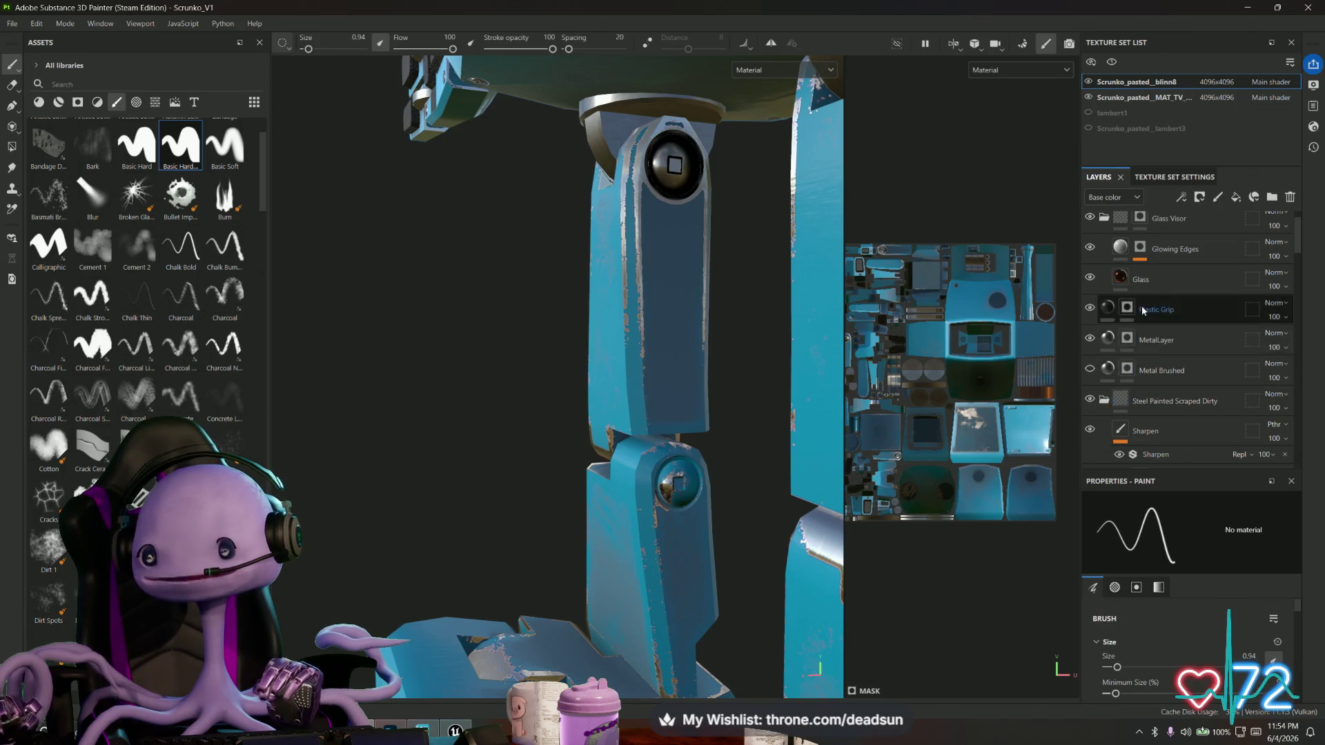
scroll(1104, 359, up, 1)
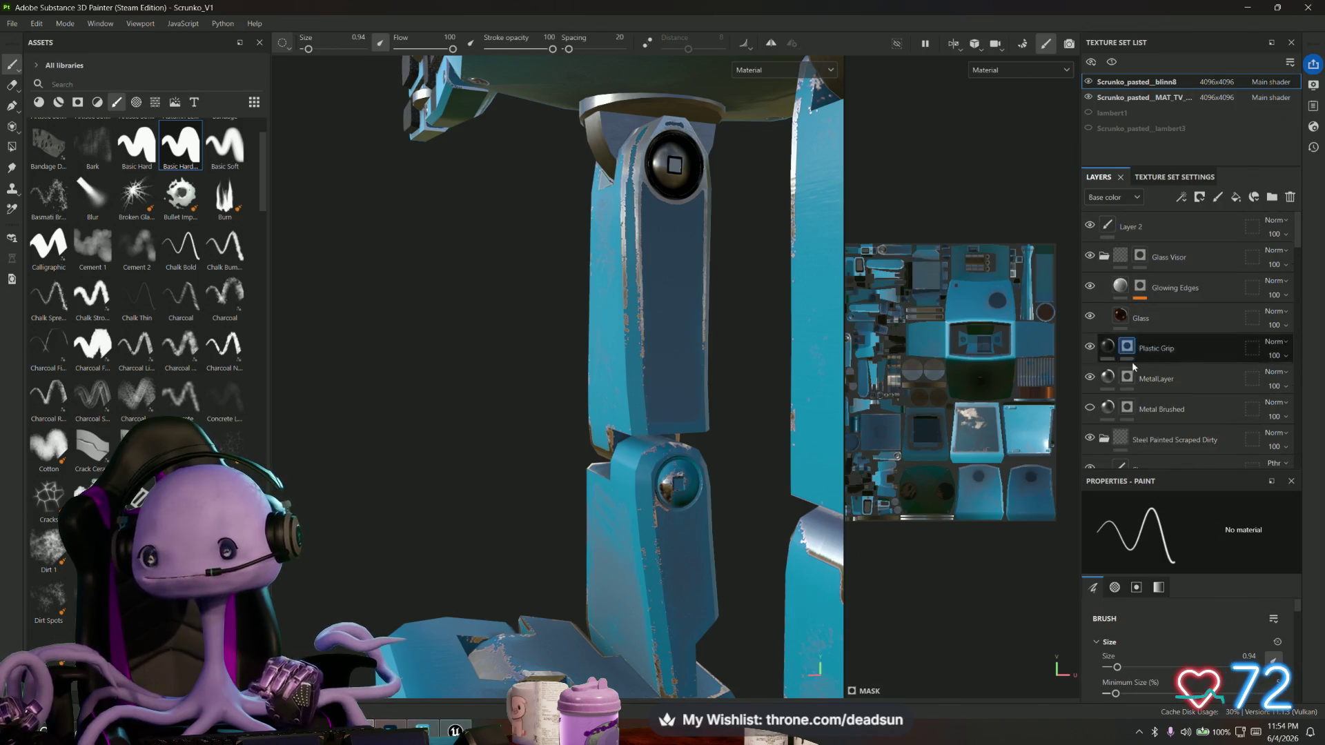
click(1090, 377)
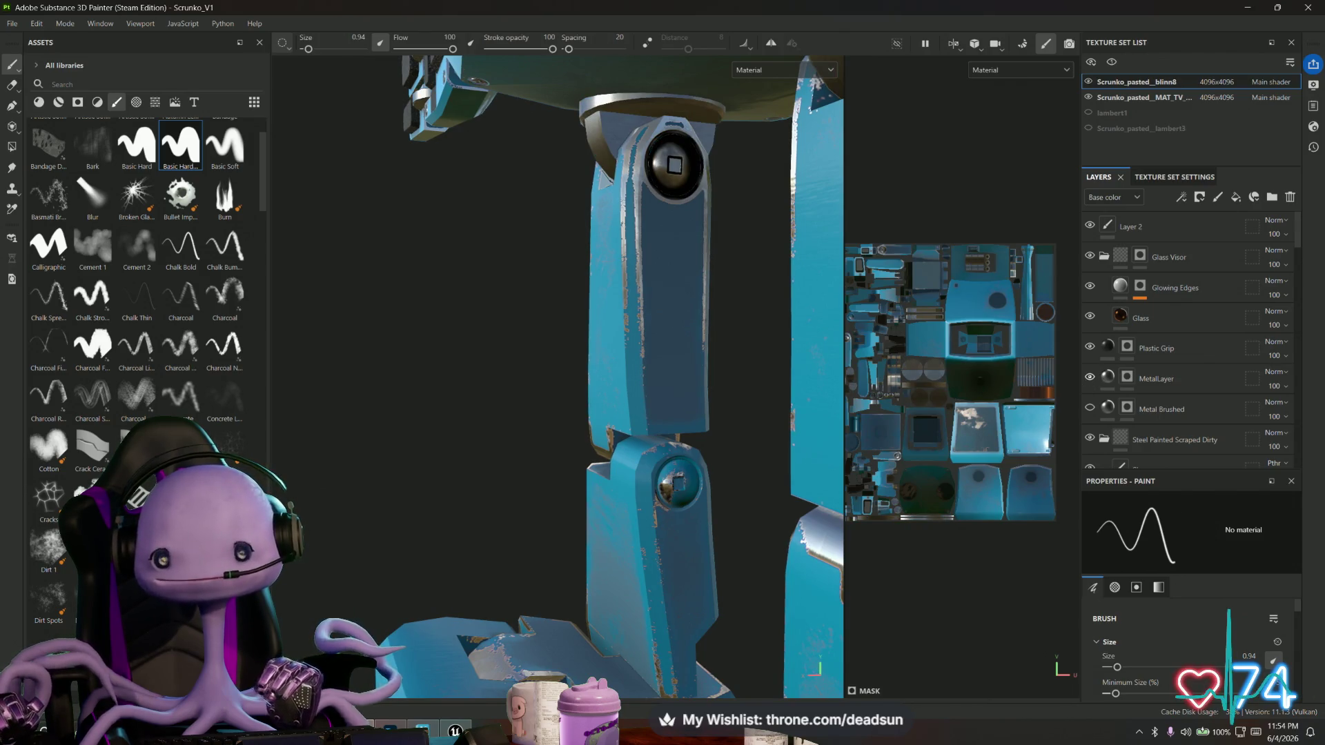
scroll(705, 419, up, 4)
mouse_move(705, 418)
alt+mouse_down()
mouse_move(668, 414)
mouse_move(703, 450)
alt+mouse_up()
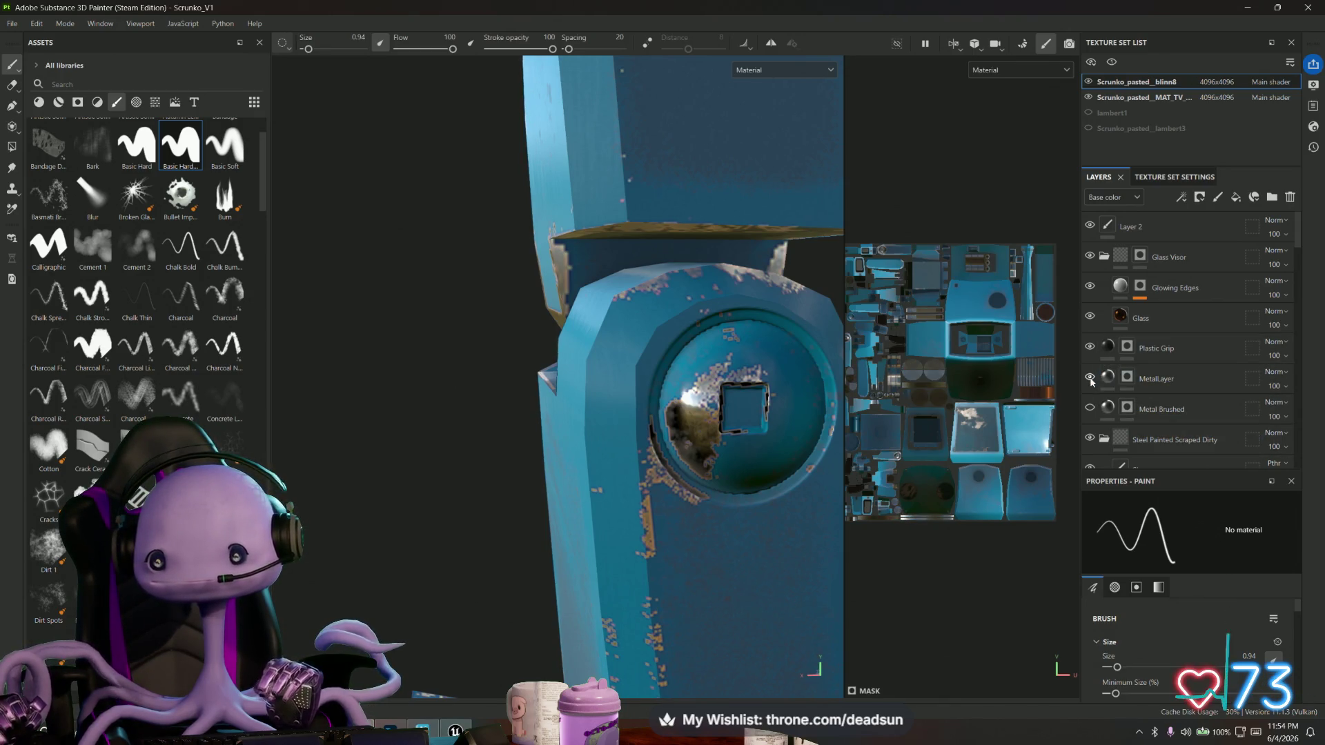
Paint dark, glossy metal over the leg joint's ball on MetalLayer.
click(1172, 380)
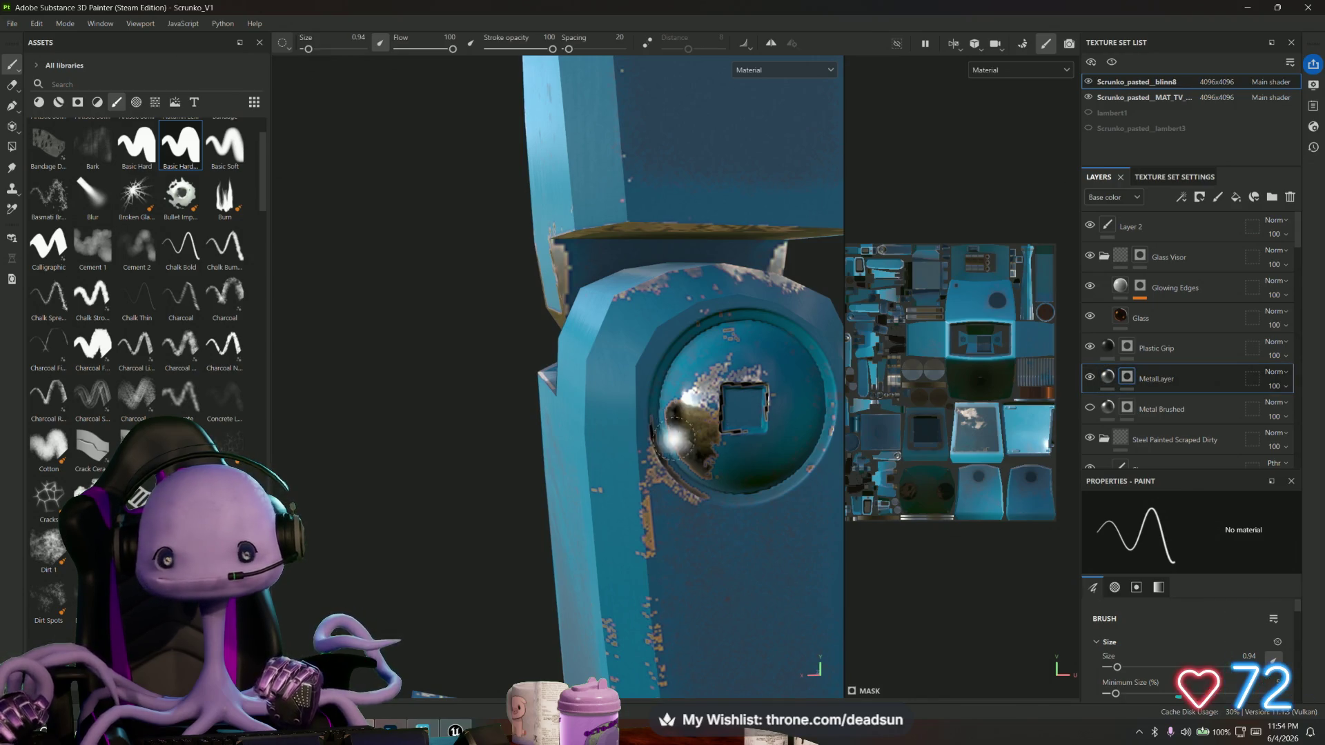
mouse_move(763, 343)
mouse_down()
mouse_move(794, 394)
mouse_move(731, 387)
mouse_move(768, 400)
mouse_up()
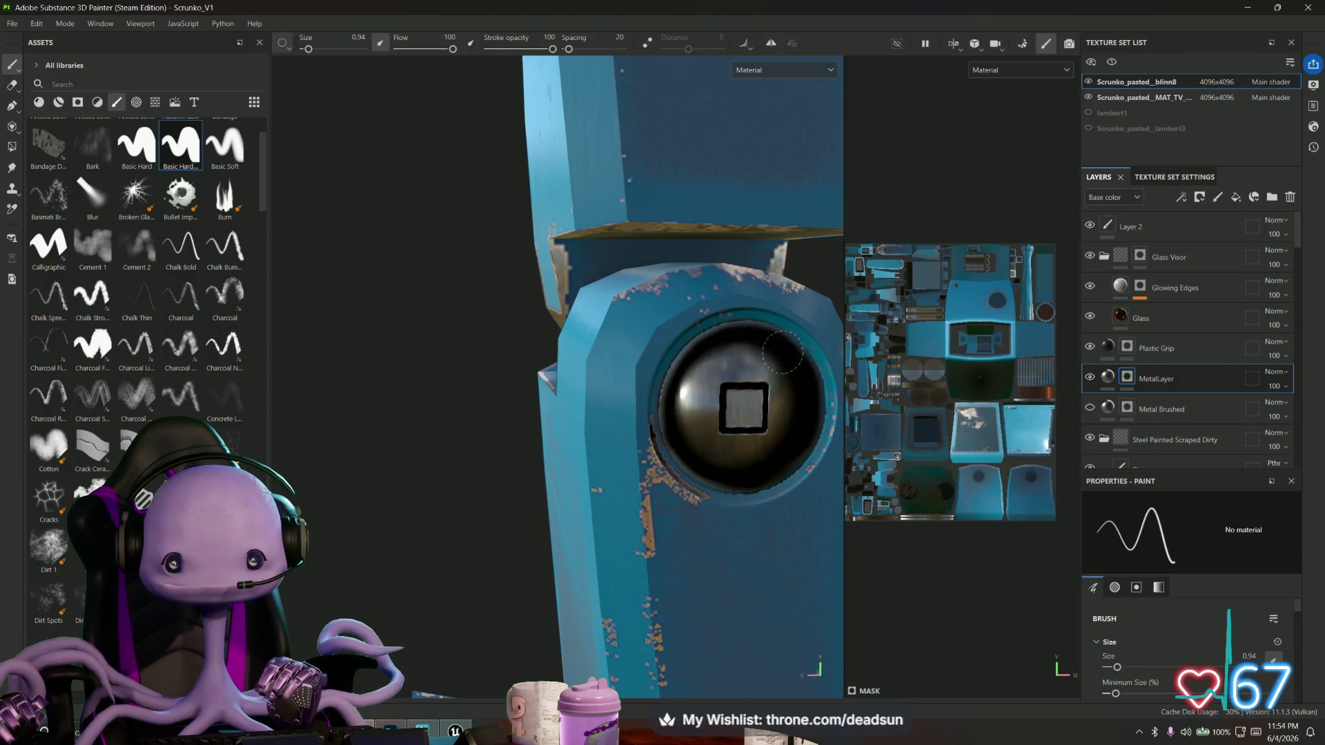
alt+right_drag(778, 421, 751, 469)
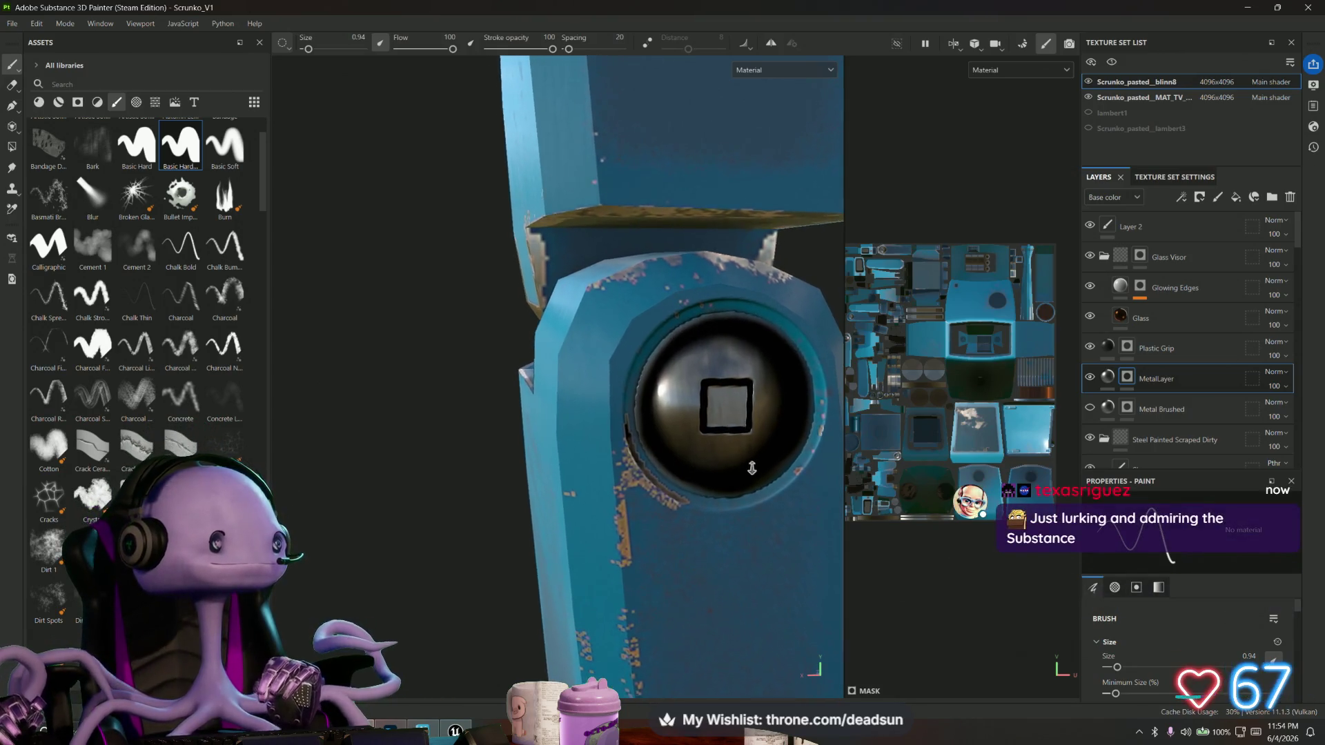
alt+drag(751, 469, 620, 474)
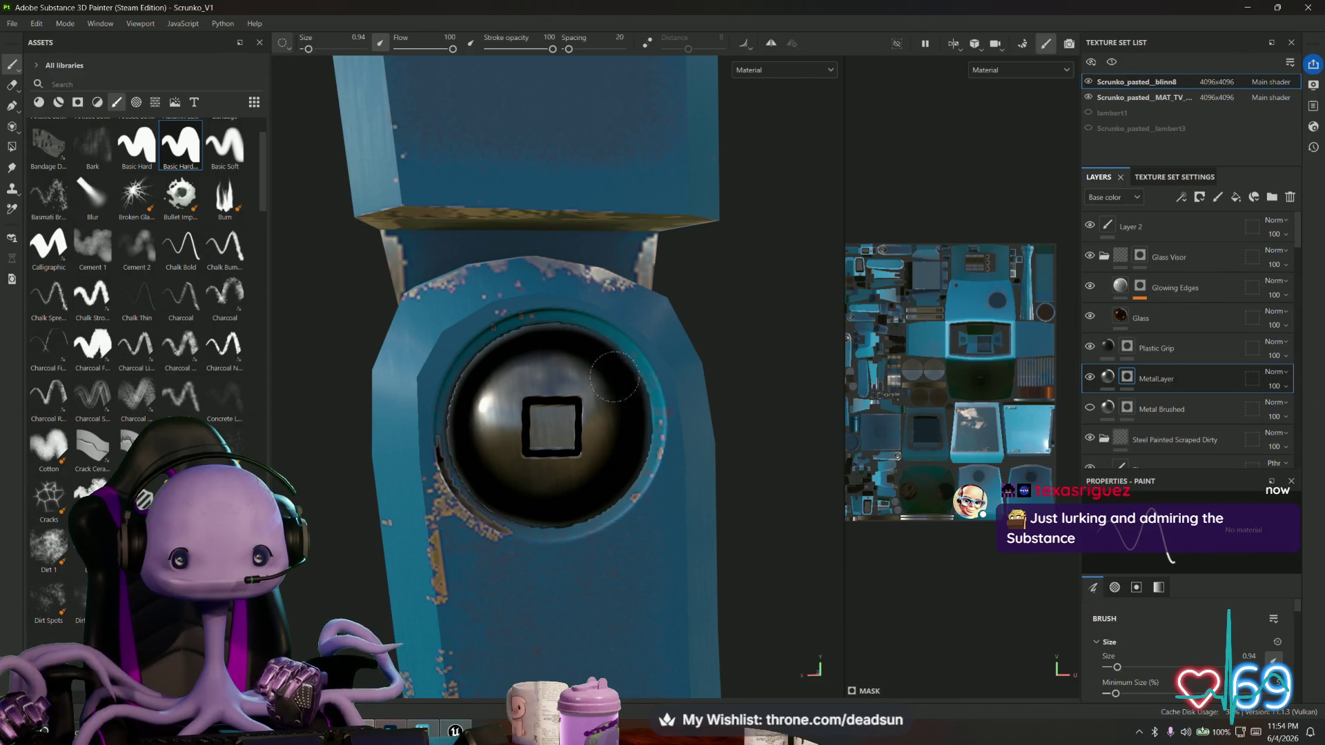
mouse_move(590, 469)
alt+mouse_down()
mouse_move(677, 473)
mouse_move(379, 444)
mouse_move(464, 426)
mouse_move(624, 476)
mouse_move(685, 535)
alt+mouse_up()
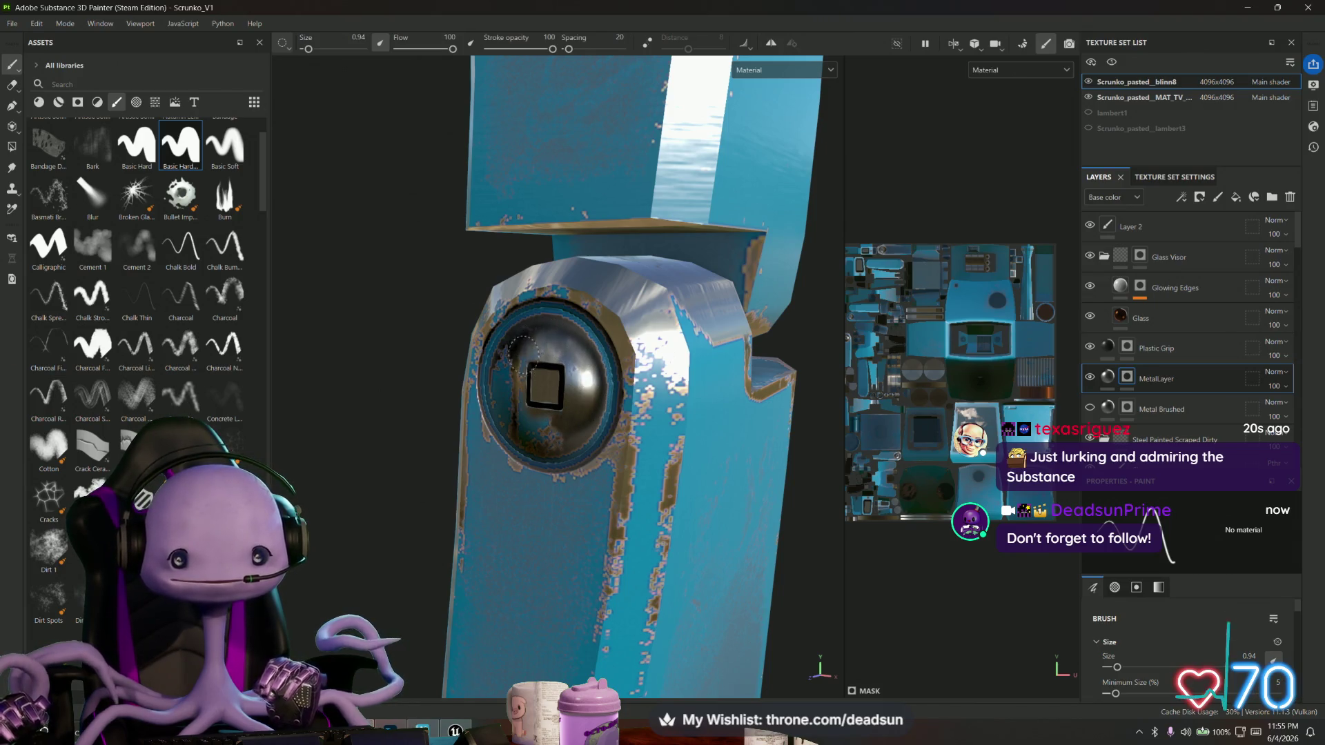
mouse_move(512, 380)
alt+mouse_down()
mouse_move(596, 302)
mouse_move(553, 273)
mouse_move(500, 266)
mouse_move(445, 303)
mouse_move(434, 392)
mouse_move(486, 456)
mouse_move(575, 461)
alt+mouse_up()
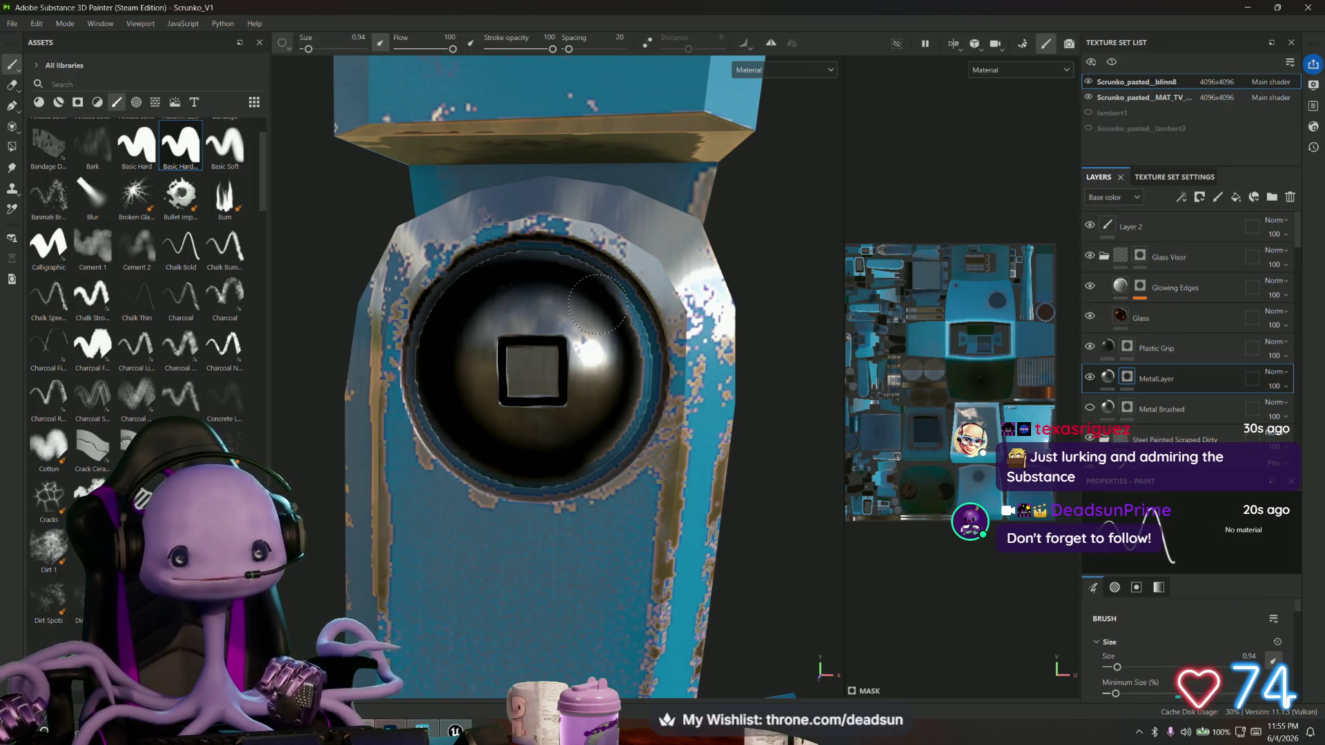
mouse_move(625, 323)
mouse_down()
mouse_move(649, 394)
mouse_move(605, 444)
mouse_up()
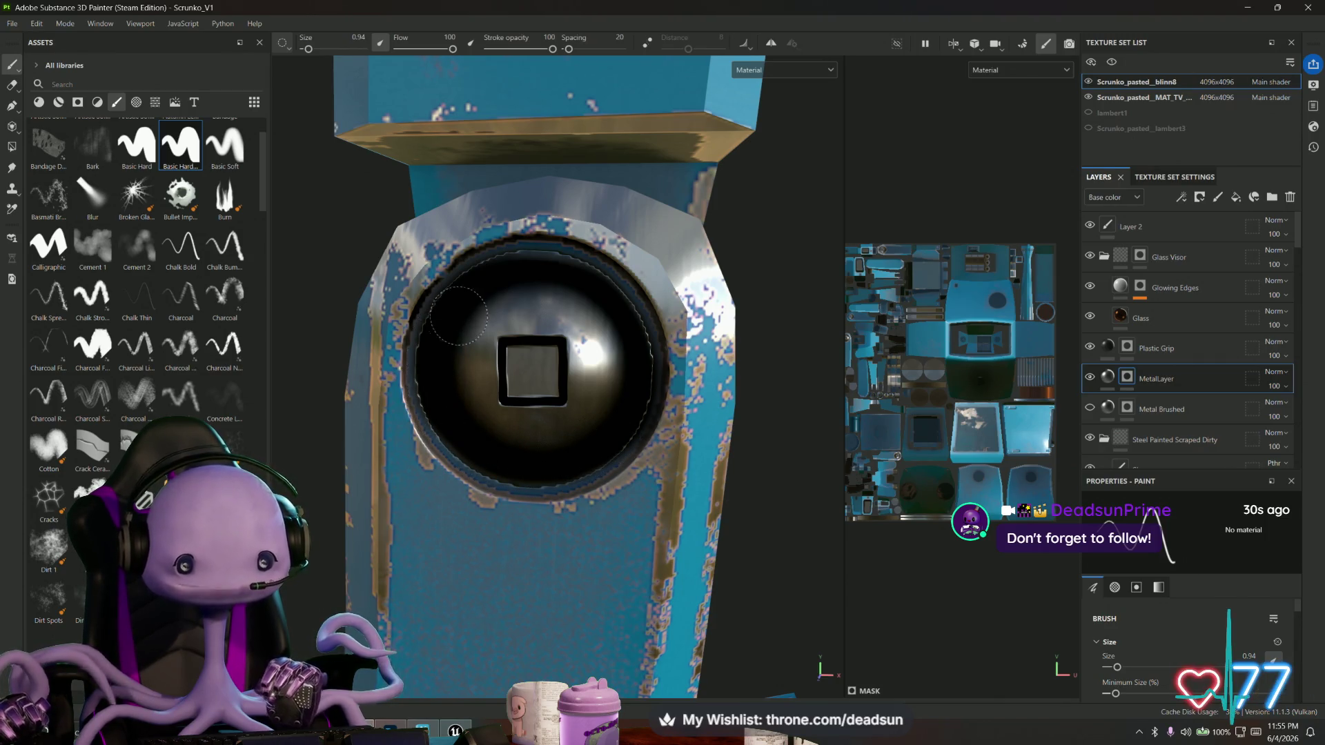
drag(583, 319, 605, 369)
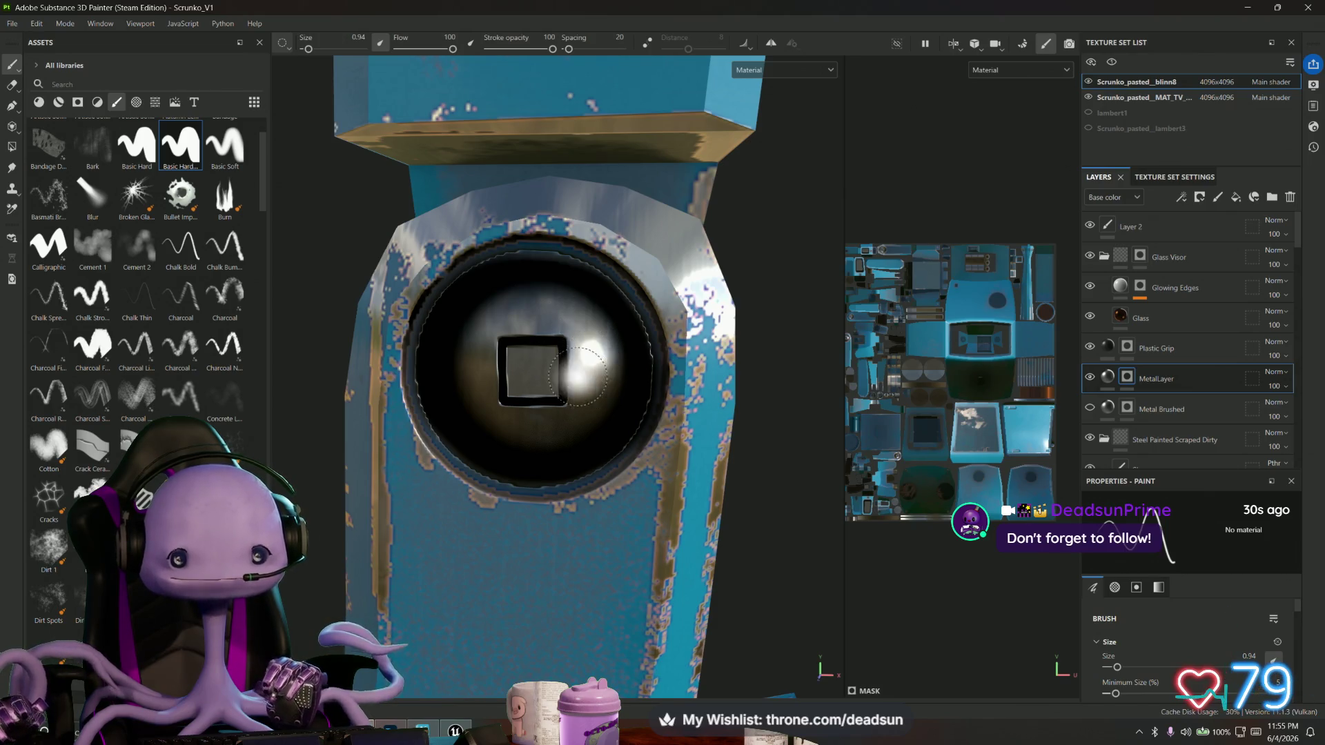
Zoom out and orbit to review the whole robot from all sides.
scroll(581, 377, up, 10)
mouse_move(500, 431)
alt+mouse_down()
mouse_move(503, 458)
mouse_move(674, 464)
mouse_move(591, 410)
mouse_move(464, 435)
alt+mouse_up()
scroll(469, 441, down, 5)
mouse_move(456, 480)
alt+mouse_down()
mouse_move(692, 476)
mouse_move(746, 496)
mouse_move(399, 497)
alt+mouse_up()
scroll(649, 492, down, 5)
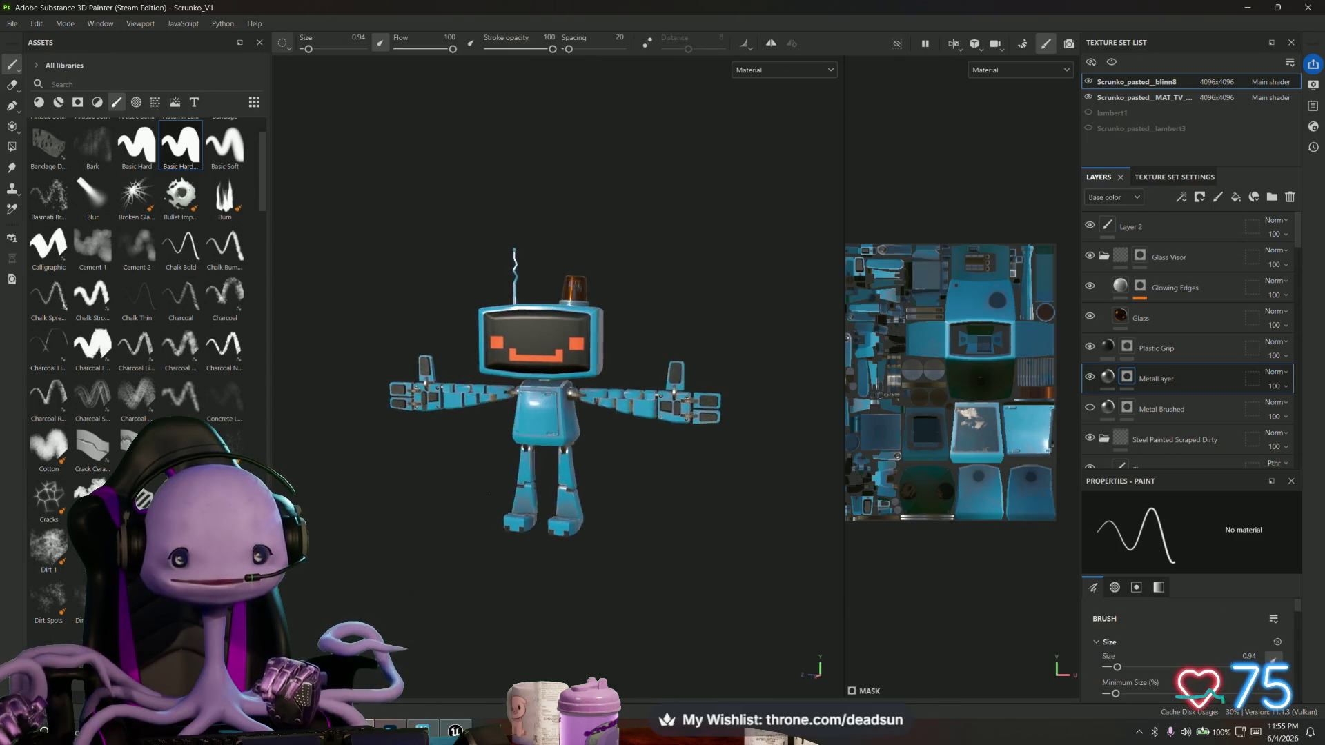
Switch the Assets panel from brushes to bevel shapes and textures, and drag the bevel hexagon onto the torso.
scroll(616, 561, up, 10)
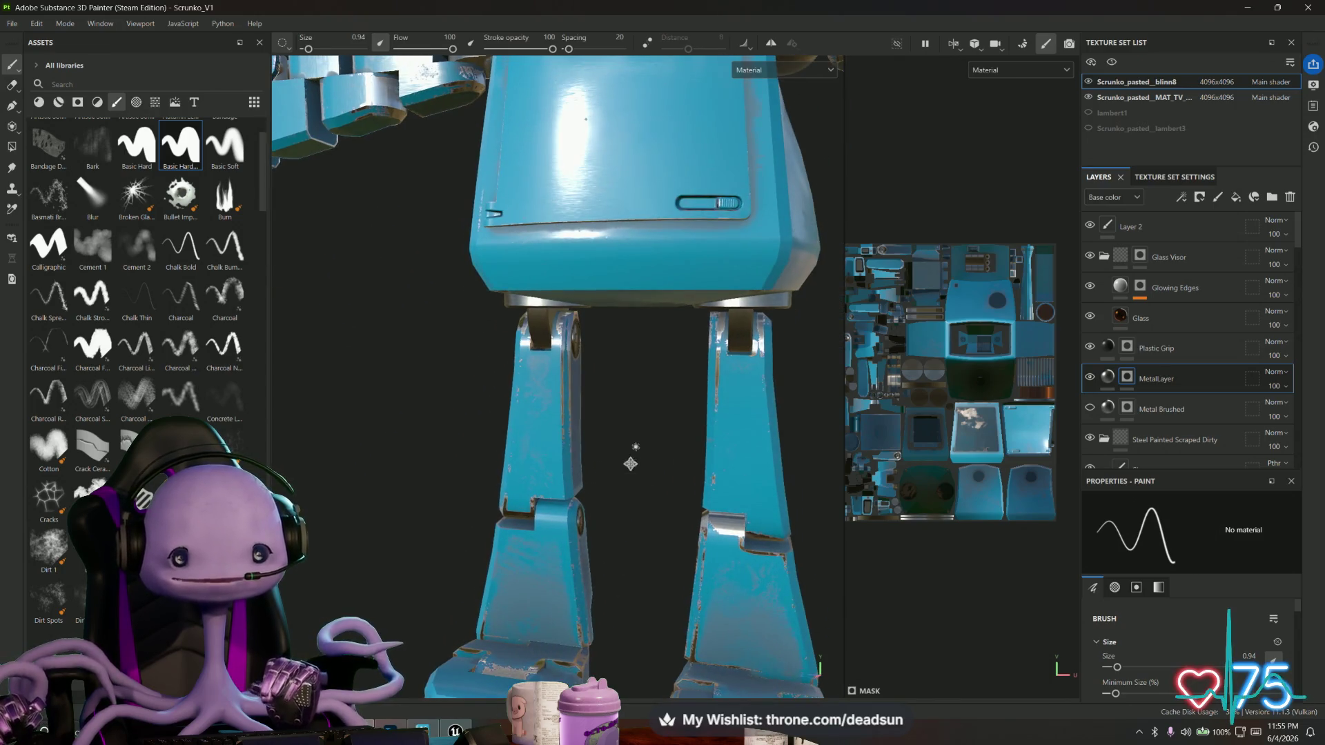
scroll(633, 454, down, 5)
mouse_move(606, 550)
alt+mouse_down()
mouse_move(724, 583)
mouse_move(785, 585)
mouse_move(798, 562)
mouse_move(621, 526)
mouse_move(406, 526)
mouse_move(713, 487)
mouse_move(645, 477)
mouse_move(657, 443)
mouse_move(710, 408)
alt+mouse_up()
scroll(784, 584, up, 5)
scroll(778, 509, up, 5)
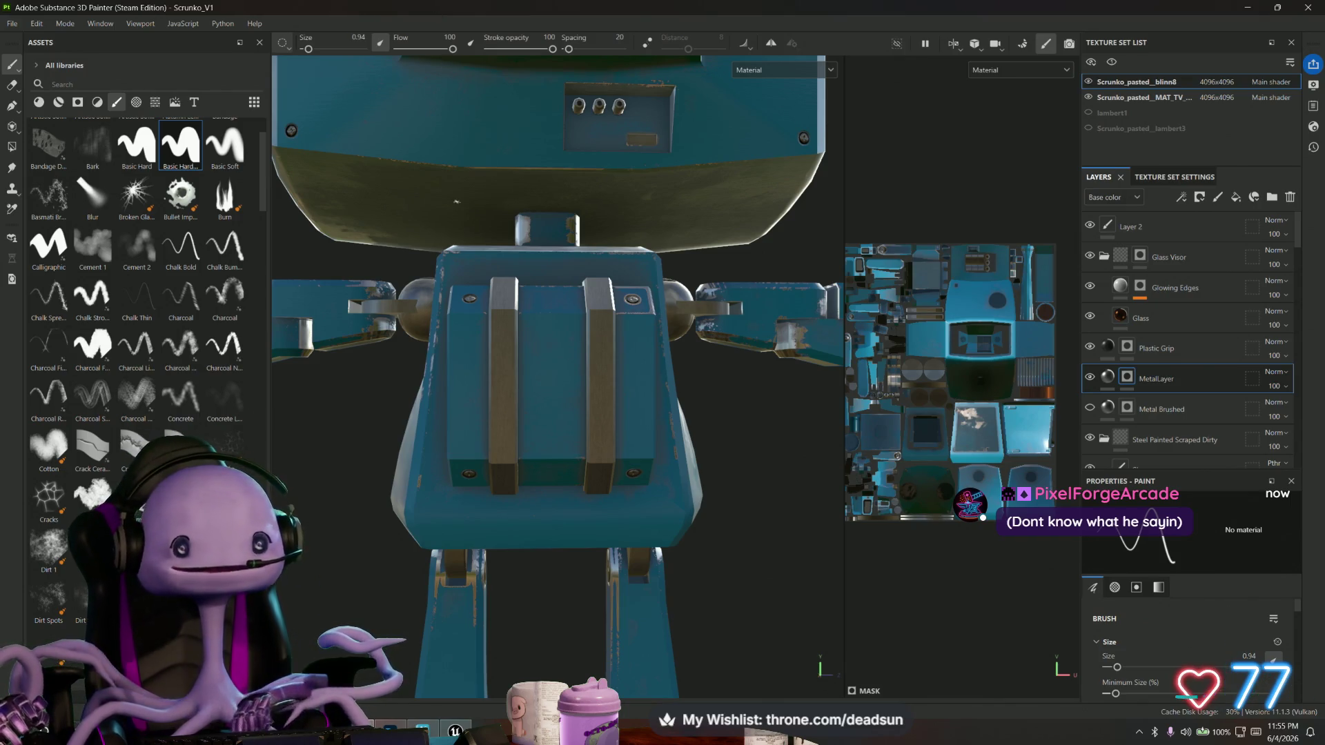
click(138, 103)
click(155, 102)
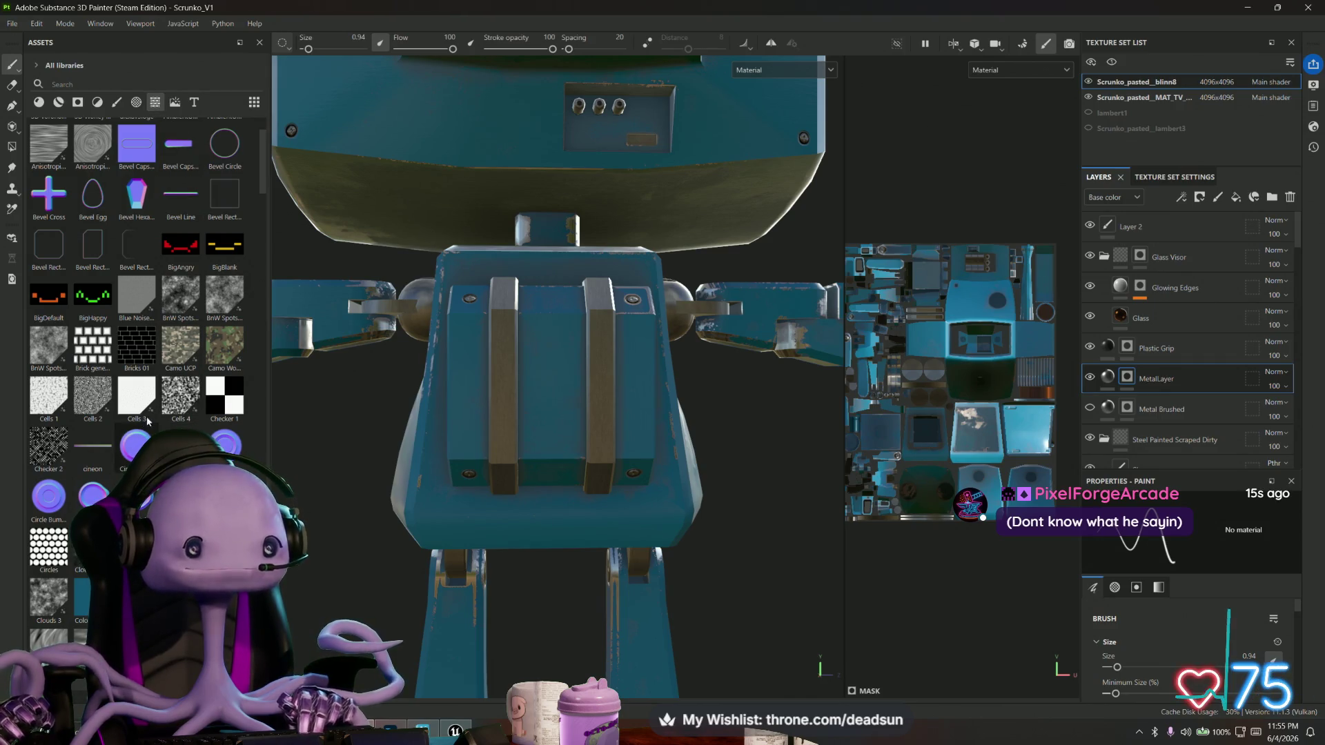
alt+drag(356, 390, 355, 449)
drag(126, 199, 461, 280)
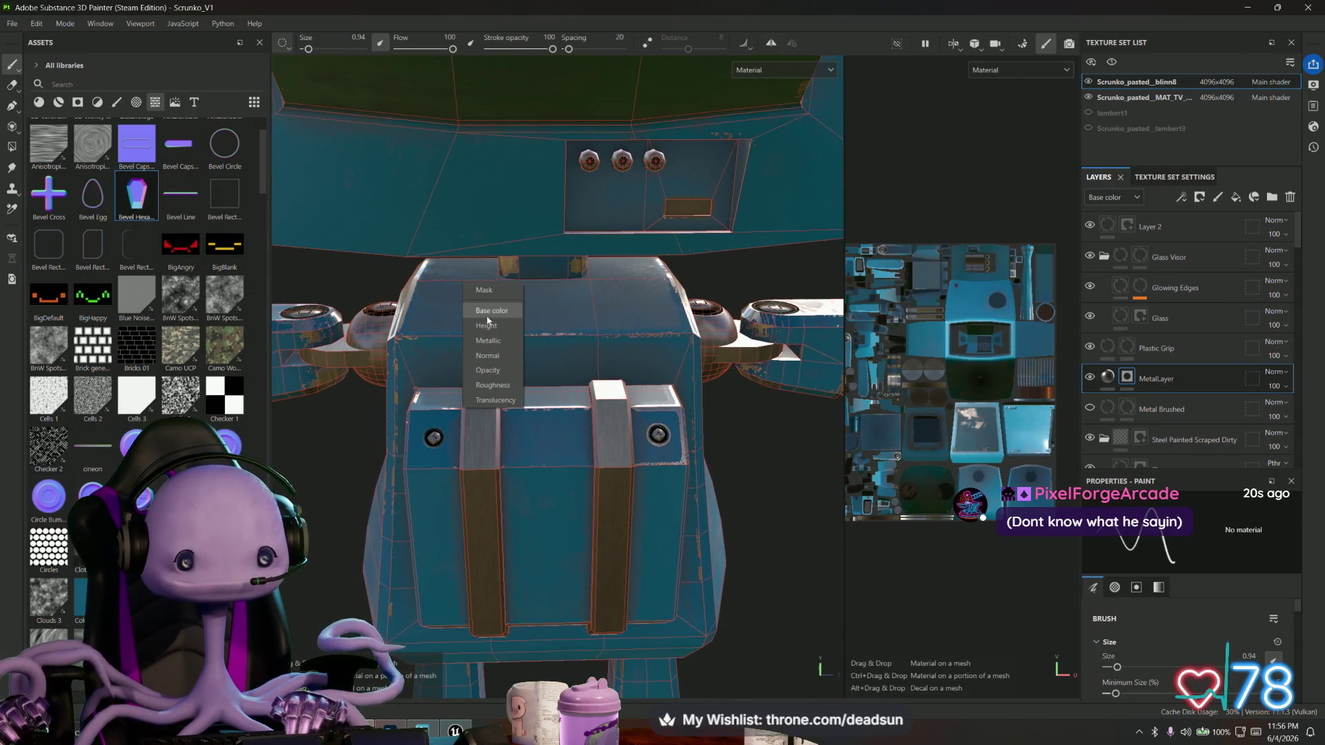
Apply Bevel Hexagon High to the torso top, shrink its projection, and mirror it along Z.
click(505, 366)
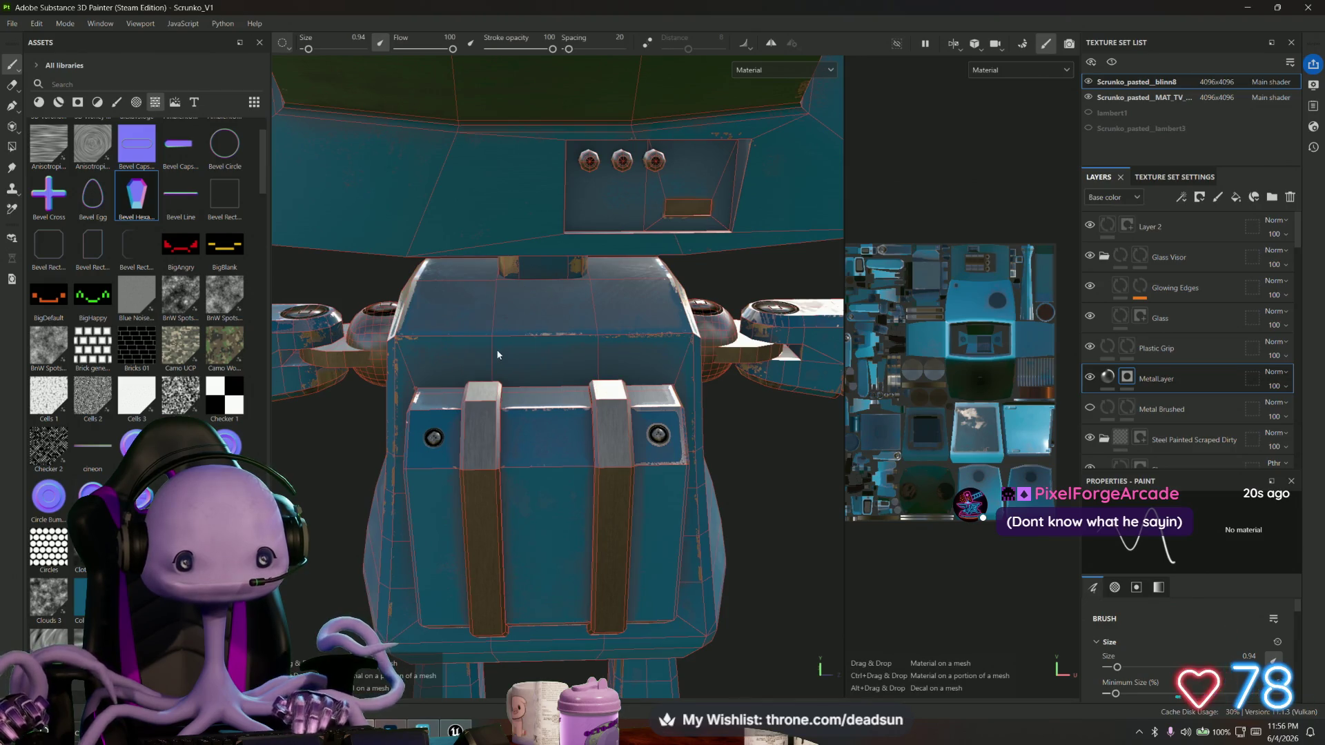
drag(457, 288, 337, 298)
click(614, 44)
click(635, 43)
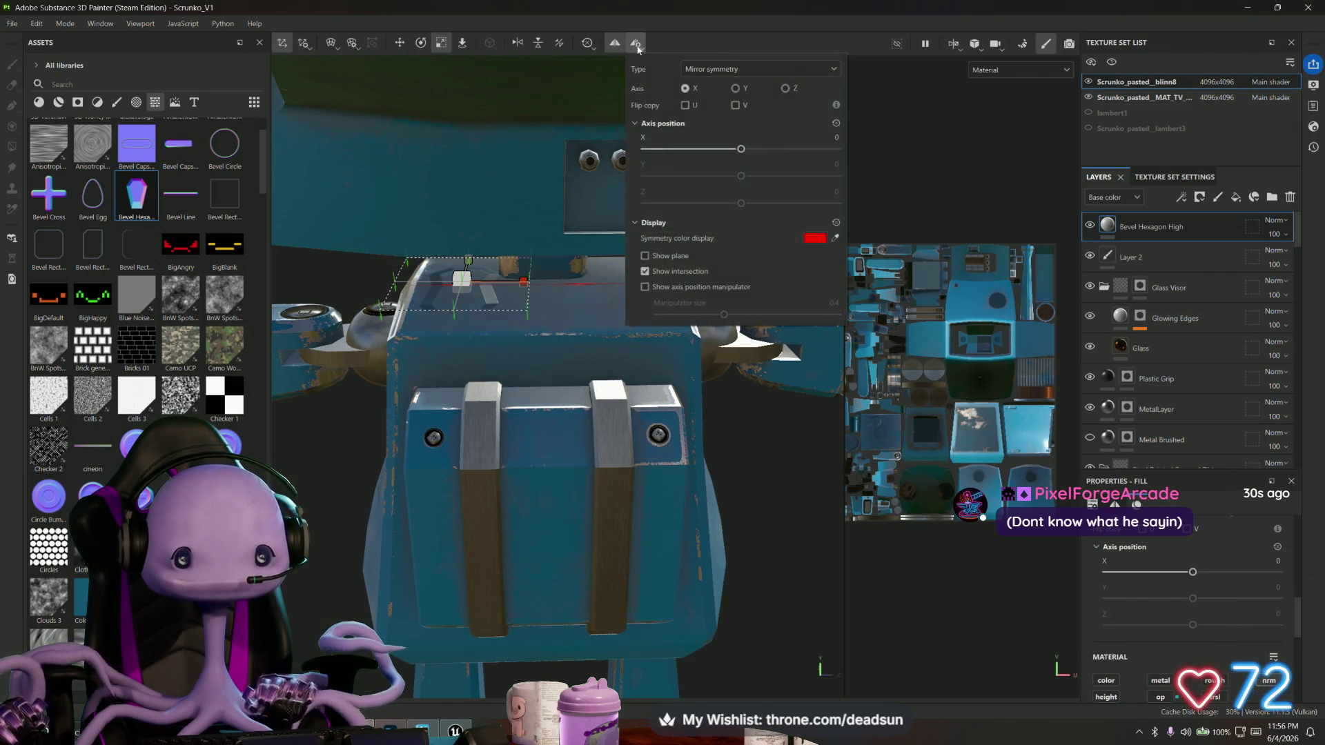
click(795, 88)
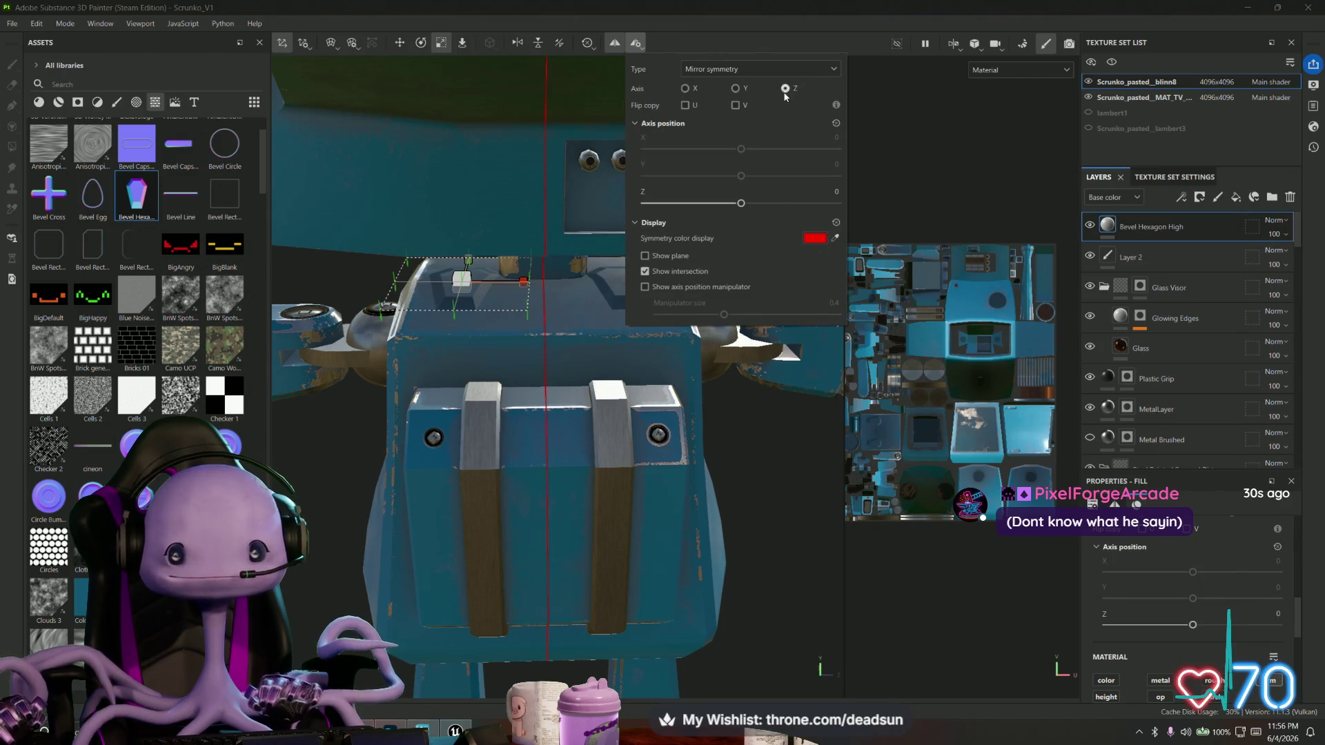
Drop the Bevel Rectangle Corner shape onto the torso as a Normal-channel layer.
key(w)
mouse_move(414, 316)
alt+mouse_down()
mouse_move(353, 271)
mouse_move(379, 282)
mouse_move(353, 285)
alt+mouse_up()
mouse_move(463, 328)
alt+mouse_down()
mouse_move(507, 361)
mouse_move(494, 260)
mouse_move(508, 224)
mouse_move(501, 290)
alt+mouse_up()
mouse_move(48, 245)
mouse_down()
mouse_move(468, 352)
mouse_move(520, 381)
mouse_up()
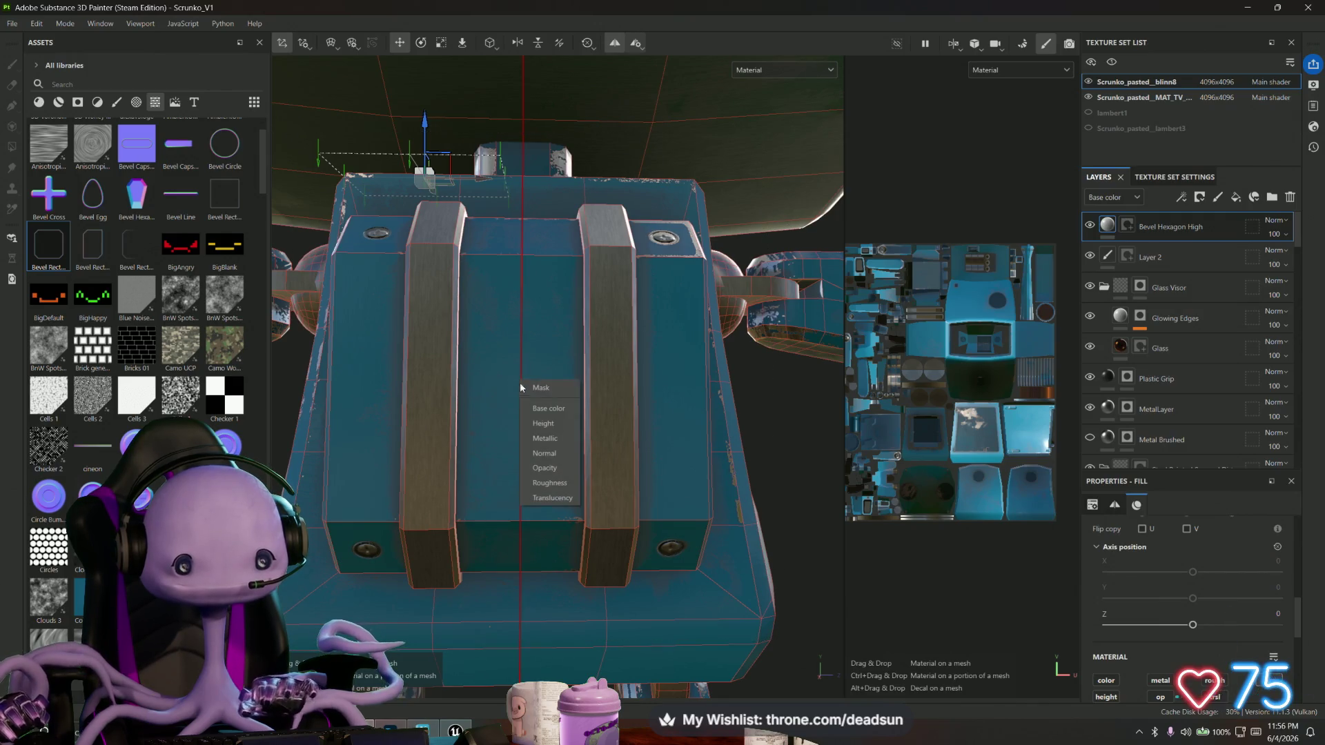
click(556, 457)
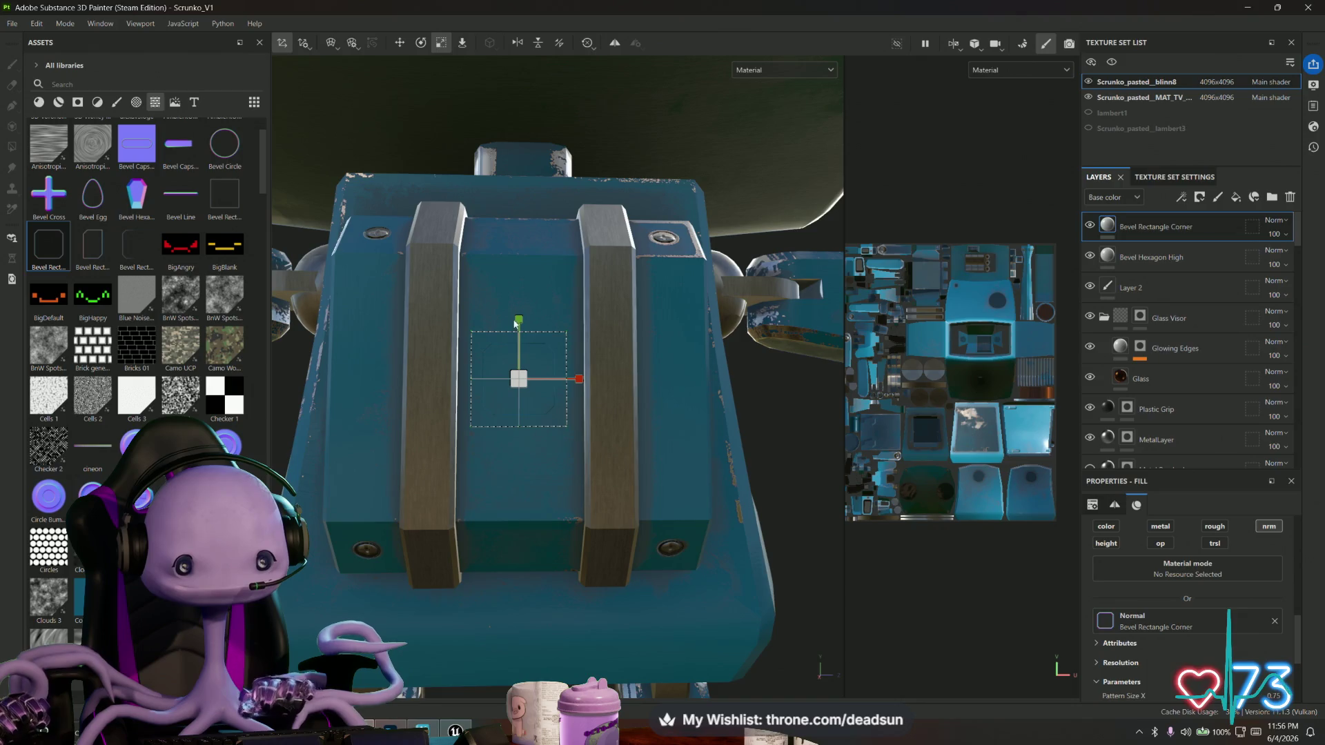
Stretch the Bevel Rectangle Corner projection tall and nudge it down between the straps.
mouse_move(519, 310)
mouse_down()
mouse_move(536, 185)
mouse_move(538, 256)
mouse_up()
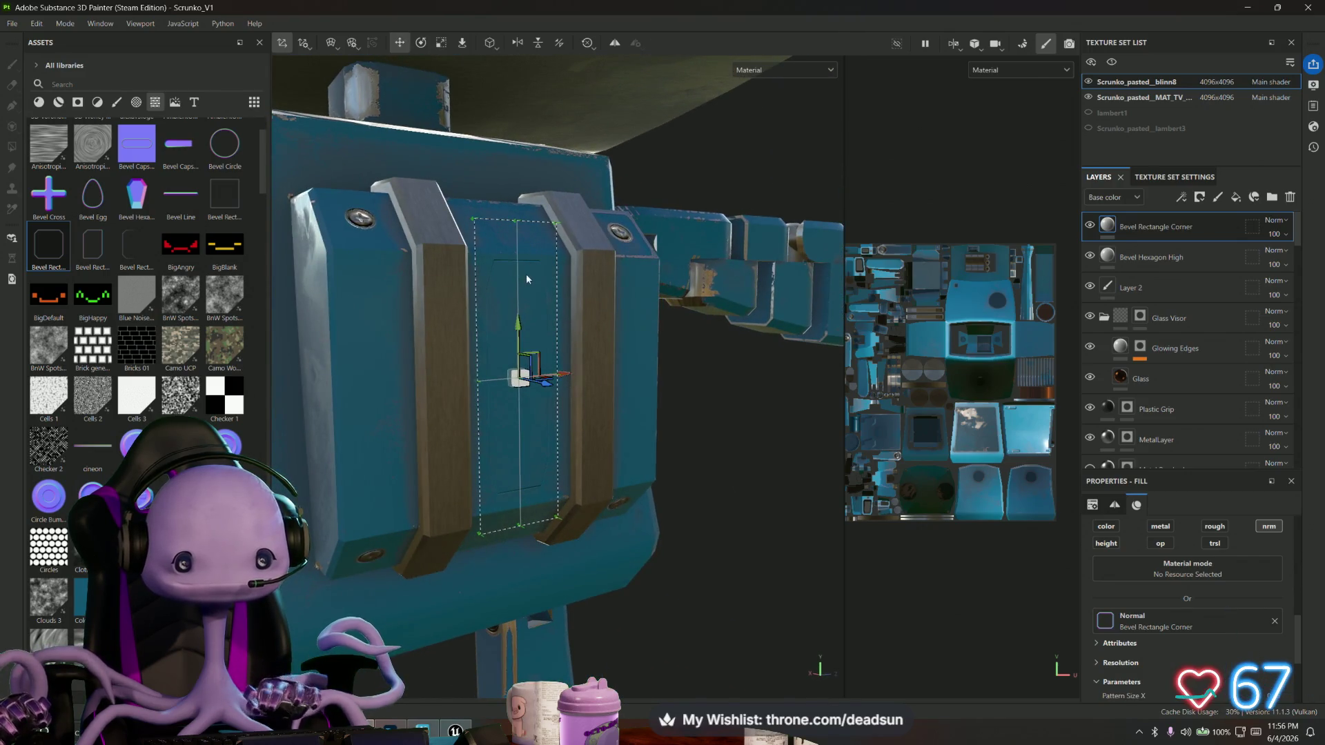
mouse_move(517, 326)
mouse_down()
mouse_move(429, 367)
mouse_move(466, 364)
mouse_up()
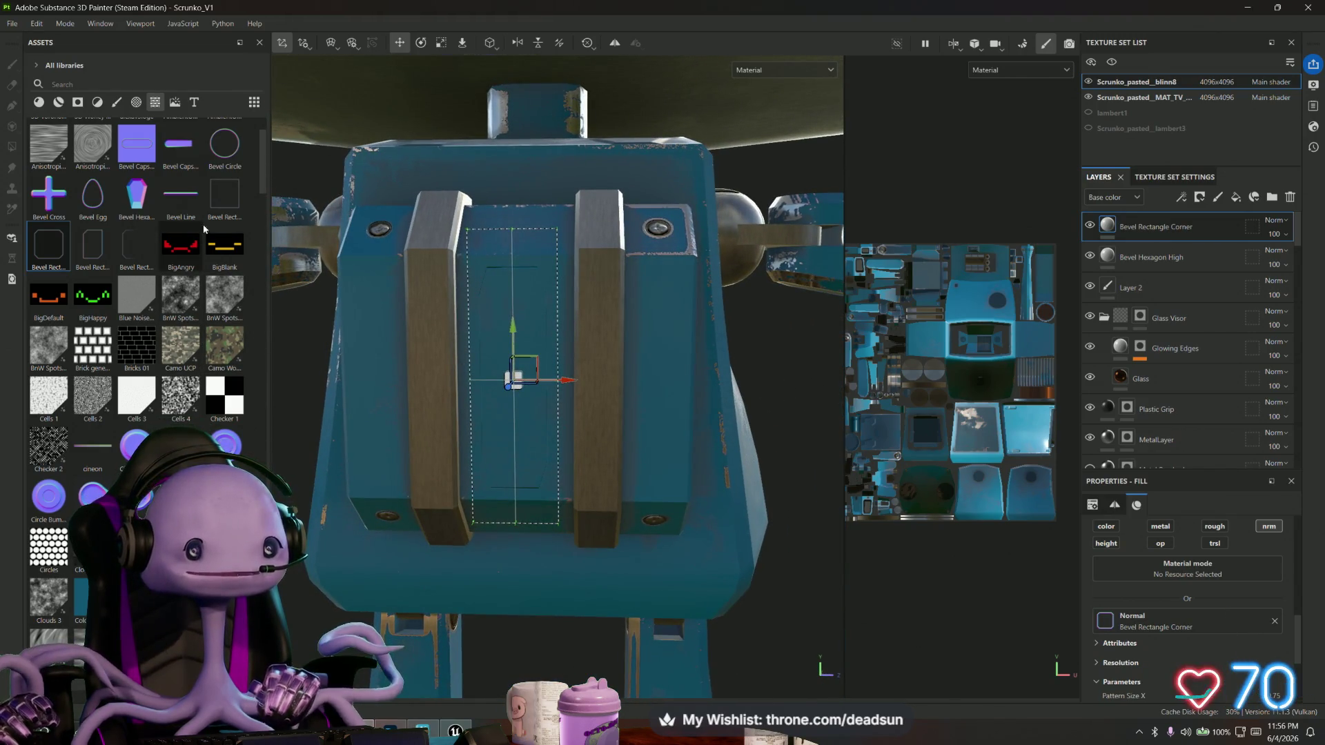
Duplicate the Bevel Rectangle Corner layer to create Bevel Rectangle Corner 1.
right_click(1163, 226)
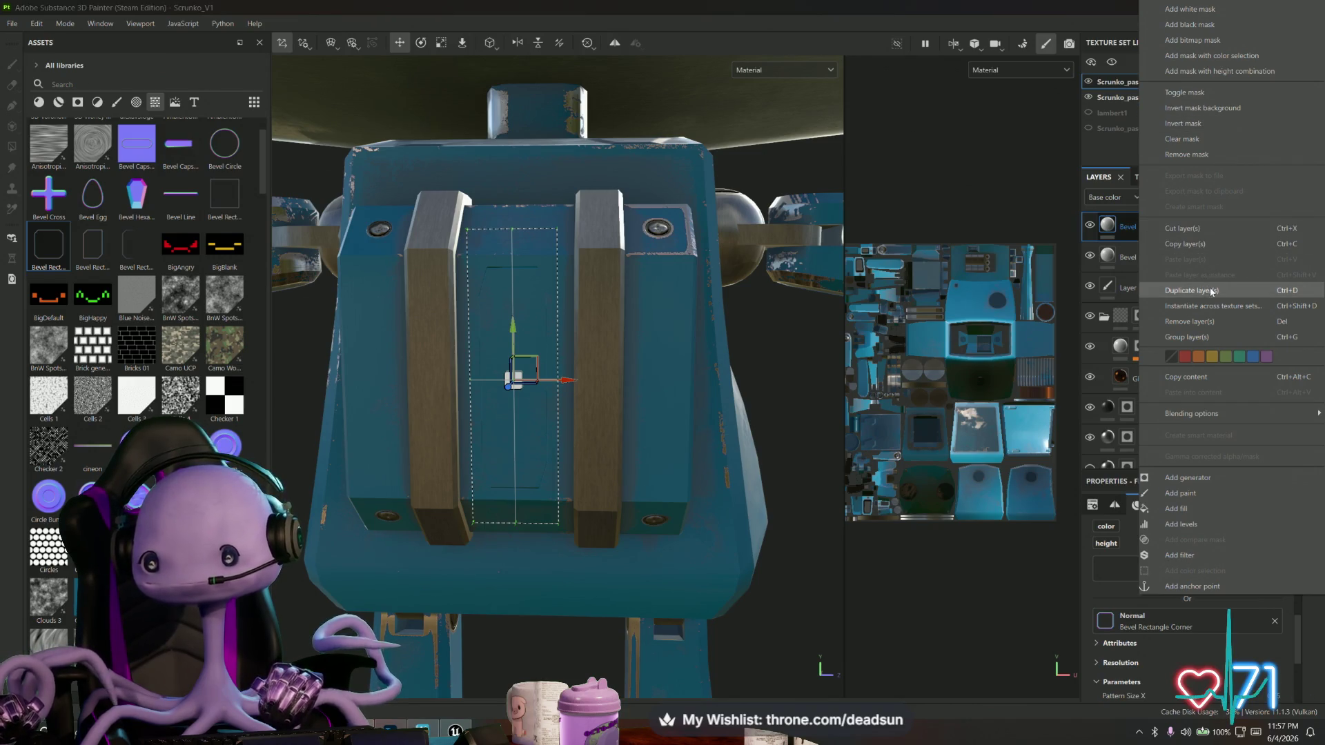
click(725, 313)
key(e)
key(r)
From a front view, drag vent_37 onto the robot's chest to bring up the channel choice.
mouse_move(469, 397)
alt+mouse_down()
mouse_move(514, 326)
mouse_move(512, 374)
mouse_move(579, 404)
mouse_move(655, 395)
alt+mouse_up()
scroll(512, 374, up, 6)
mouse_move(626, 409)
alt+mouse_down()
mouse_move(508, 436)
mouse_move(537, 476)
mouse_move(567, 438)
alt+mouse_up()
scroll(138, 311, down, 15)
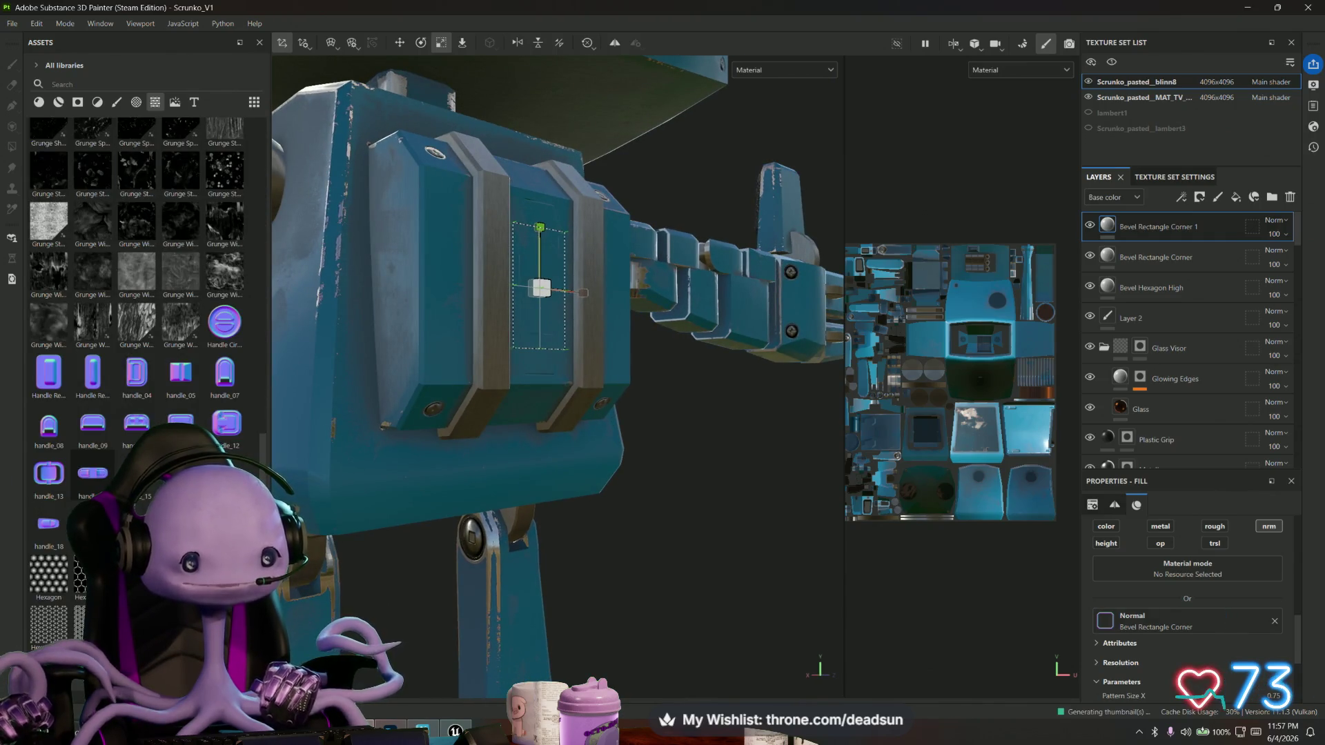
scroll(138, 311, down, 10)
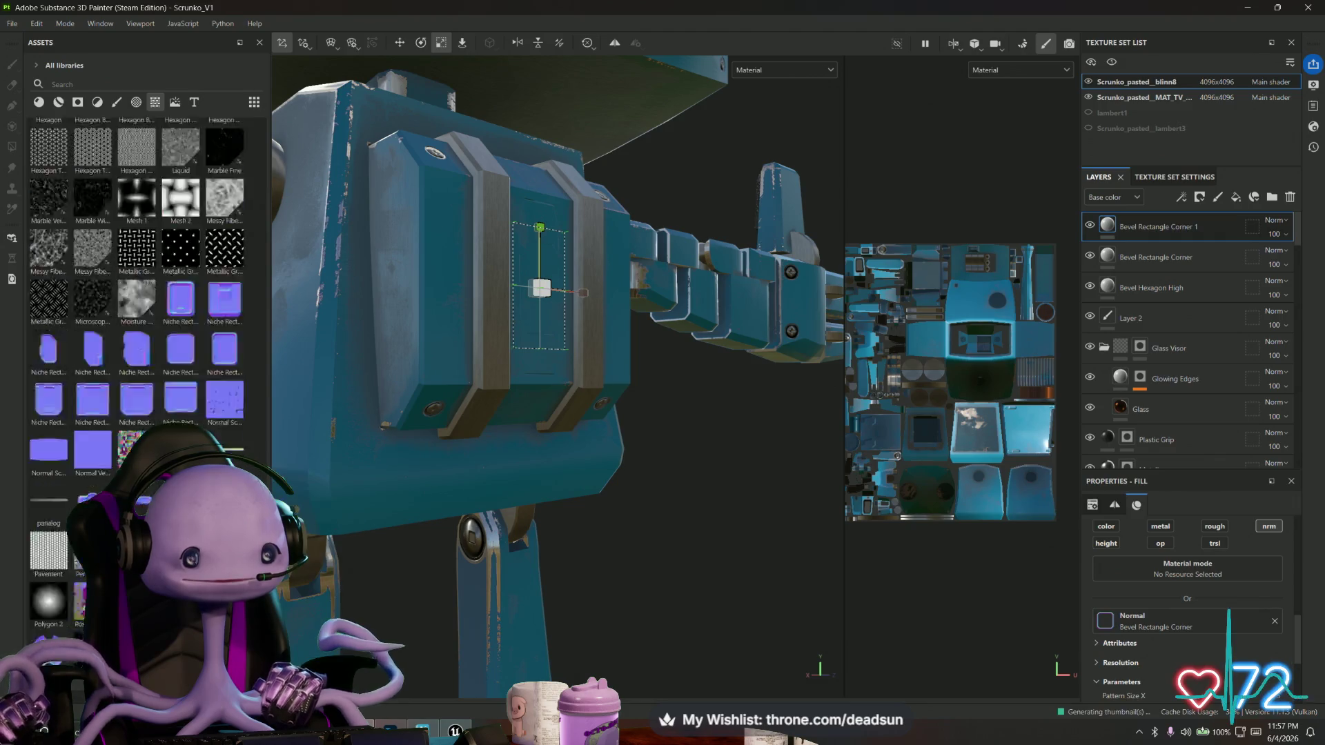
scroll(138, 311, down, 3)
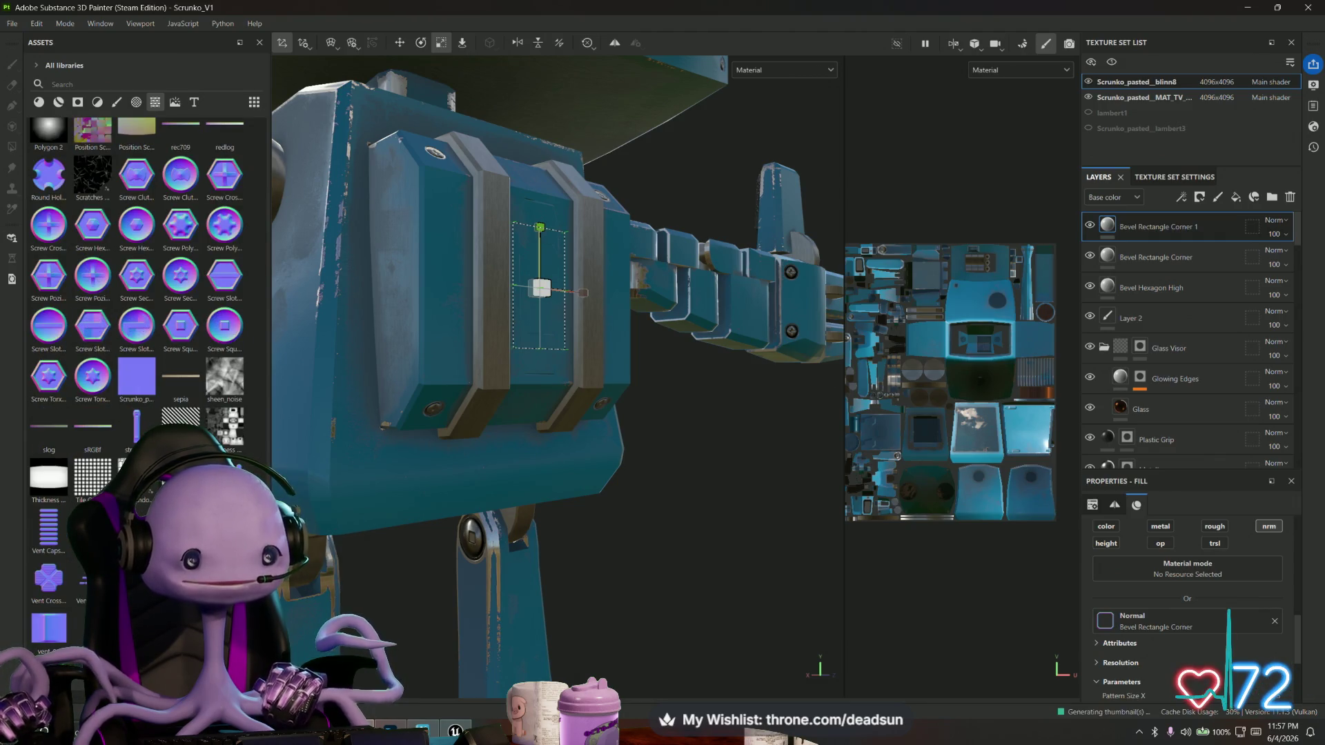
scroll(138, 311, down, 3)
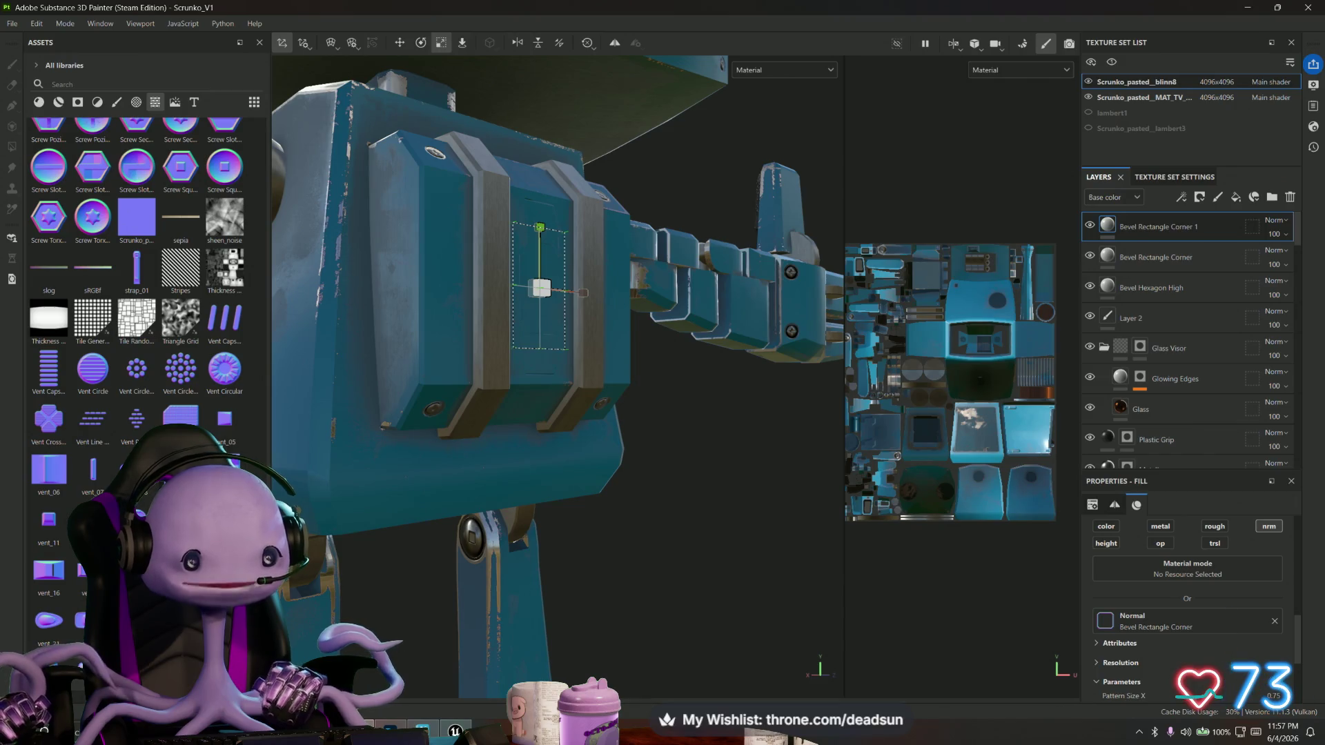
scroll(138, 311, down, 6)
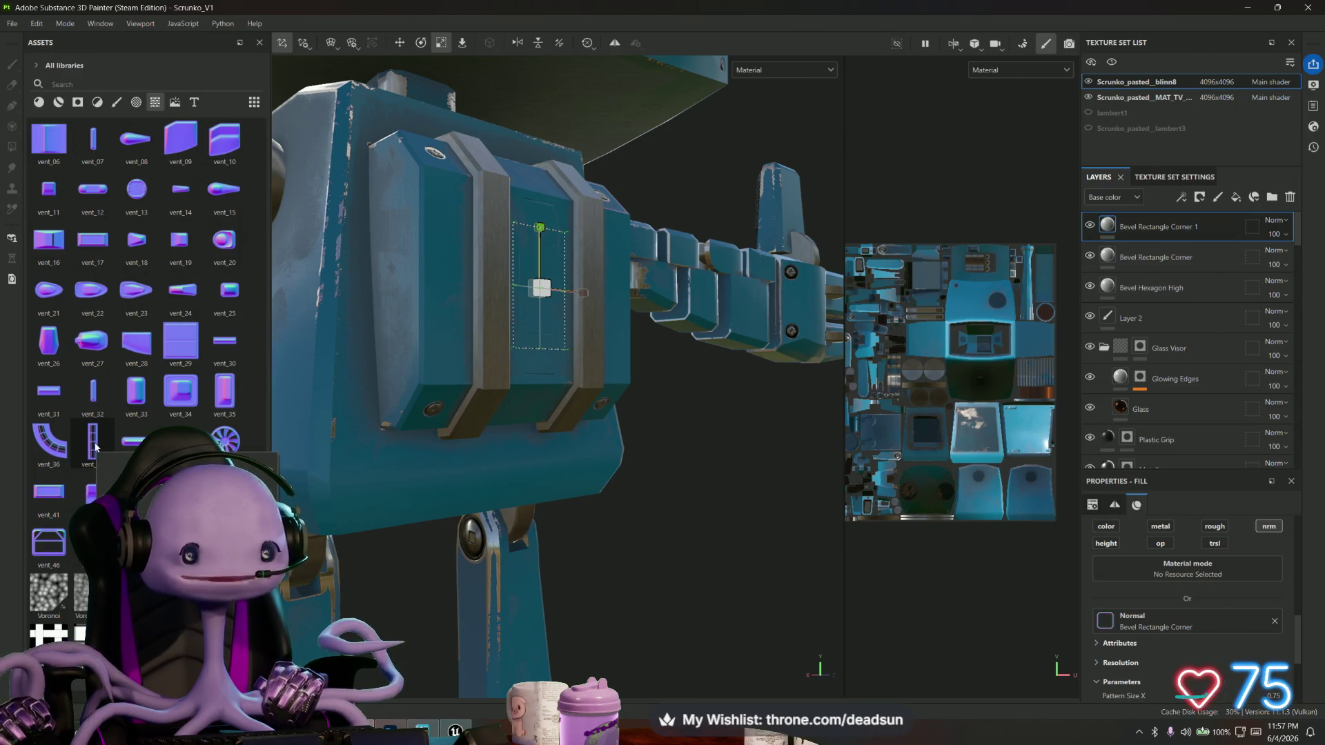
mouse_move(594, 538)
alt+mouse_down()
mouse_move(612, 541)
mouse_move(614, 523)
alt+mouse_up()
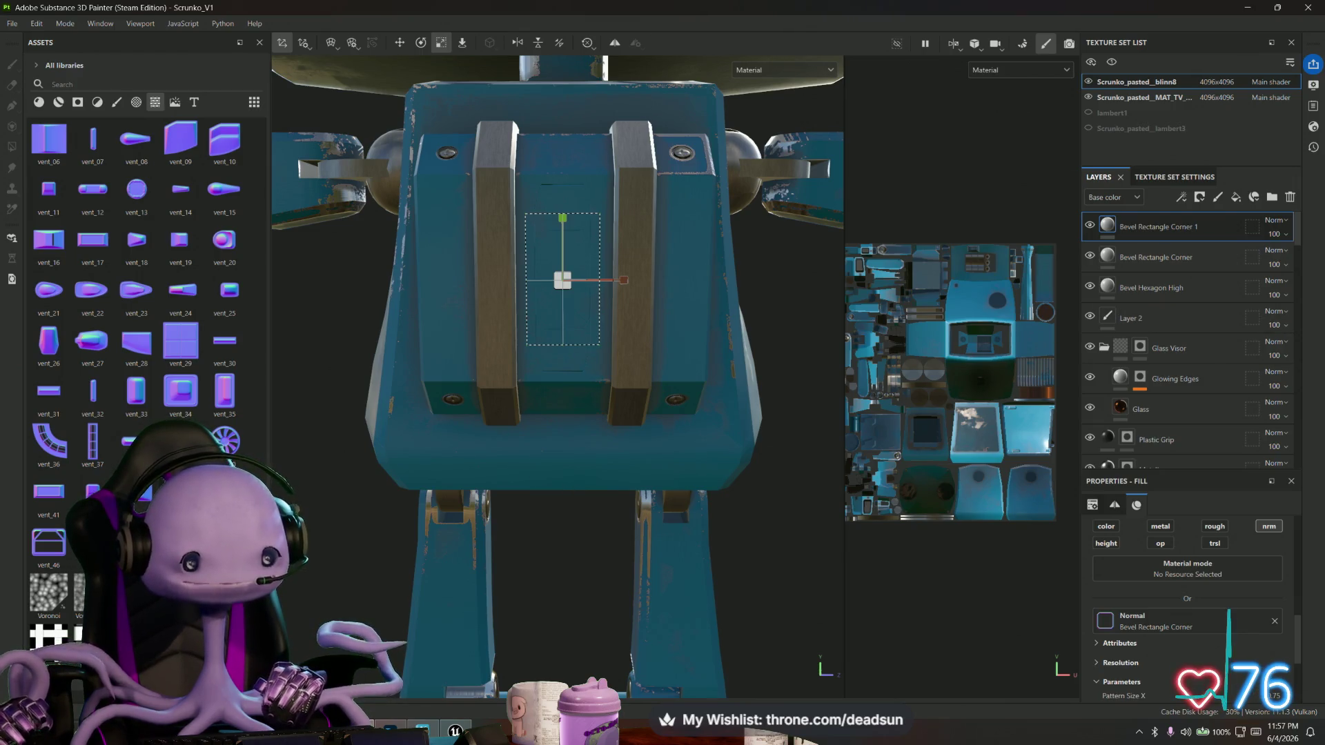
mouse_move(141, 492)
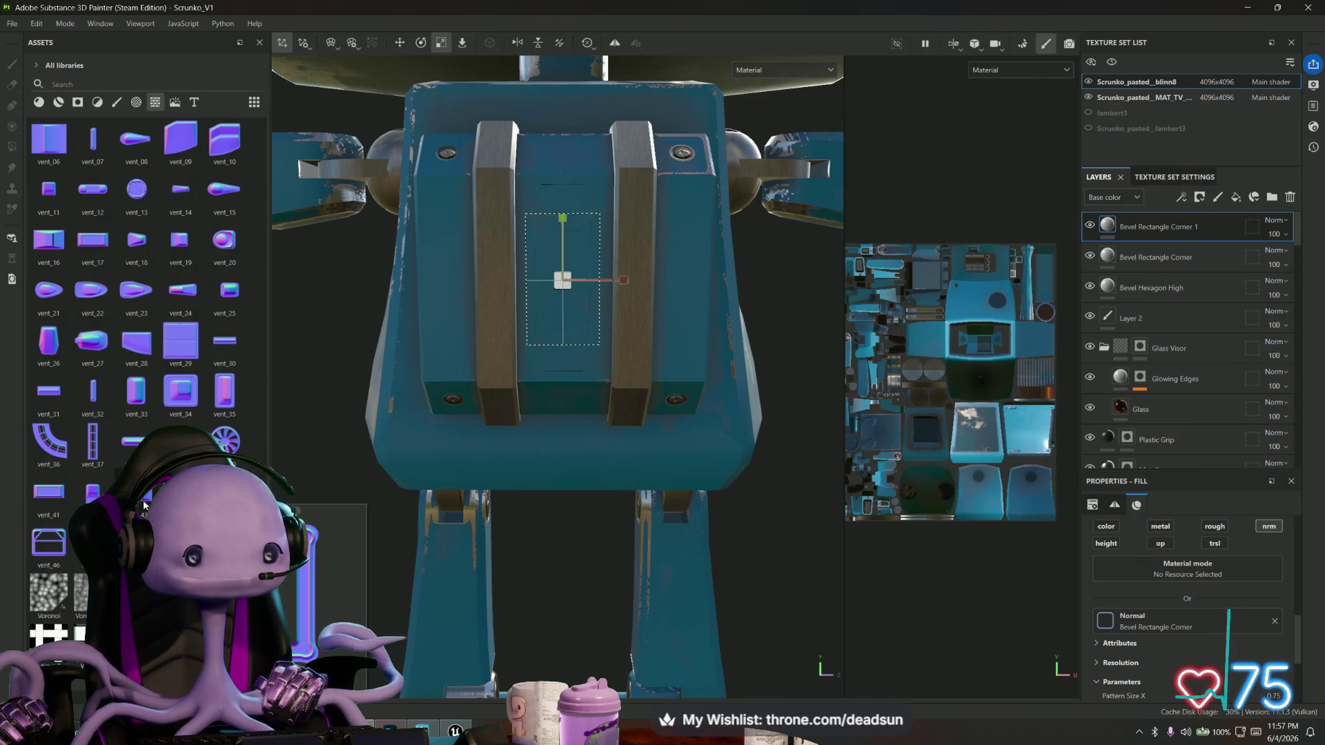
mouse_move(87, 460)
mouse_down()
mouse_move(576, 272)
mouse_move(560, 276)
mouse_up()
mouse_move(589, 363)
mouse_down()
mouse_move(591, 375)
mouse_move(597, 320)
mouse_up()
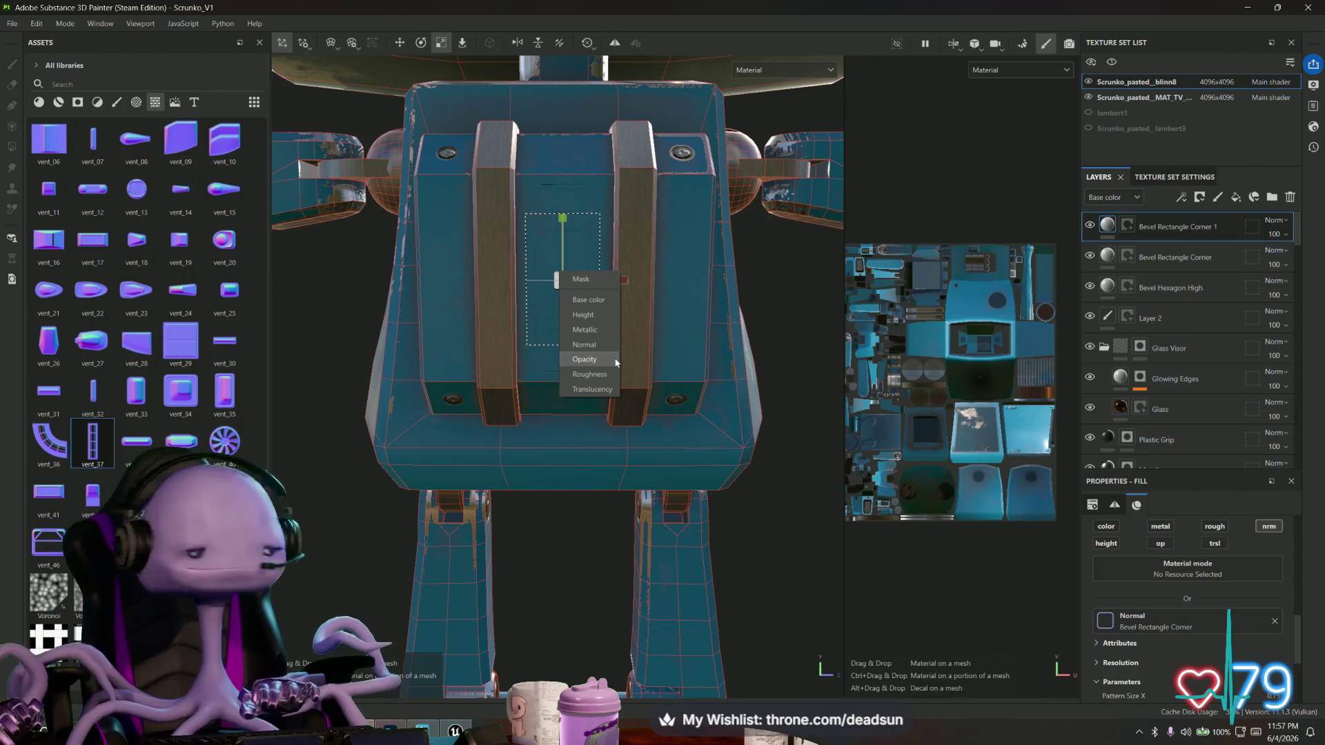
Apply vent_37 as Normal detail, then resize and reposition its projection on the chest panel.
click(606, 345)
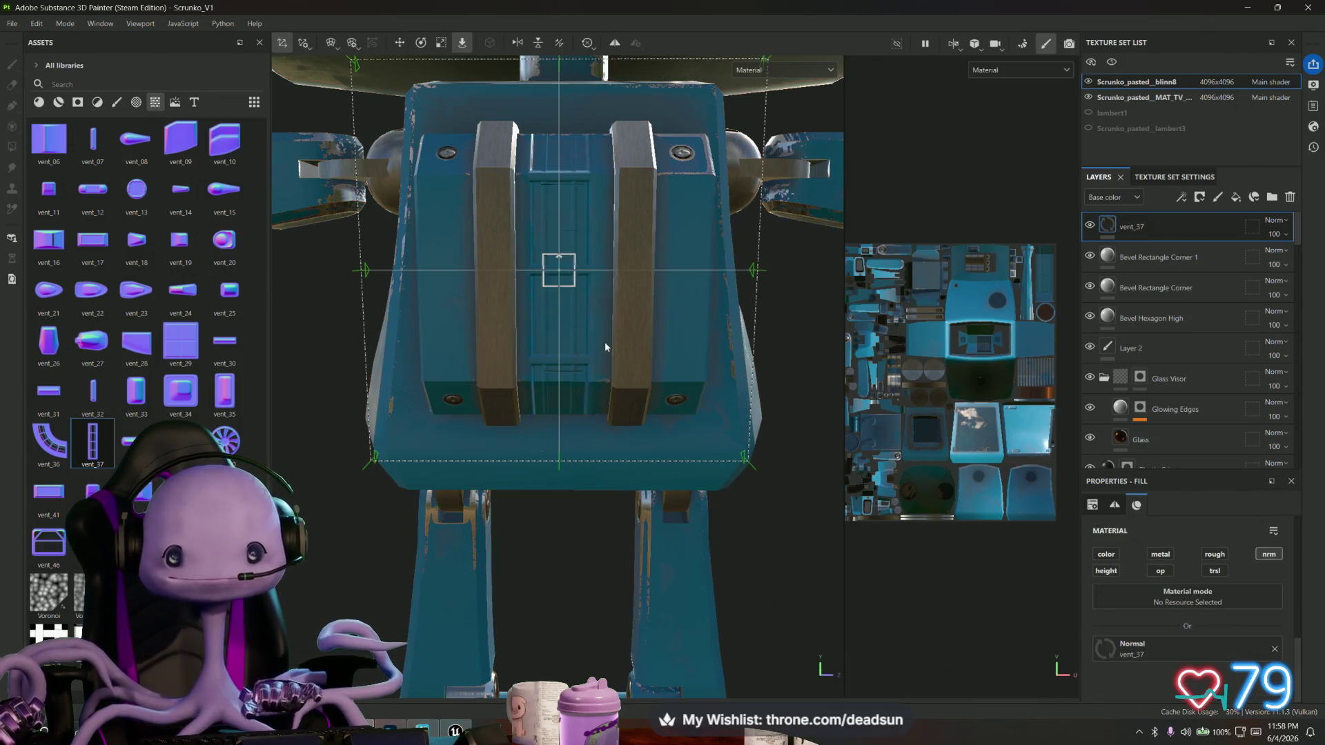
key(r)
mouse_move(559, 208)
mouse_down()
mouse_move(561, 245)
mouse_move(622, 276)
mouse_up()
key(w)
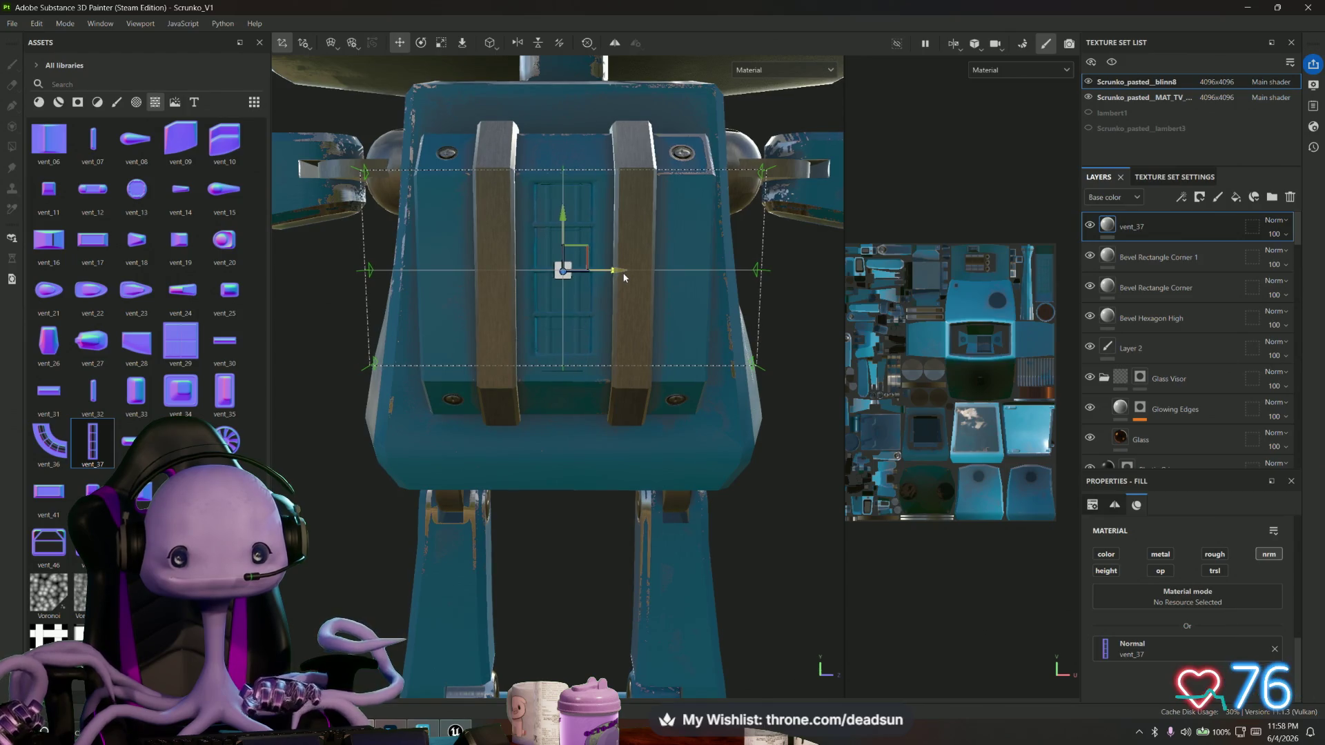
drag(566, 225, 572, 229)
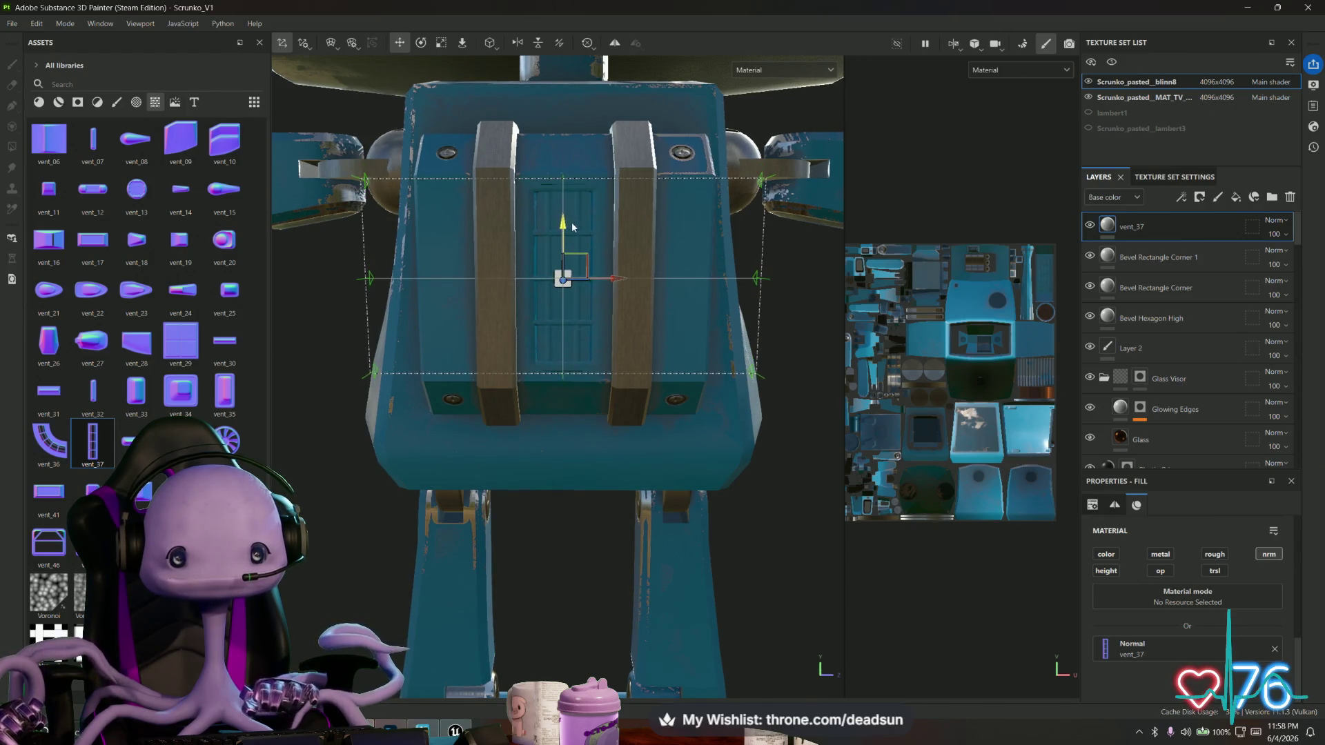
scroll(611, 260, up, 3)
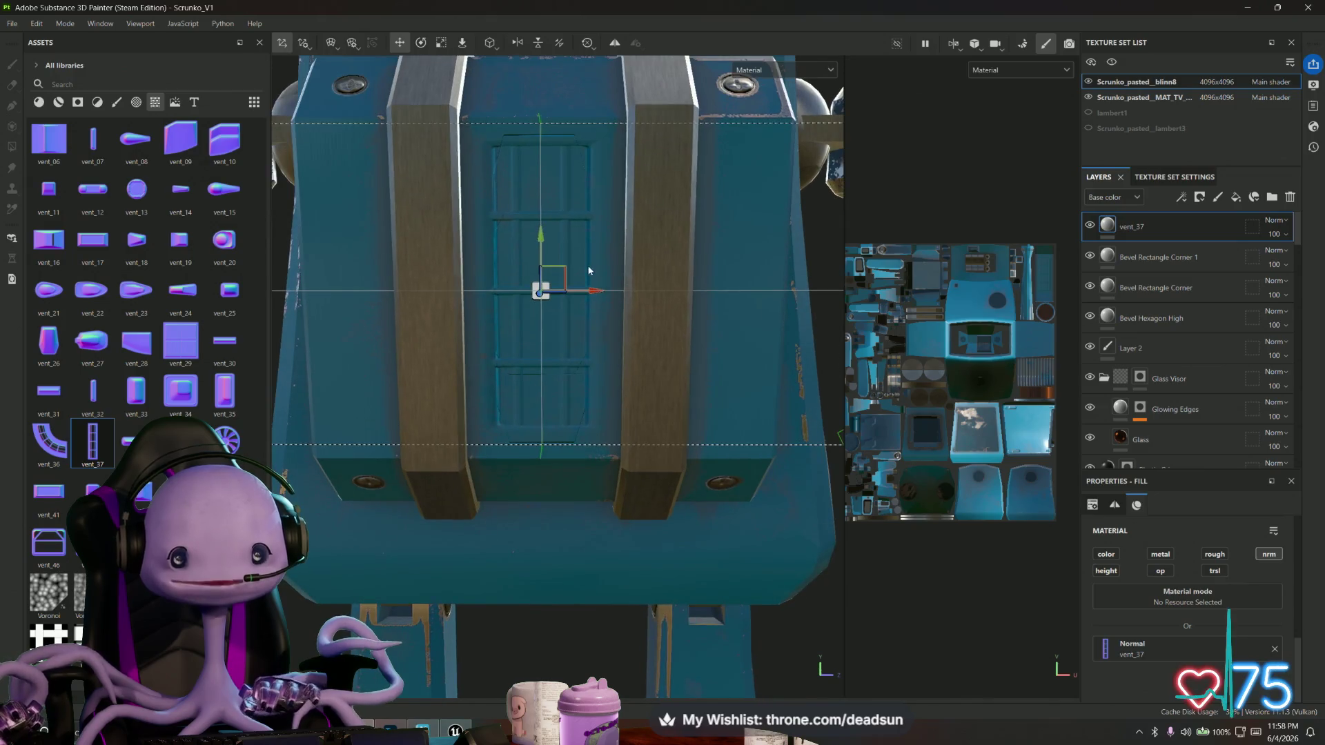
key(e)
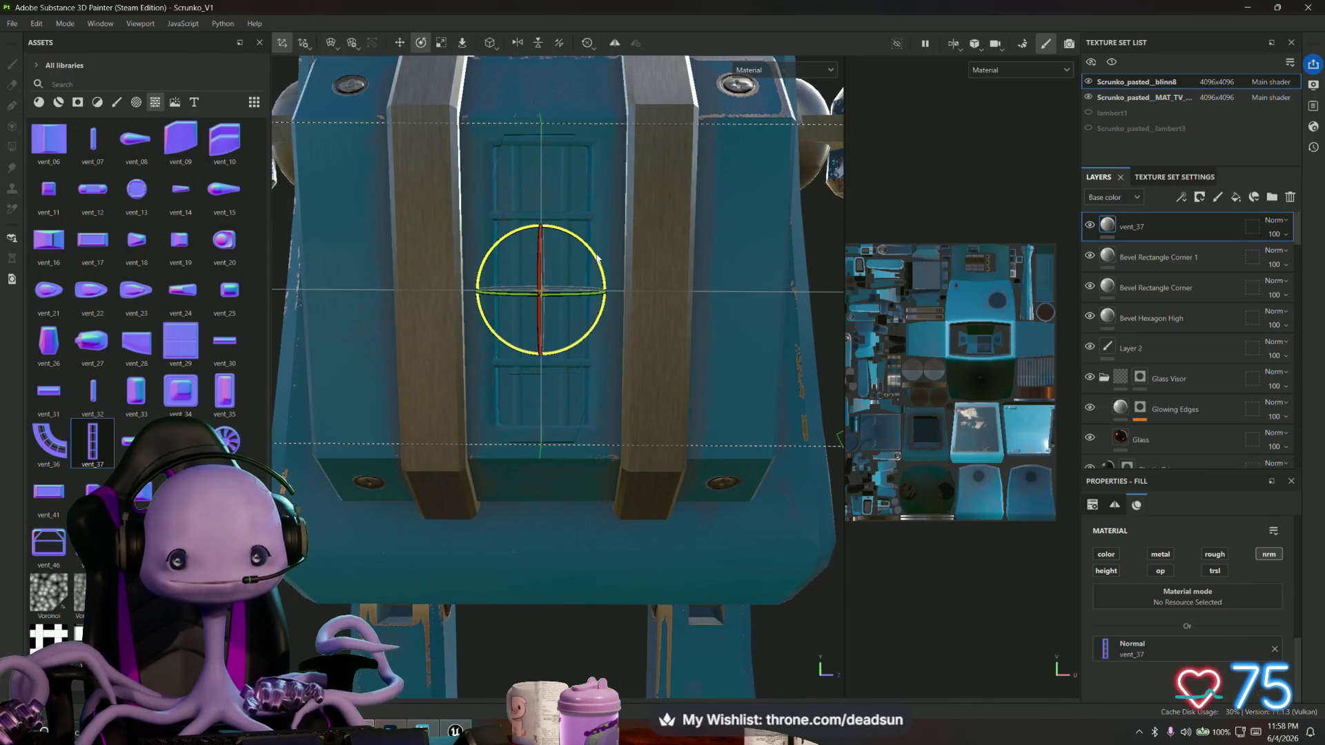
key(r)
mouse_move(545, 237)
mouse_down()
mouse_move(553, 226)
mouse_move(541, 241)
mouse_up()
key(w)
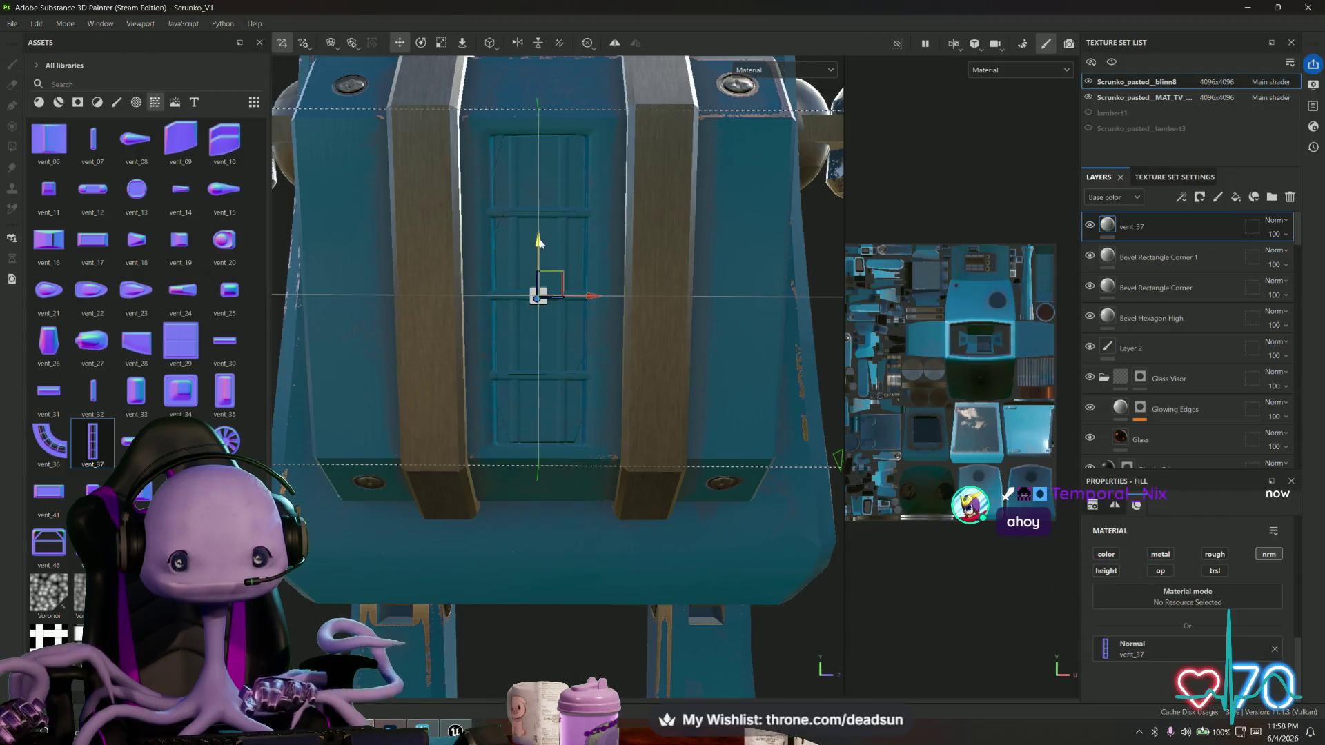
Shift the vent slightly along X to center it between the straps.
scroll(560, 289, down, 3)
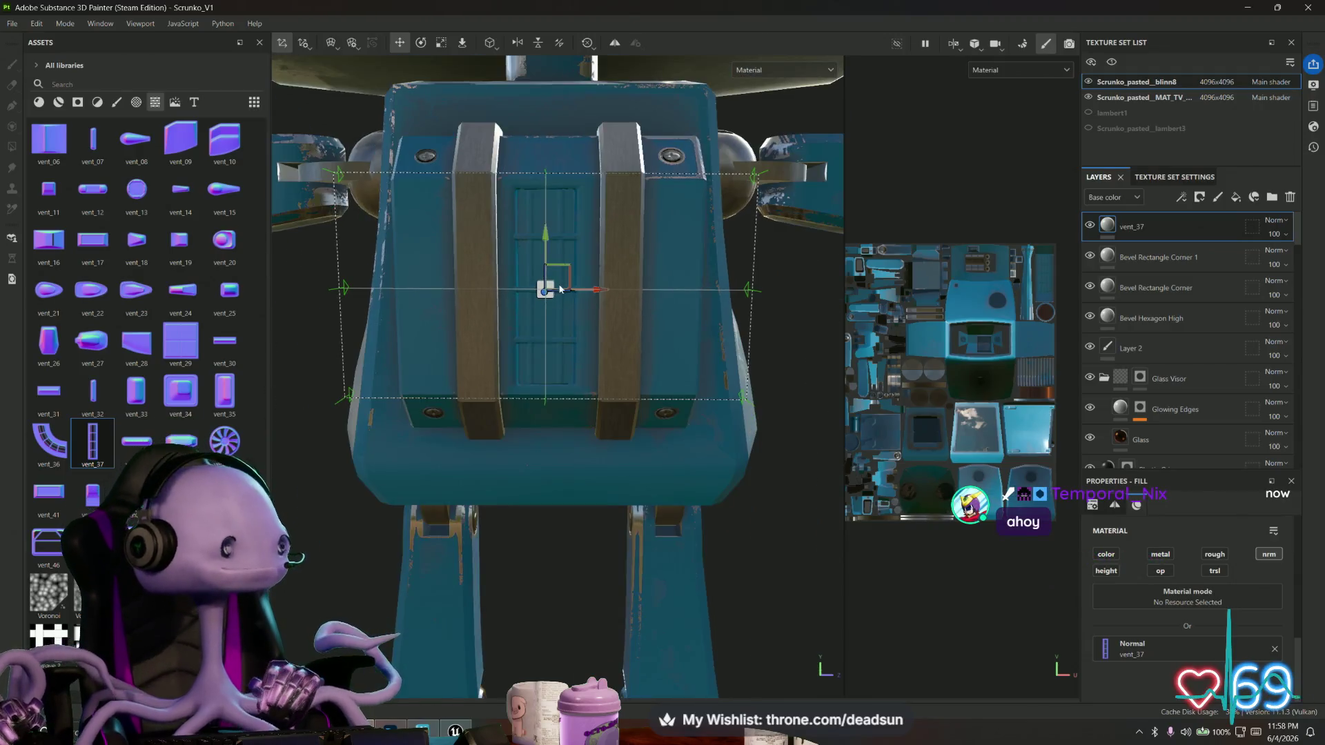
scroll(561, 289, up, 2)
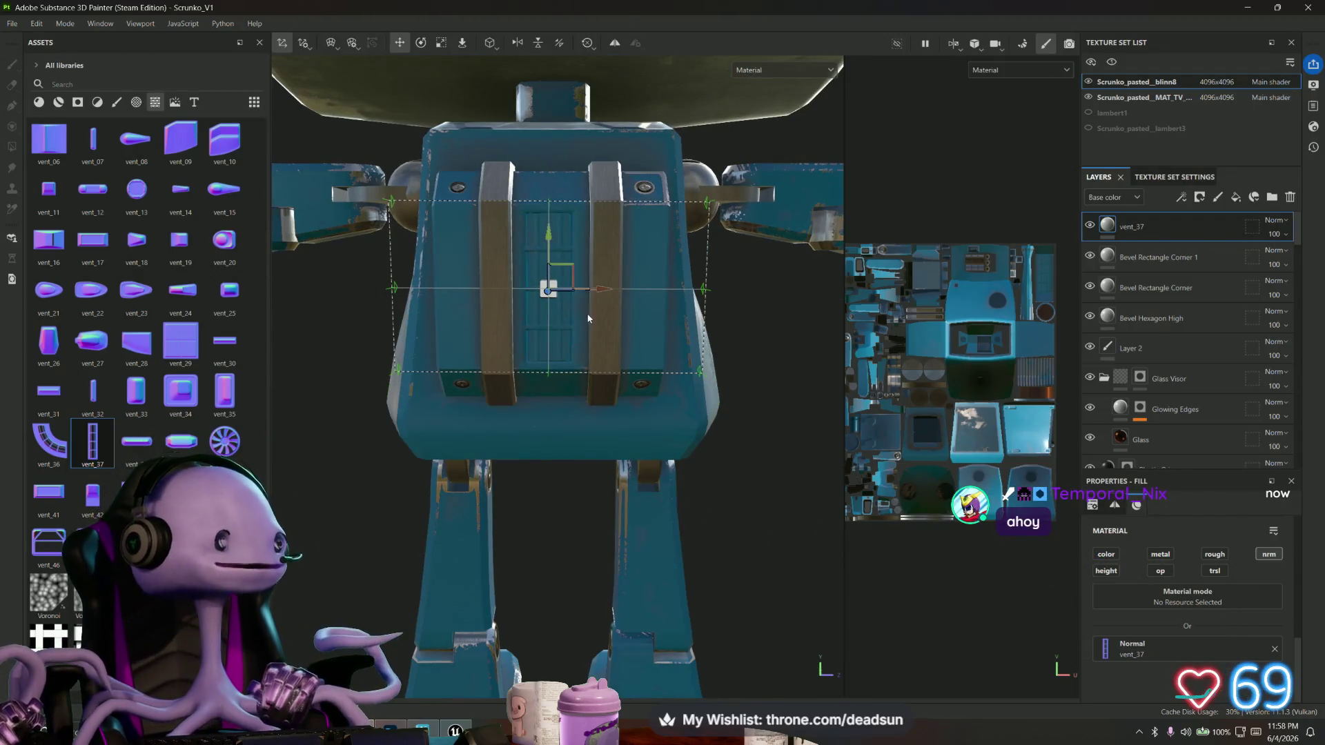
alt+drag(577, 410, 545, 315)
alt+right_drag(545, 314, 589, 373)
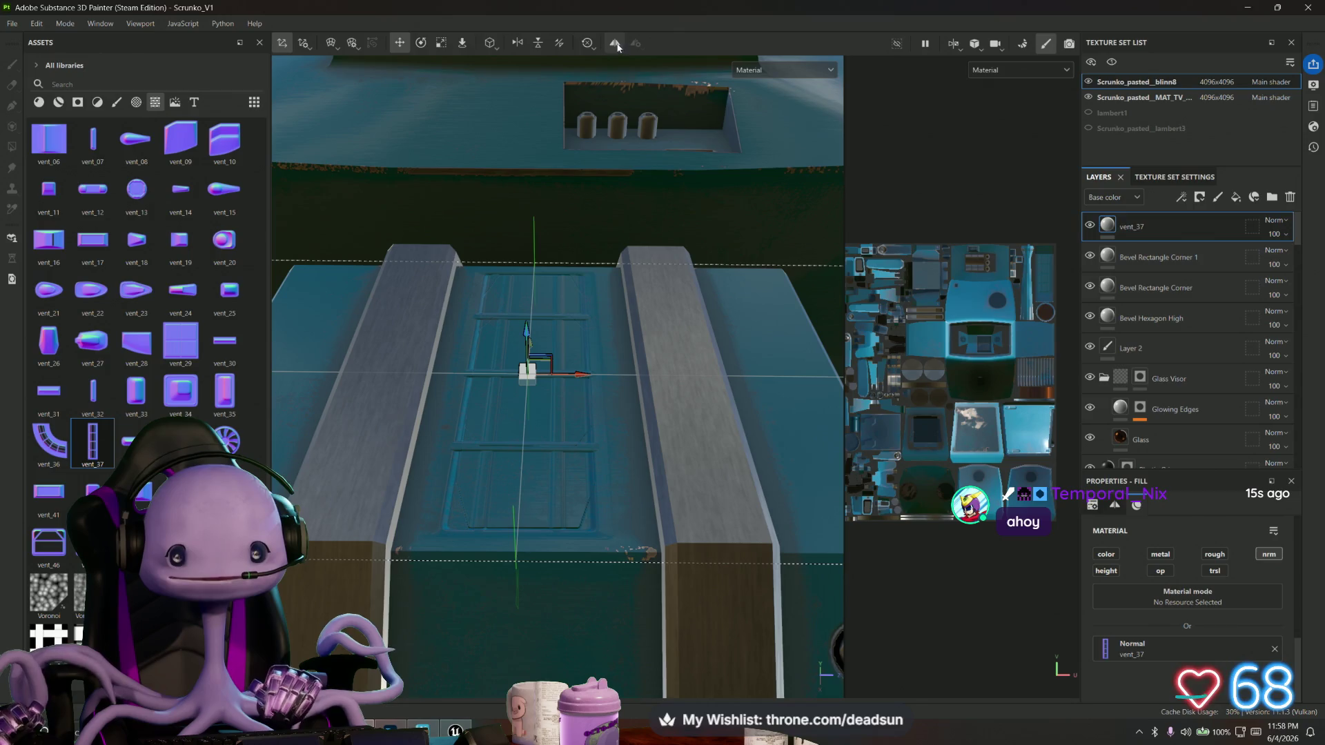
drag(581, 379, 580, 376)
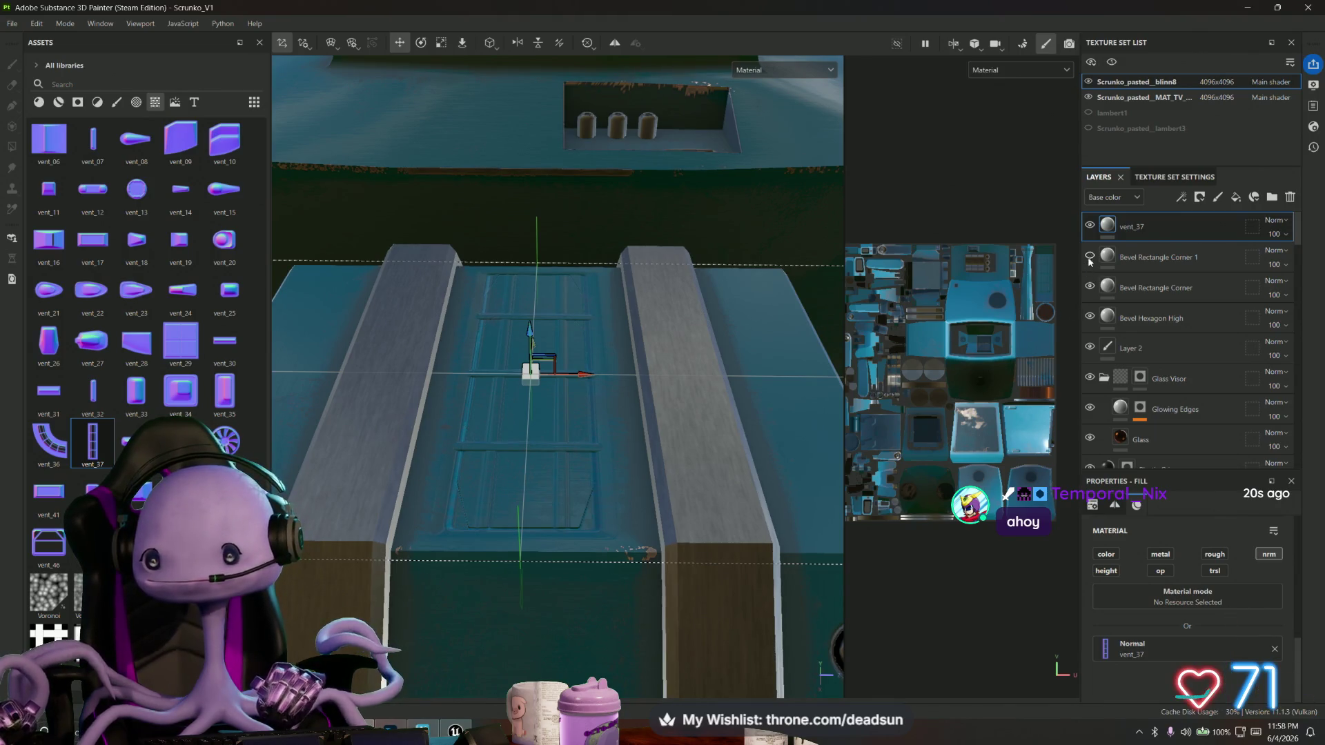
scroll(624, 503, down, 2)
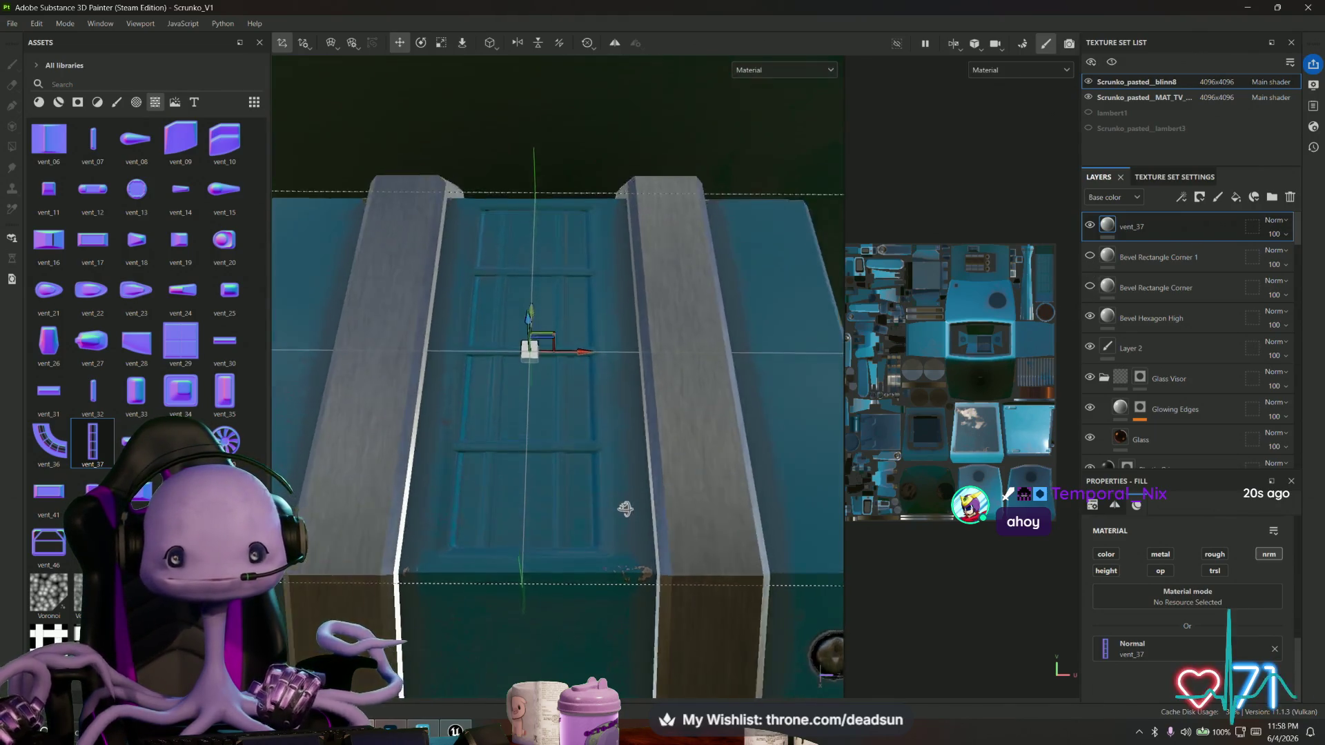
alt+drag(624, 503, 593, 511)
scroll(594, 511, down, 2)
scroll(594, 511, up, 2)
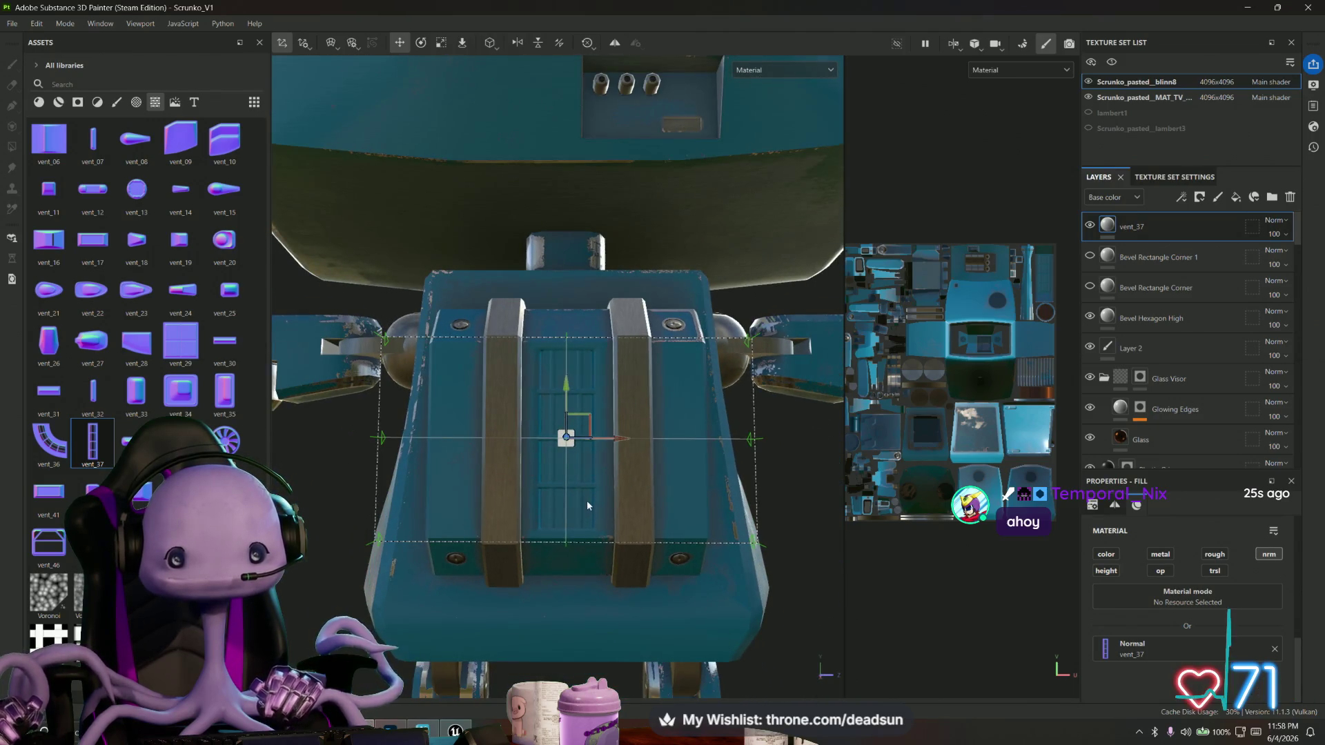
scroll(587, 504, up, 1)
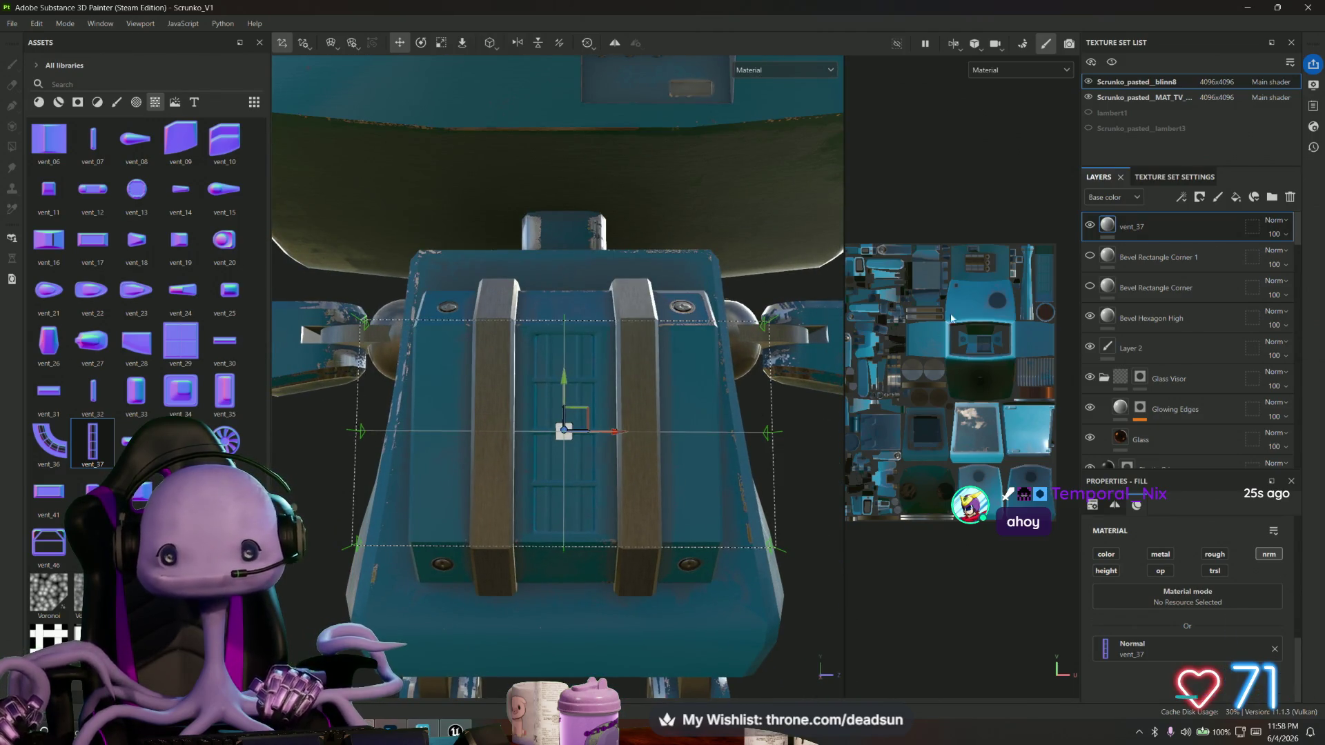
Open the vent_37 layer name for editing and keep it unchanged.
double_click(1146, 226)
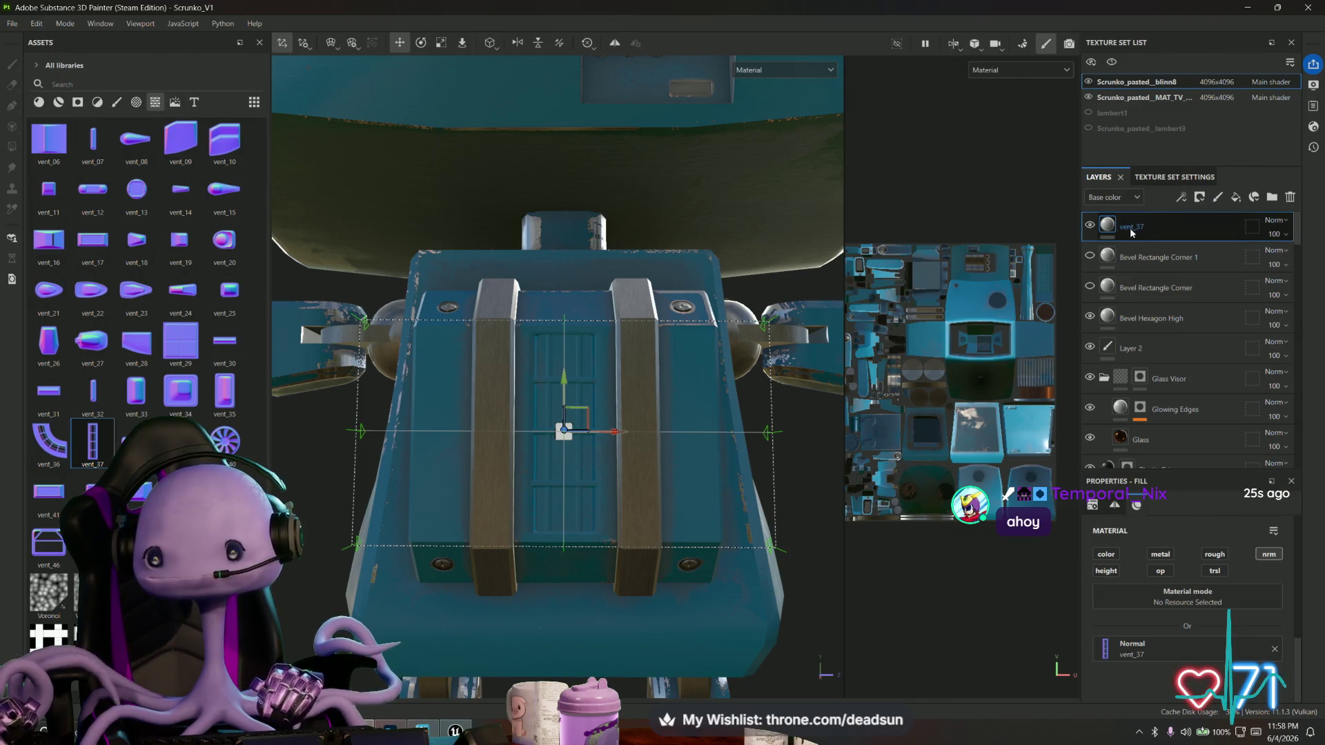
double_click(1144, 225)
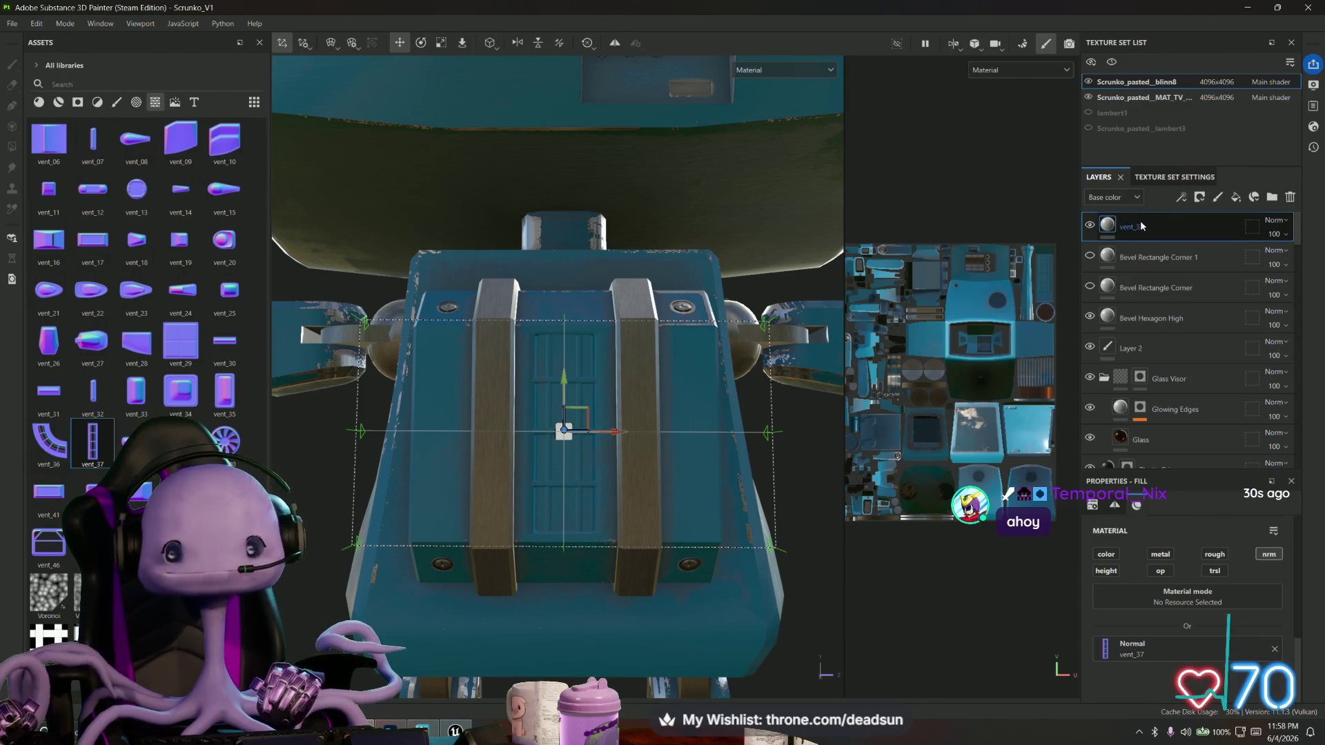
key(Return)
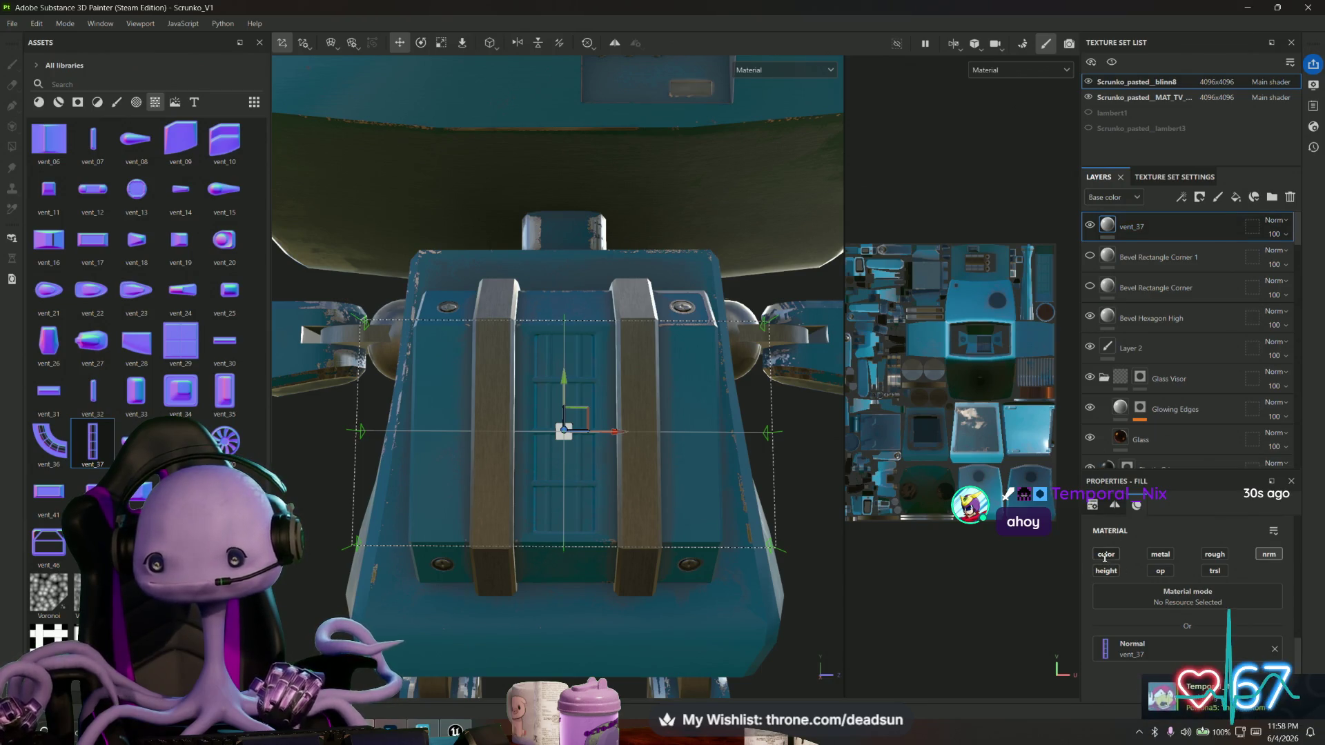
click(1106, 553)
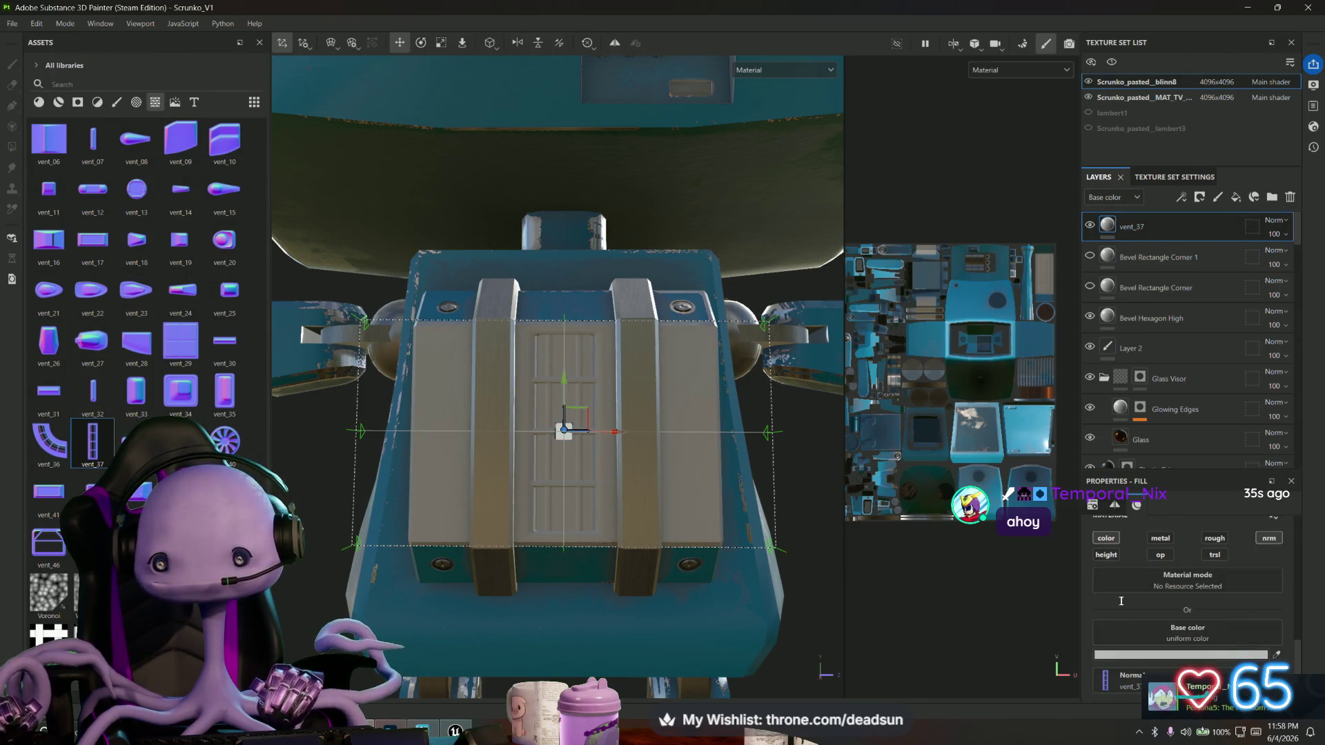
click(1107, 536)
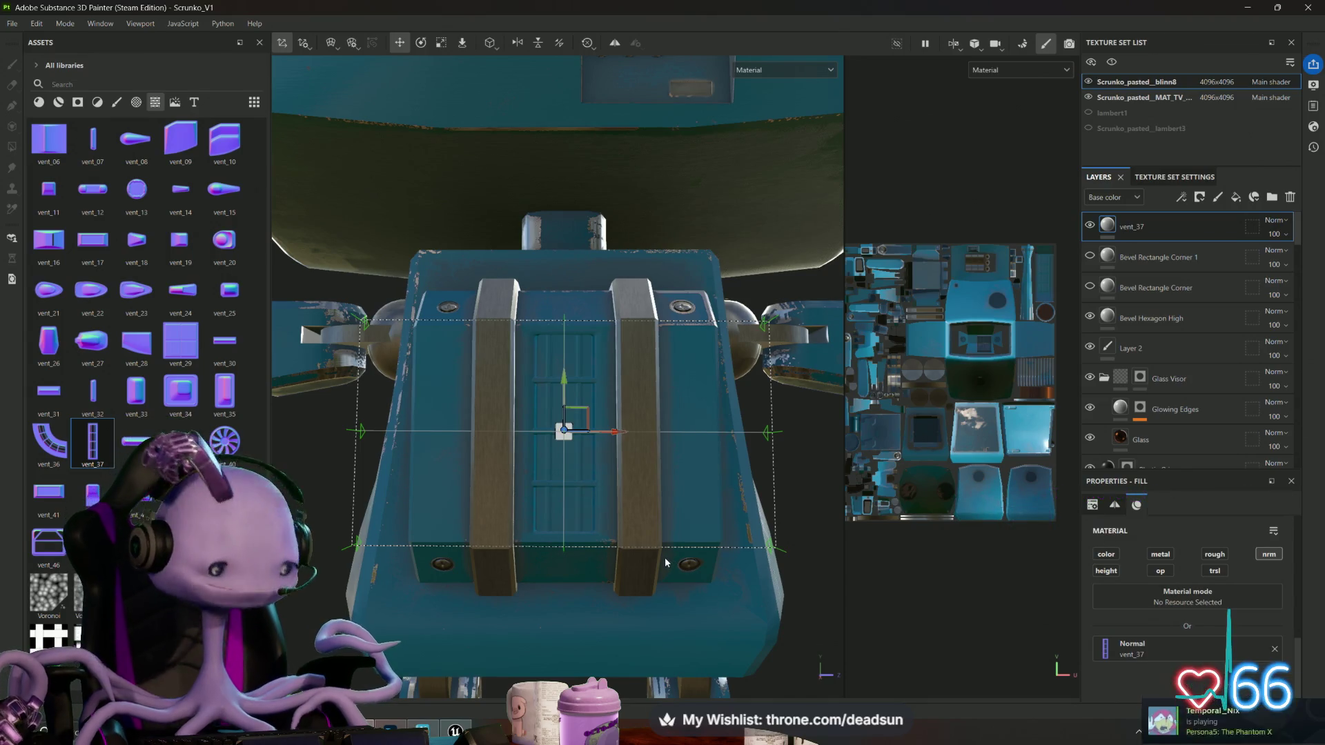
scroll(663, 558, down, 5)
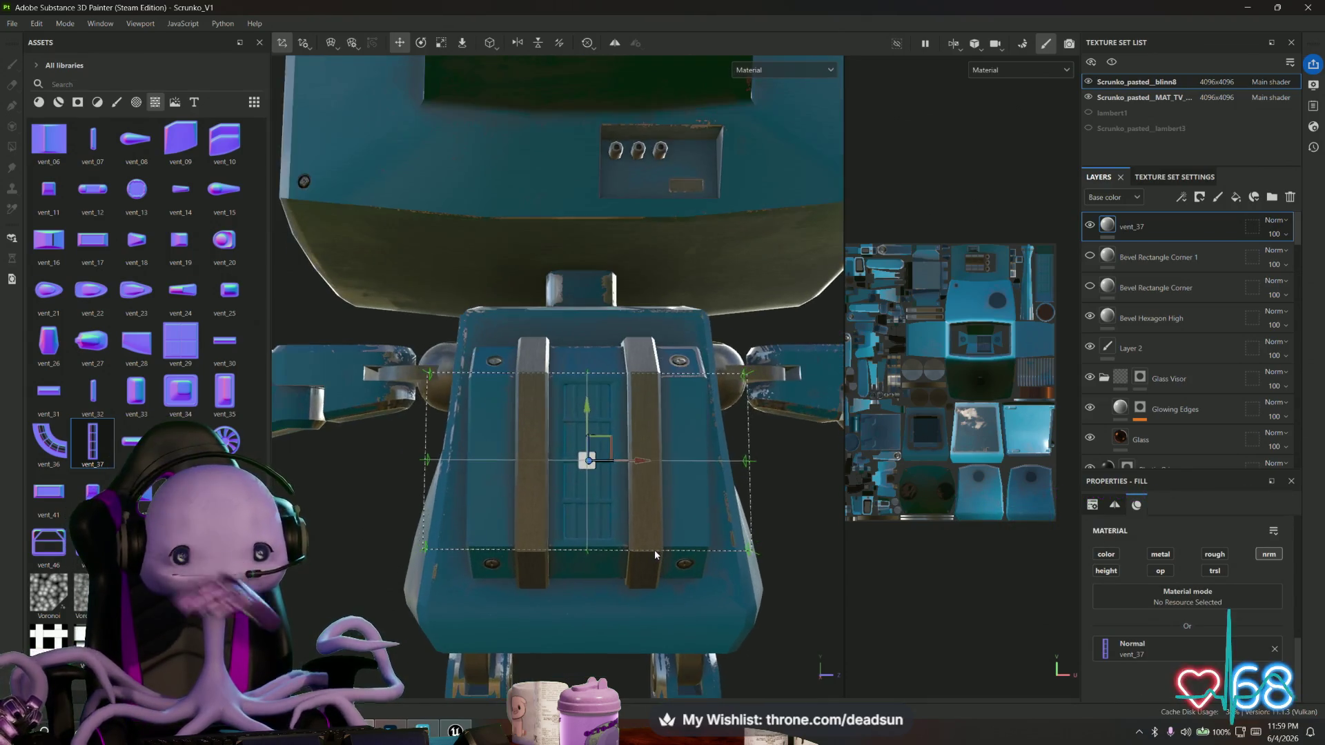
scroll(640, 540, down, 2)
mouse_move(641, 539)
alt+mouse_down()
mouse_move(523, 566)
mouse_move(514, 545)
mouse_move(549, 595)
mouse_move(589, 501)
alt+mouse_up()
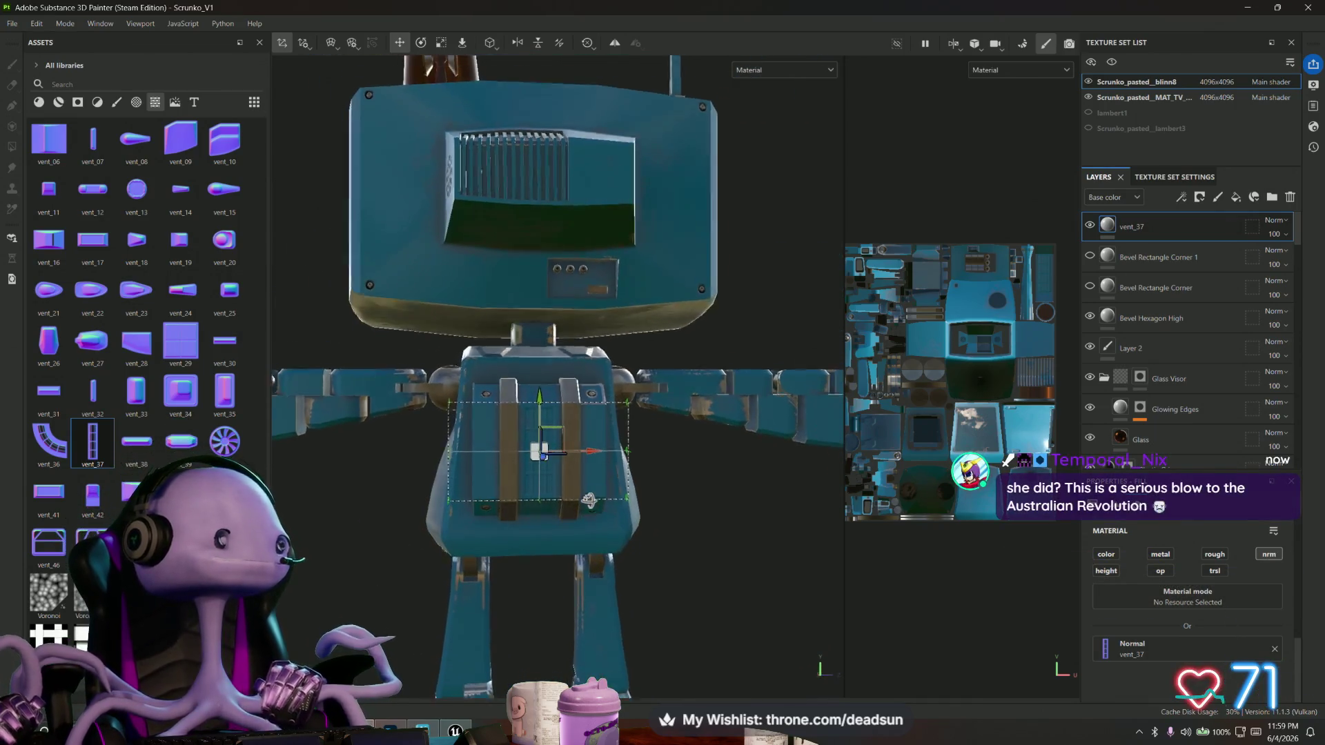
scroll(652, 548, up, 5)
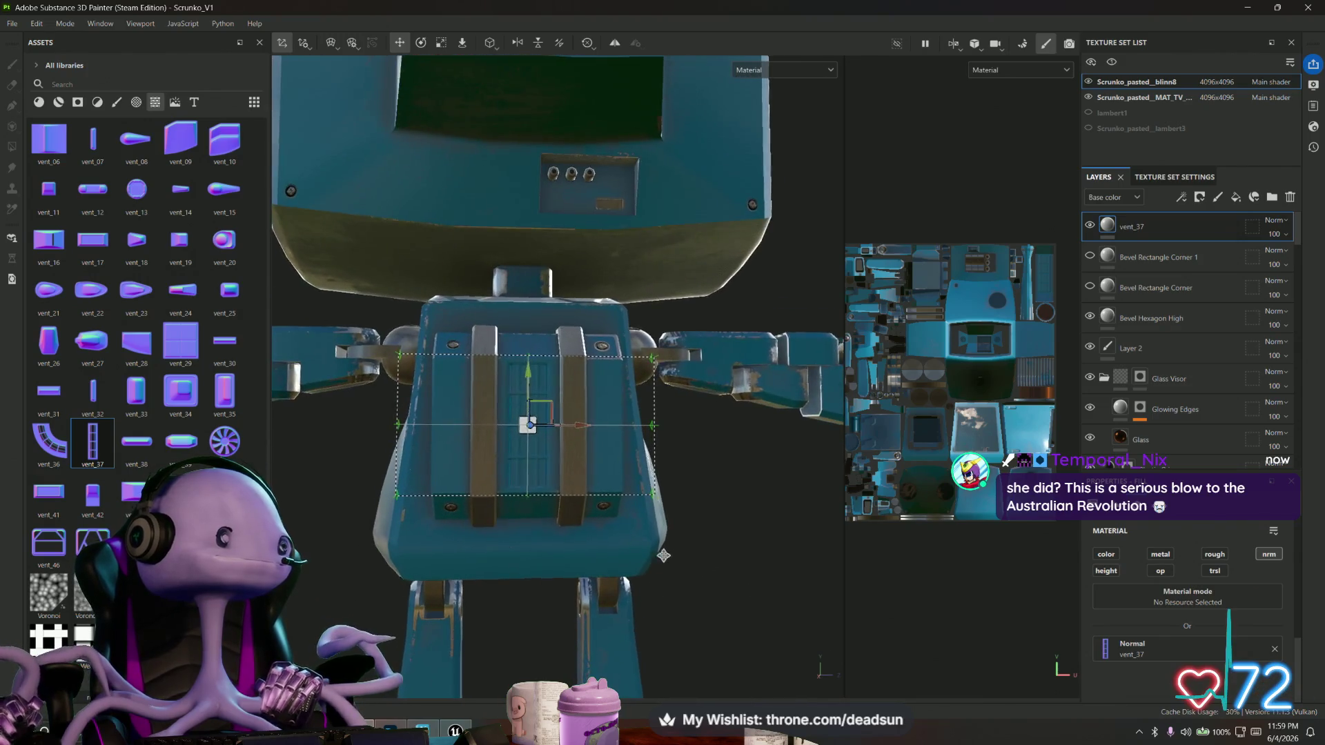
mouse_move(647, 545)
alt+mouse_down()
mouse_move(677, 580)
mouse_move(699, 545)
mouse_move(497, 536)
mouse_move(486, 449)
mouse_move(562, 532)
mouse_move(562, 574)
mouse_move(535, 553)
mouse_move(537, 481)
mouse_move(644, 396)
mouse_move(754, 458)
mouse_move(785, 441)
mouse_move(771, 480)
alt+mouse_up()
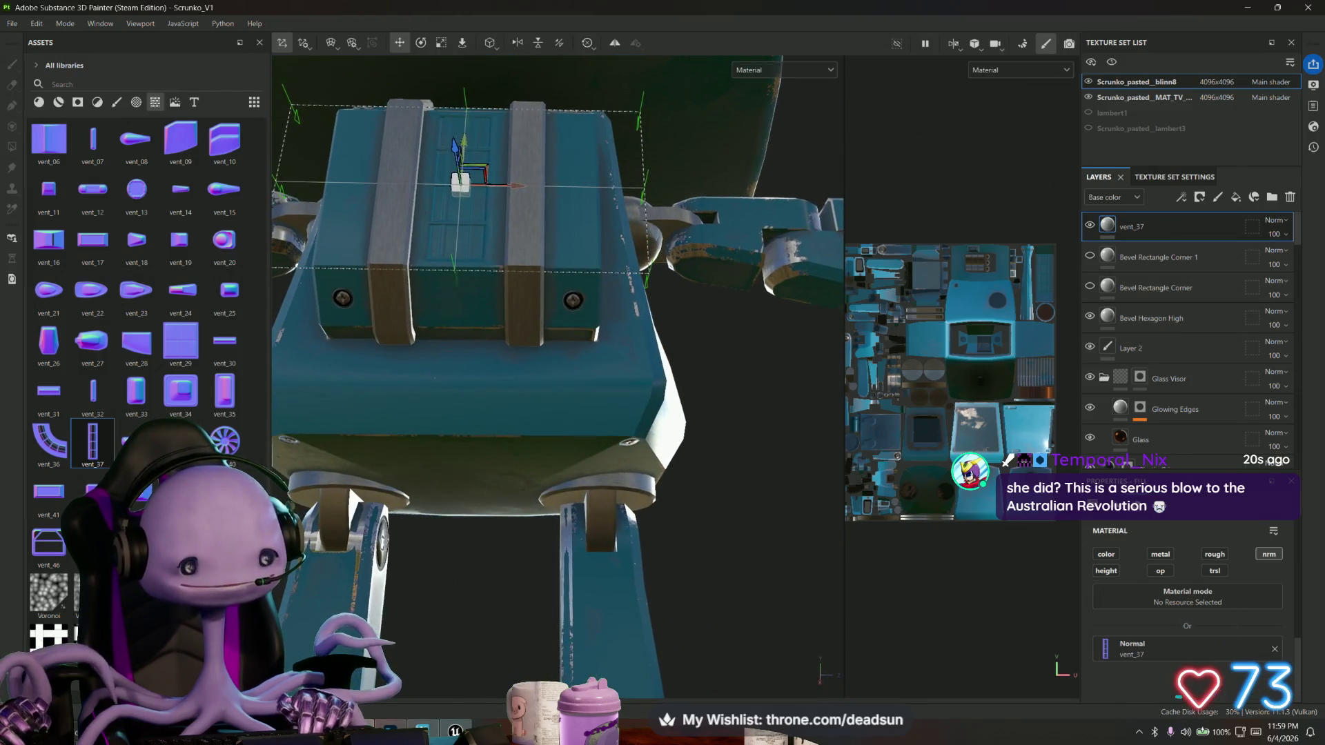
scroll(138, 310, up, 5)
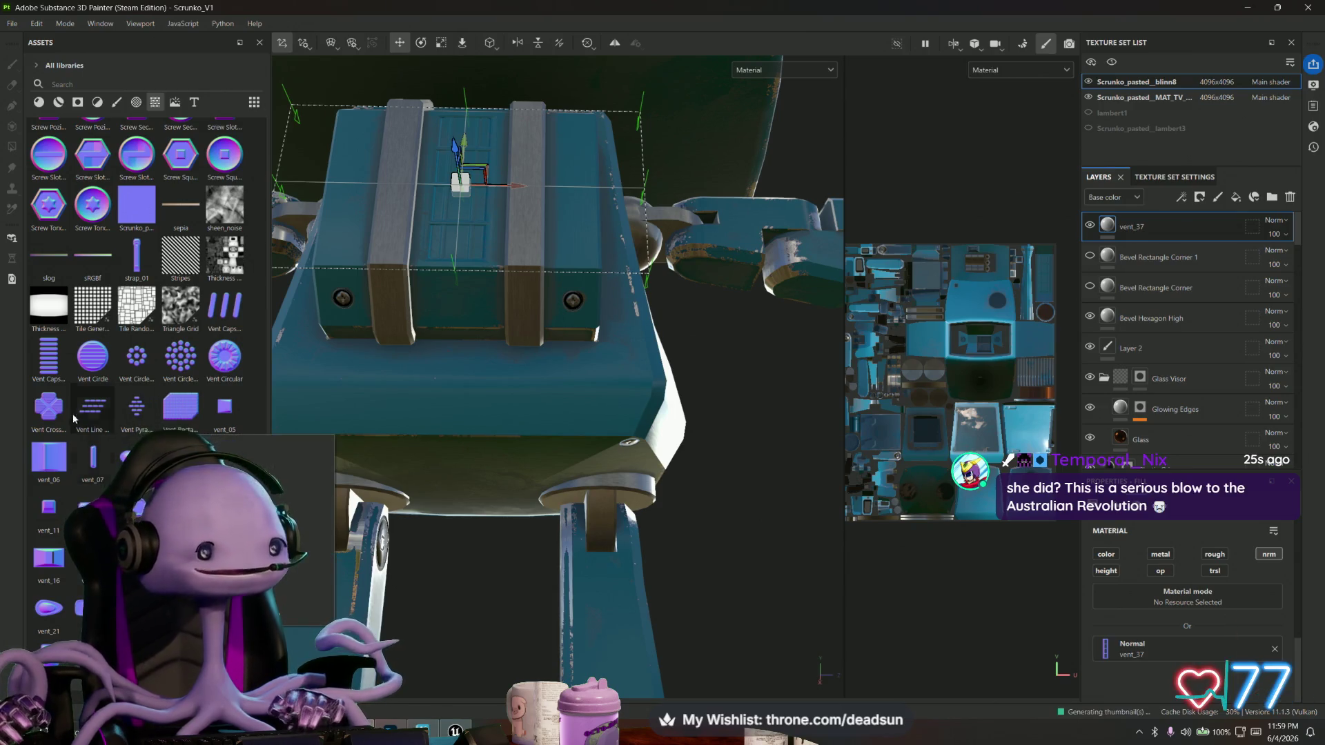
mouse_move(224, 355)
mouse_down()
mouse_move(355, 428)
mouse_move(495, 376)
mouse_move(559, 328)
mouse_move(585, 450)
mouse_move(539, 421)
mouse_up()
Find the Niche Rectangle asset and drop it onto the side of the robot's body.
scroll(138, 311, down, 5)
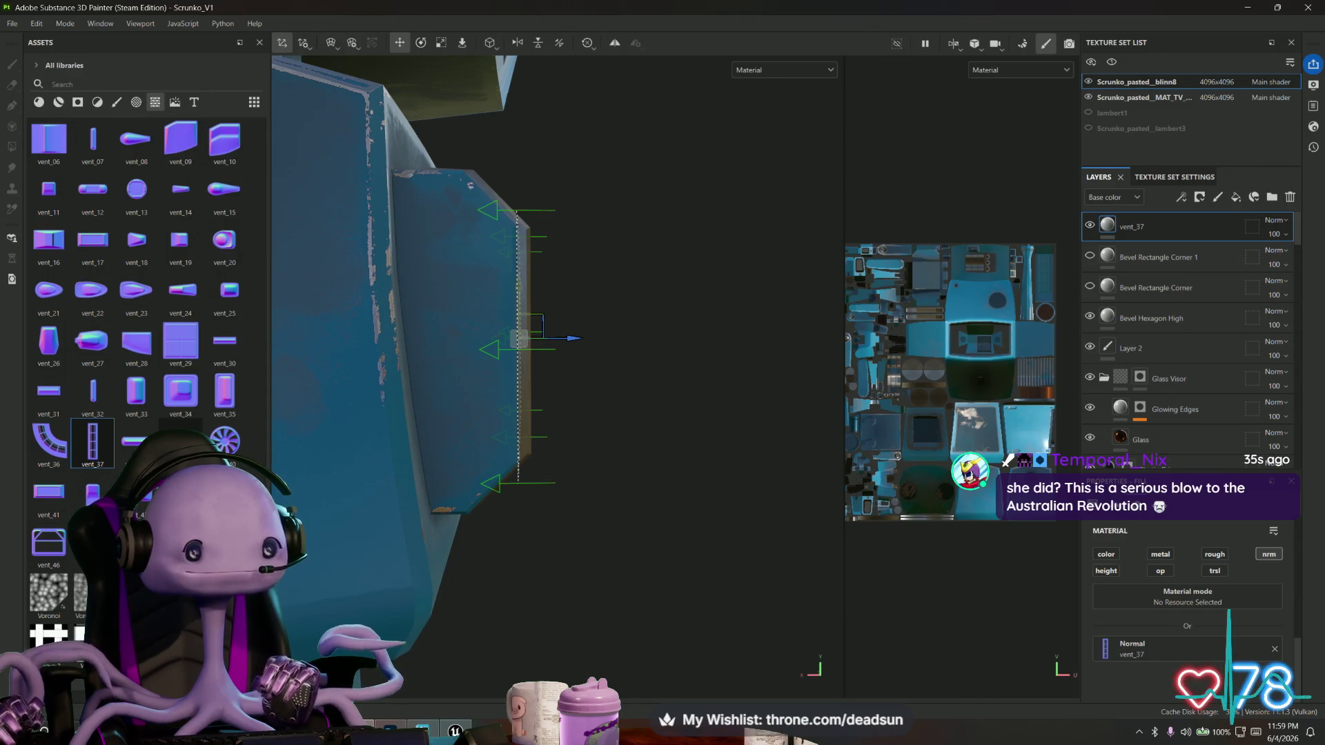
scroll(179, 445, up, 10)
scroll(180, 445, up, 10)
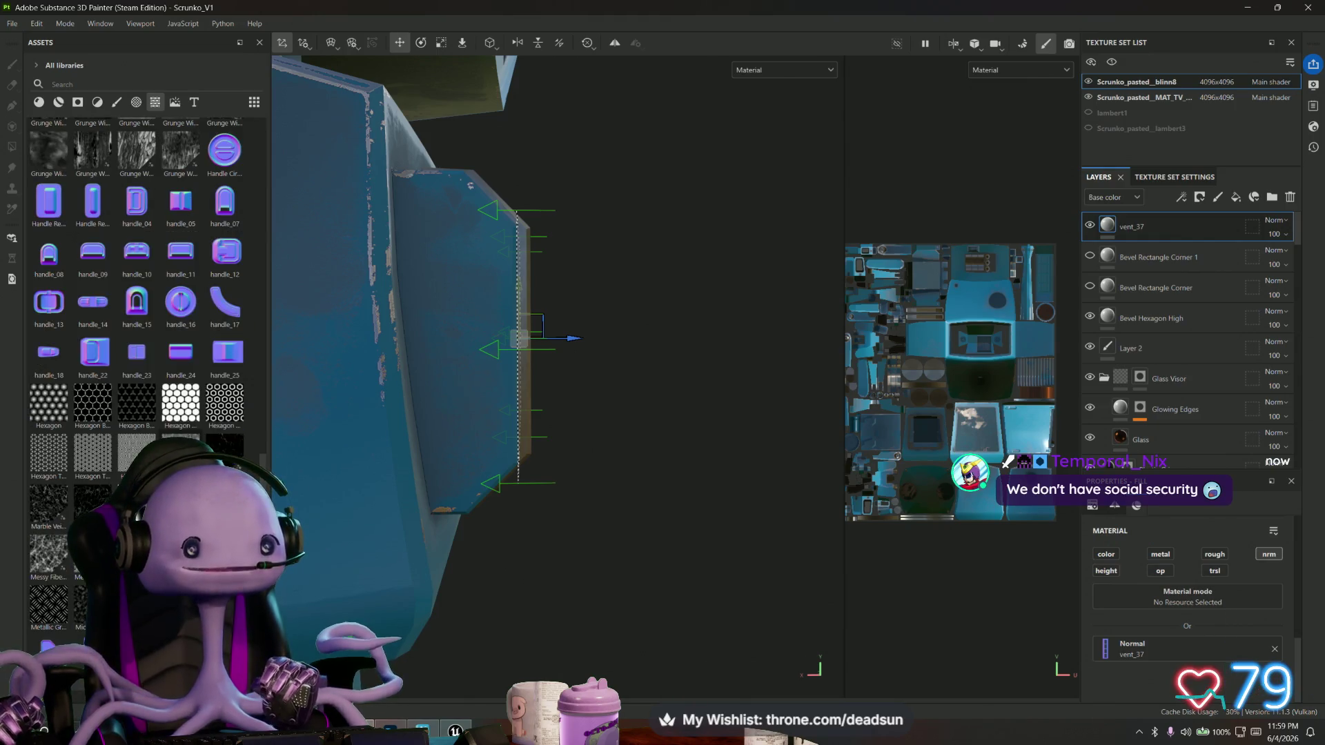
mouse_move(48, 495)
mouse_down()
mouse_move(367, 373)
mouse_move(449, 319)
mouse_up()
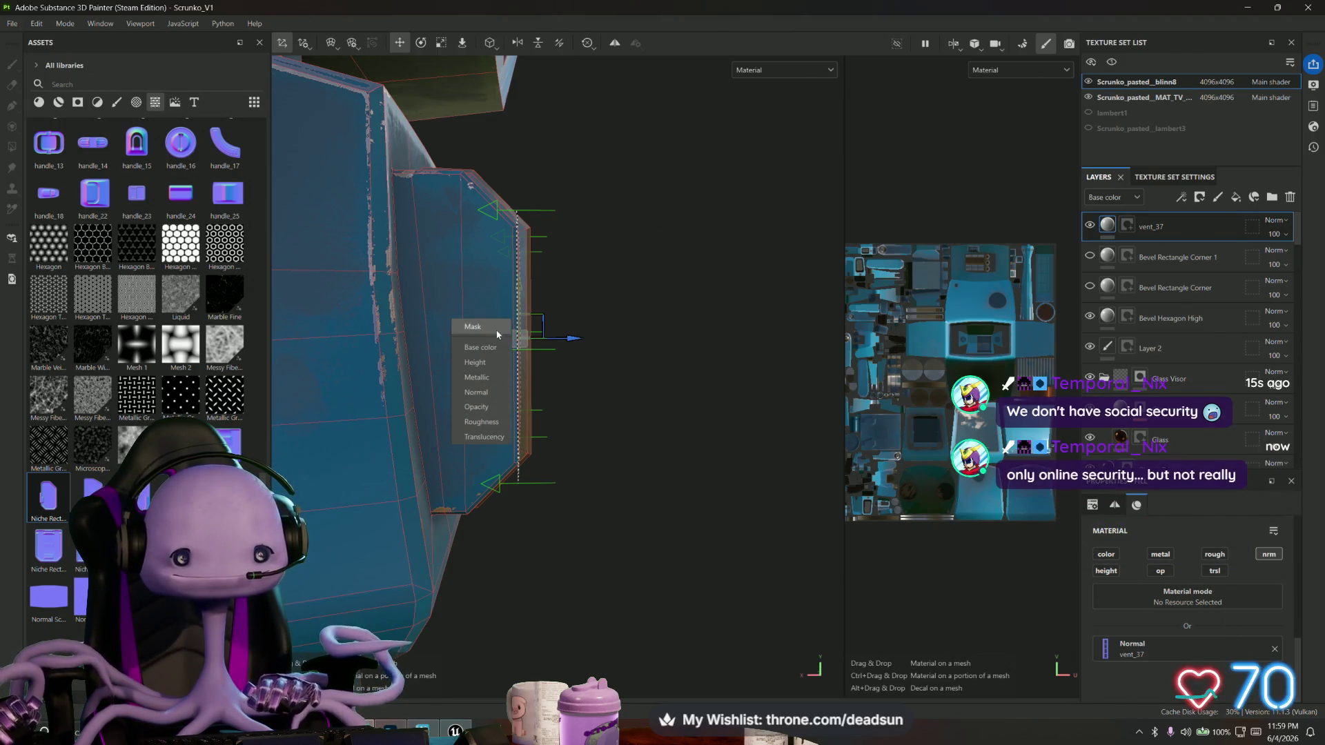
Apply the niche shape as Normal detail with mirror symmetry along Z.
click(495, 392)
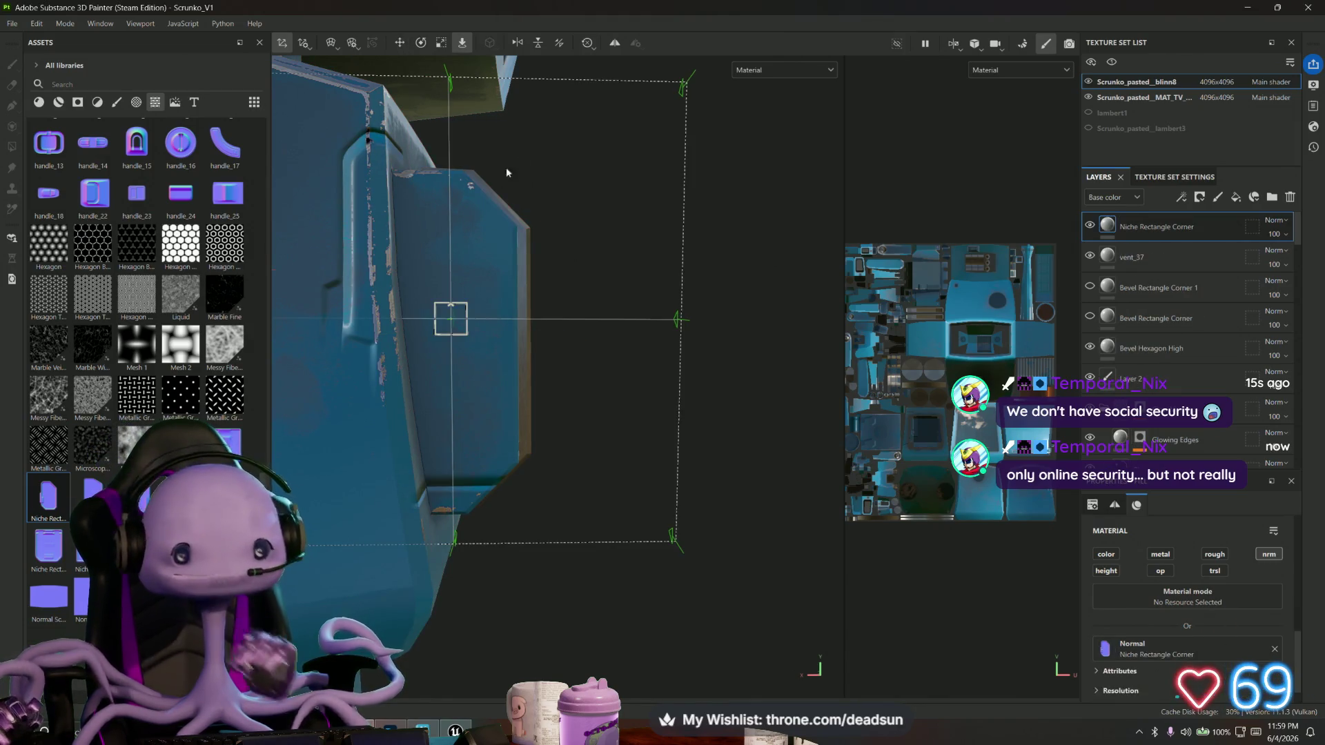
click(613, 43)
click(635, 43)
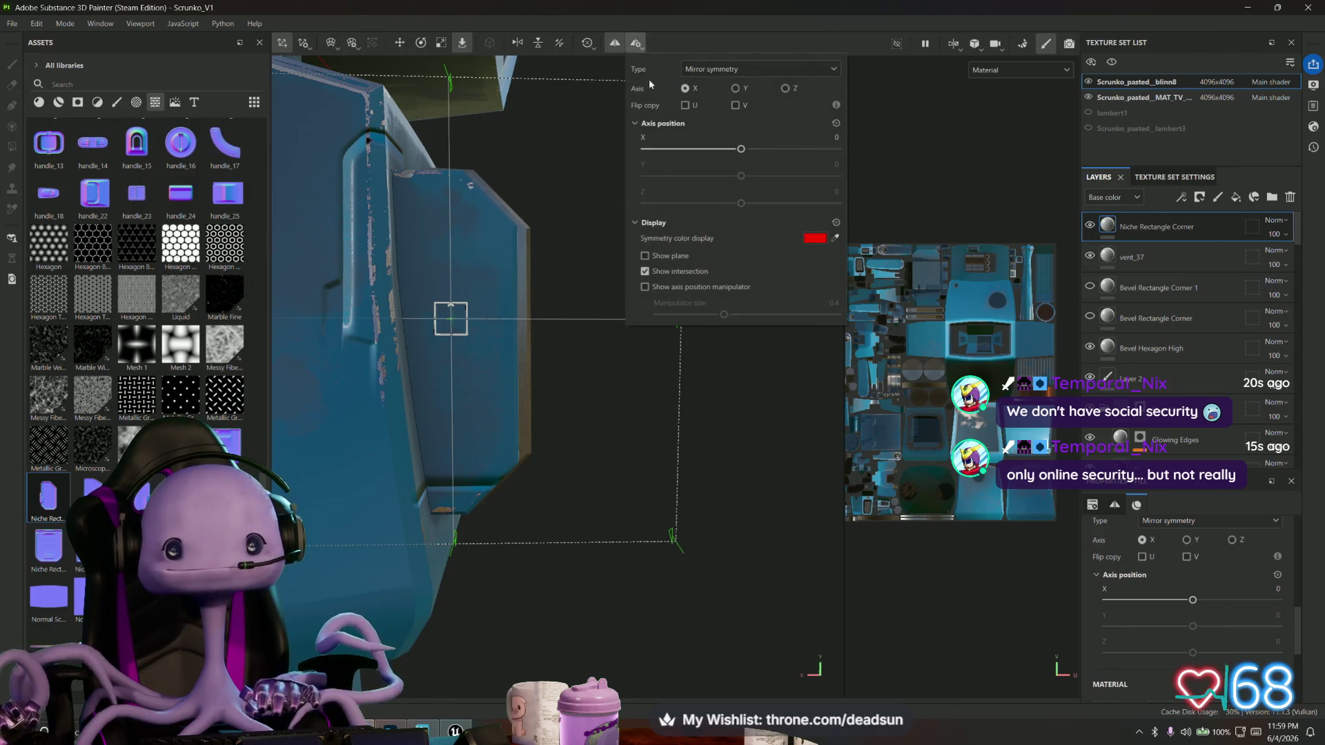
click(785, 88)
key(r)
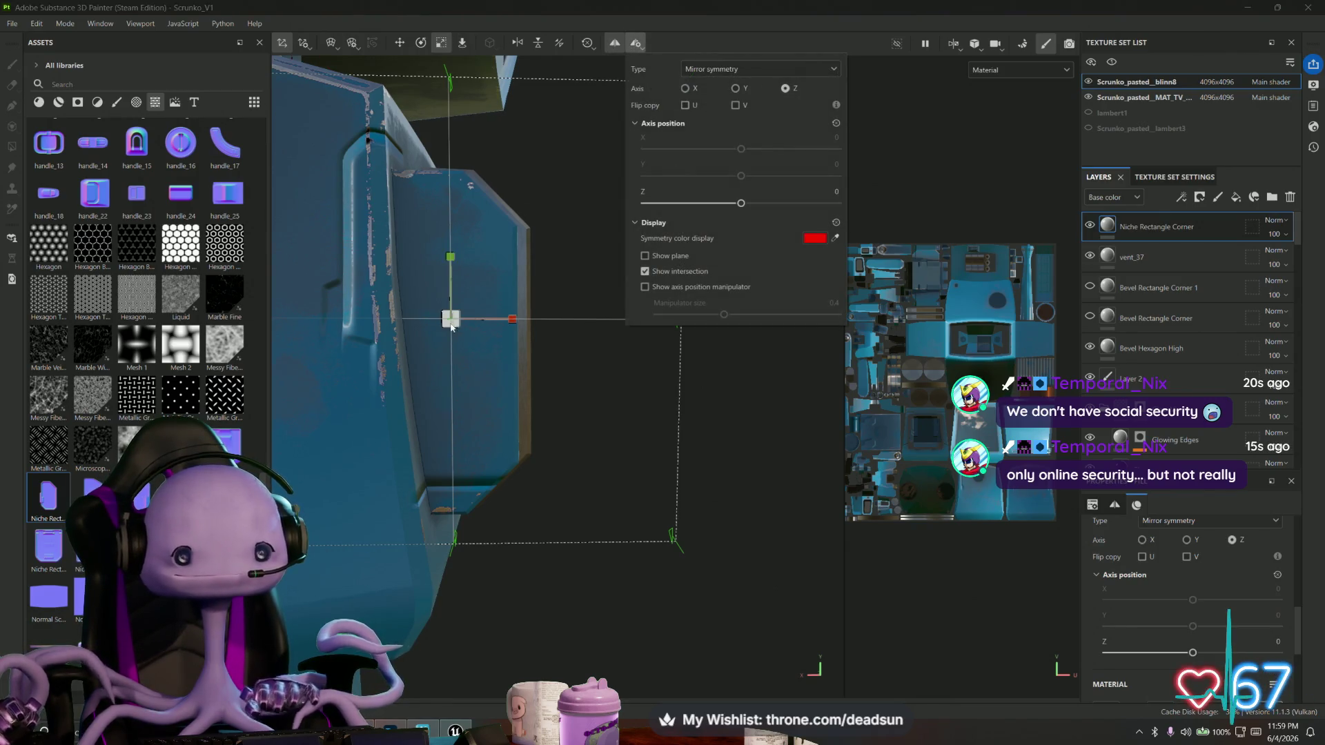
click(494, 322)
Narrow and shorten the projection box and align it with the side door panel.
drag(488, 322, 475, 321)
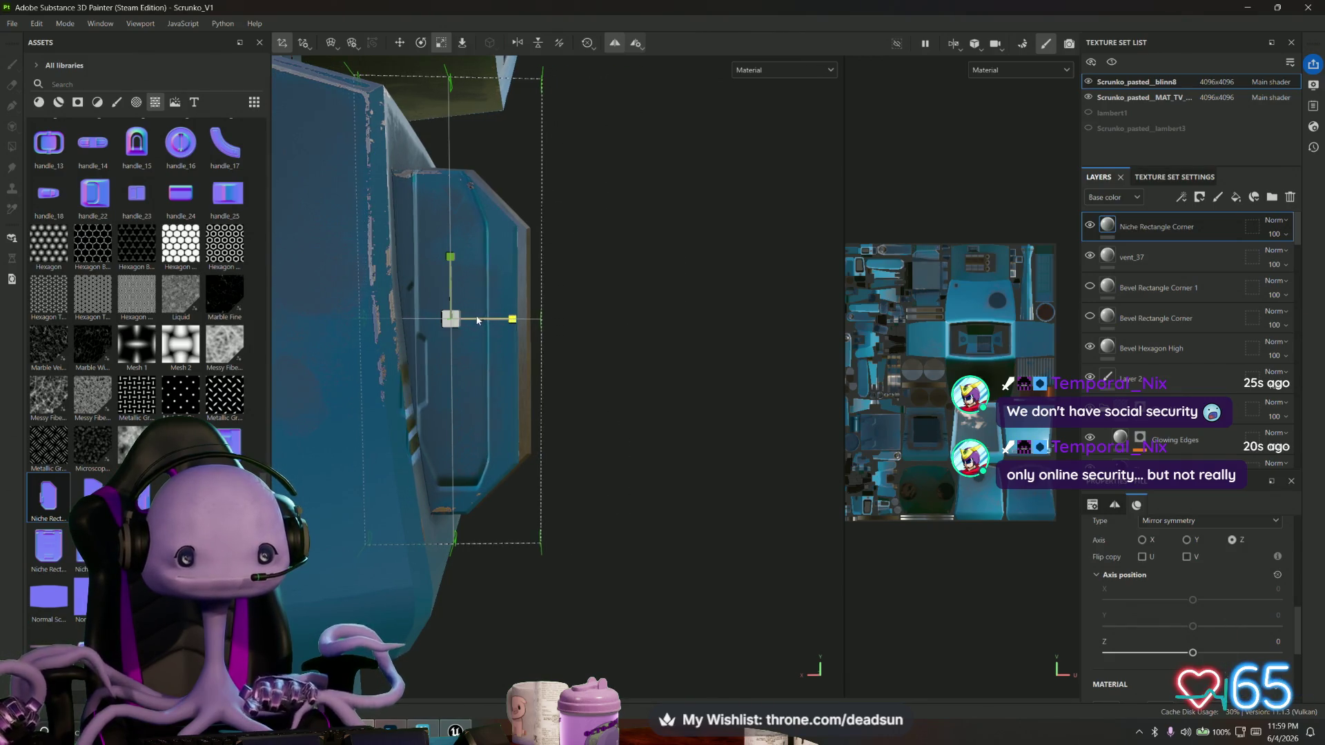
mouse_move(449, 256)
mouse_down()
mouse_move(448, 289)
mouse_move(519, 318)
mouse_move(505, 318)
mouse_up()
key(w)
drag(460, 265, 464, 239)
mouse_move(536, 281)
alt+mouse_down()
mouse_move(214, 291)
mouse_move(421, 295)
alt+mouse_up()
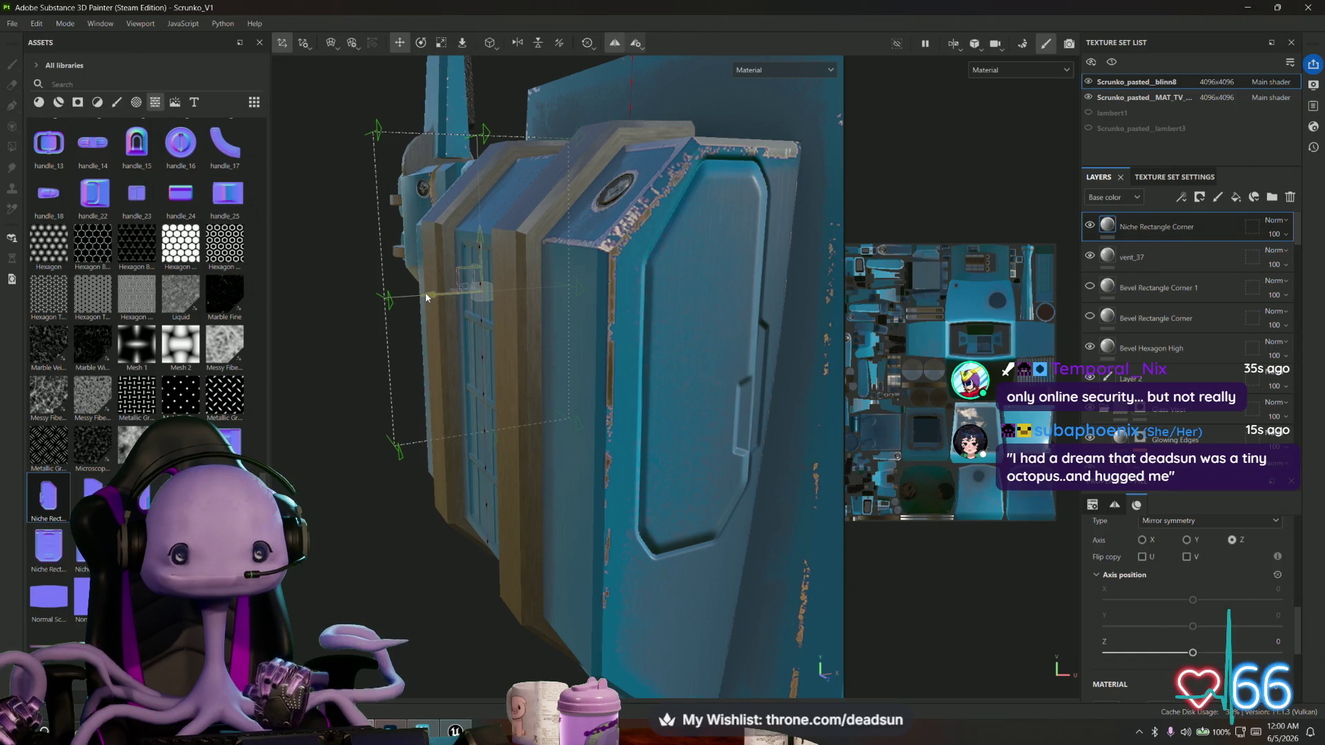
mouse_move(477, 238)
mouse_down()
mouse_move(784, 395)
mouse_move(764, 396)
mouse_move(774, 400)
mouse_up()
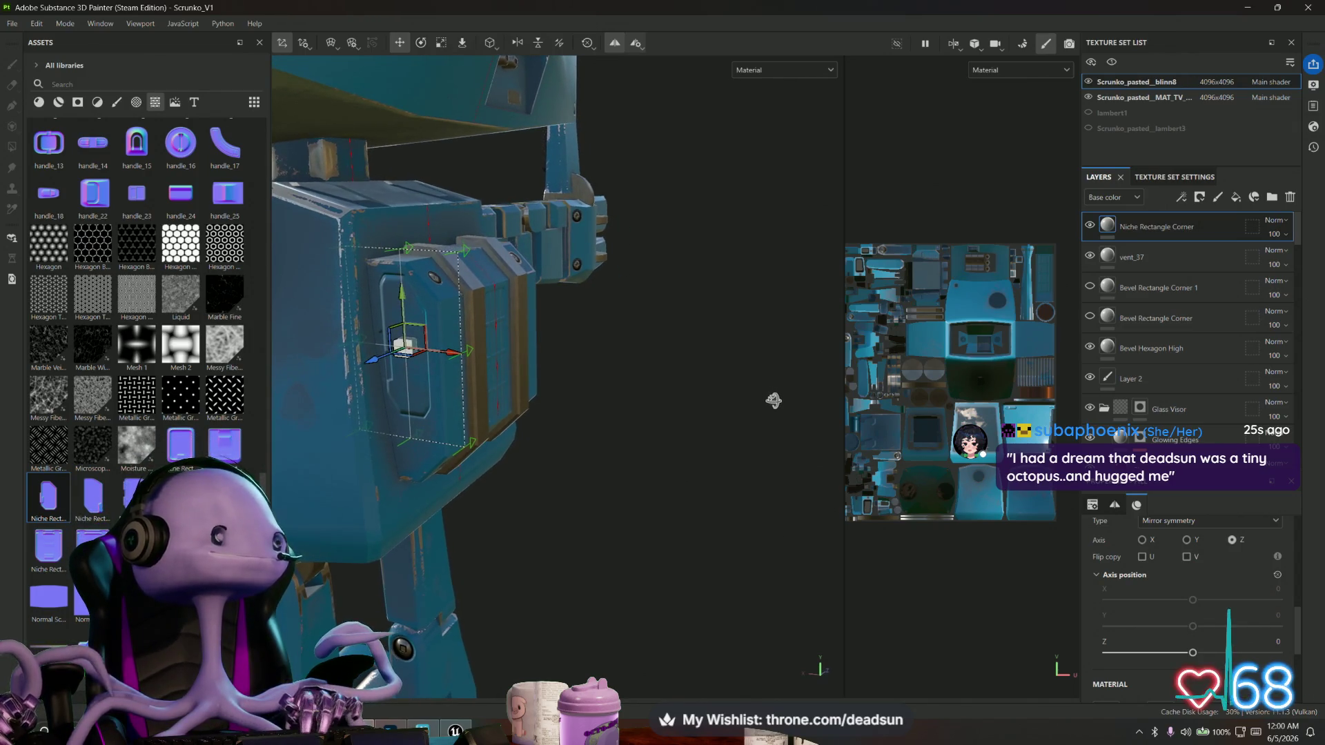
alt+drag(529, 330, 621, 317)
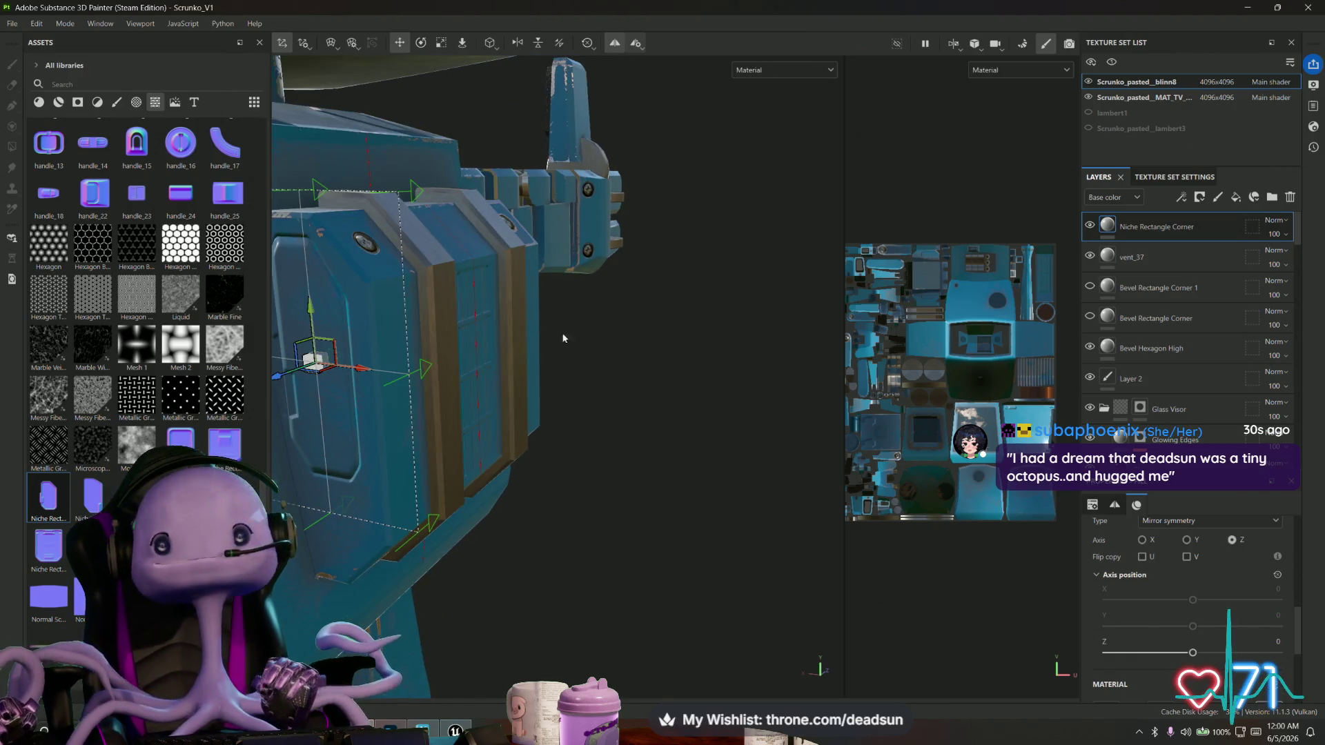
Select Metal Brushed, switch to the Paint tool, and target the MetalLayer layer.
scroll(1146, 272, down, 1)
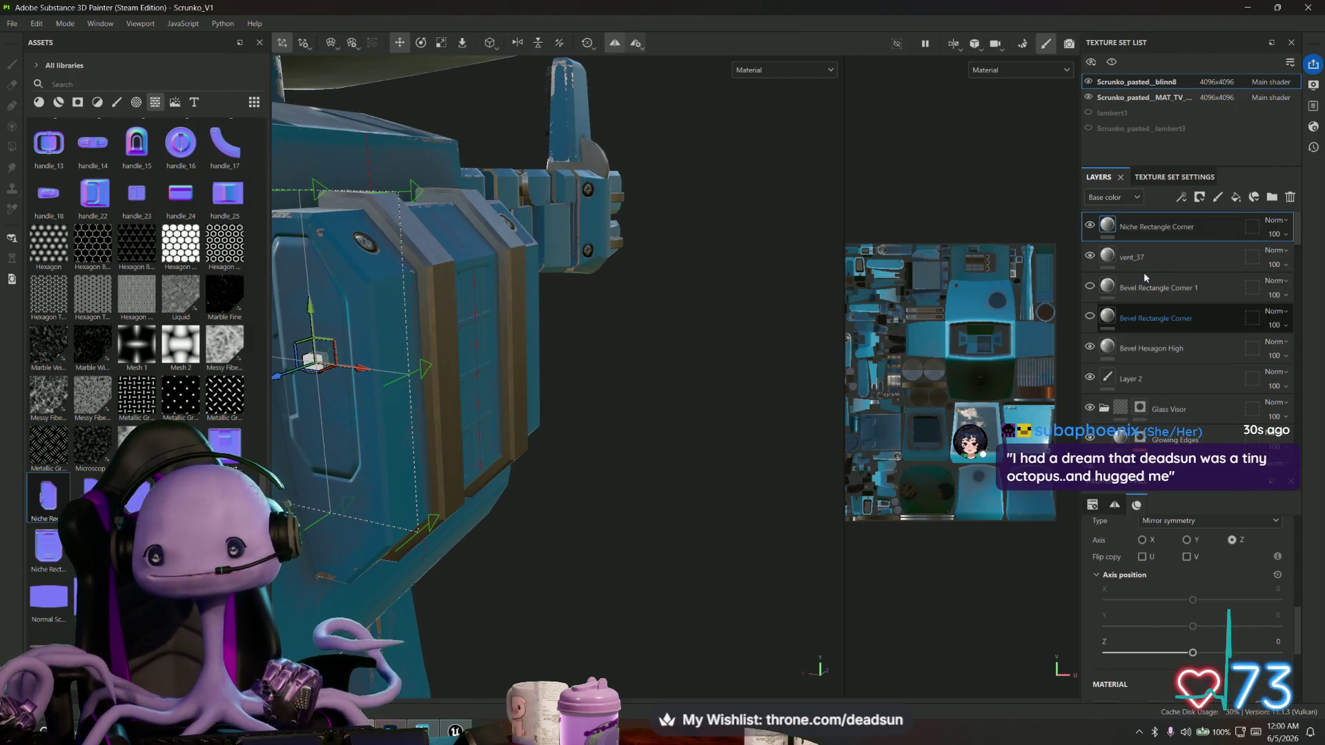
scroll(1145, 287, down, 1)
scroll(1187, 412, down, 3)
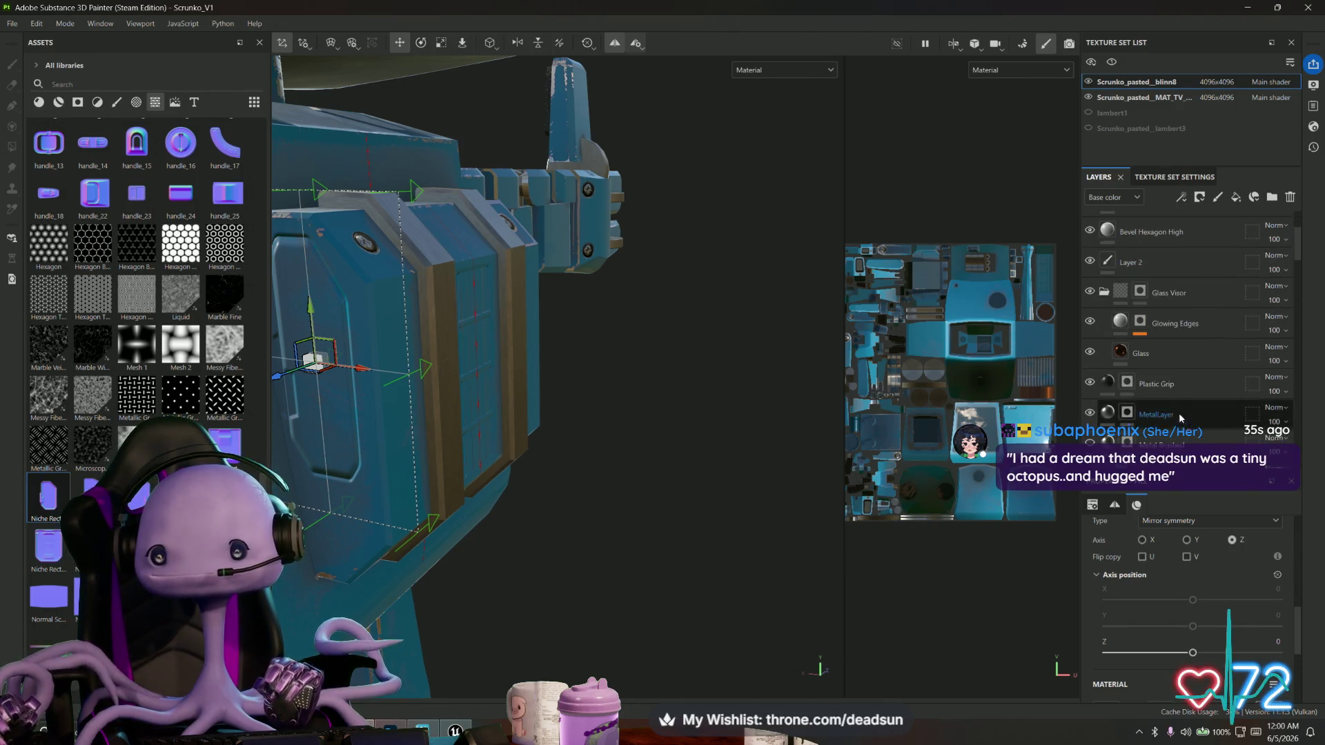
click(1183, 367)
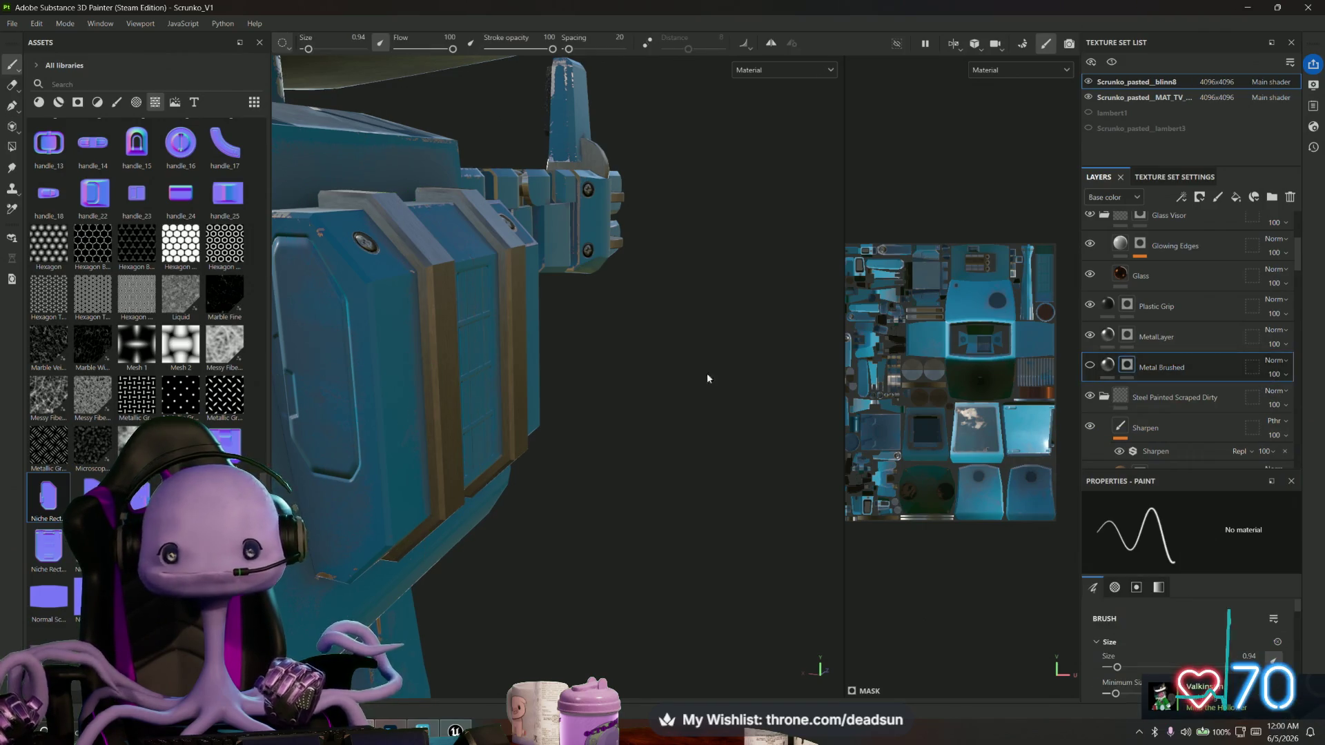
scroll(692, 361, up, 3)
scroll(611, 298, up, 2)
alt+drag(630, 288, 741, 347)
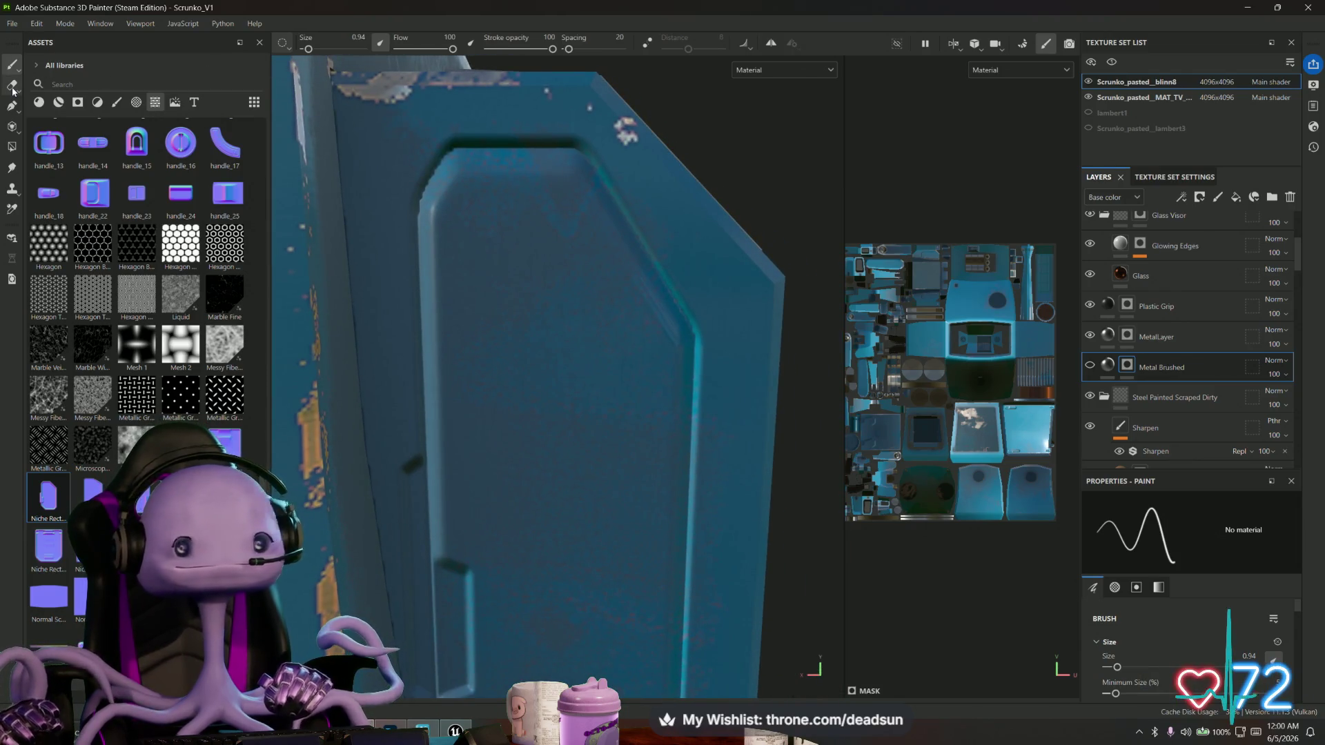
click(1108, 364)
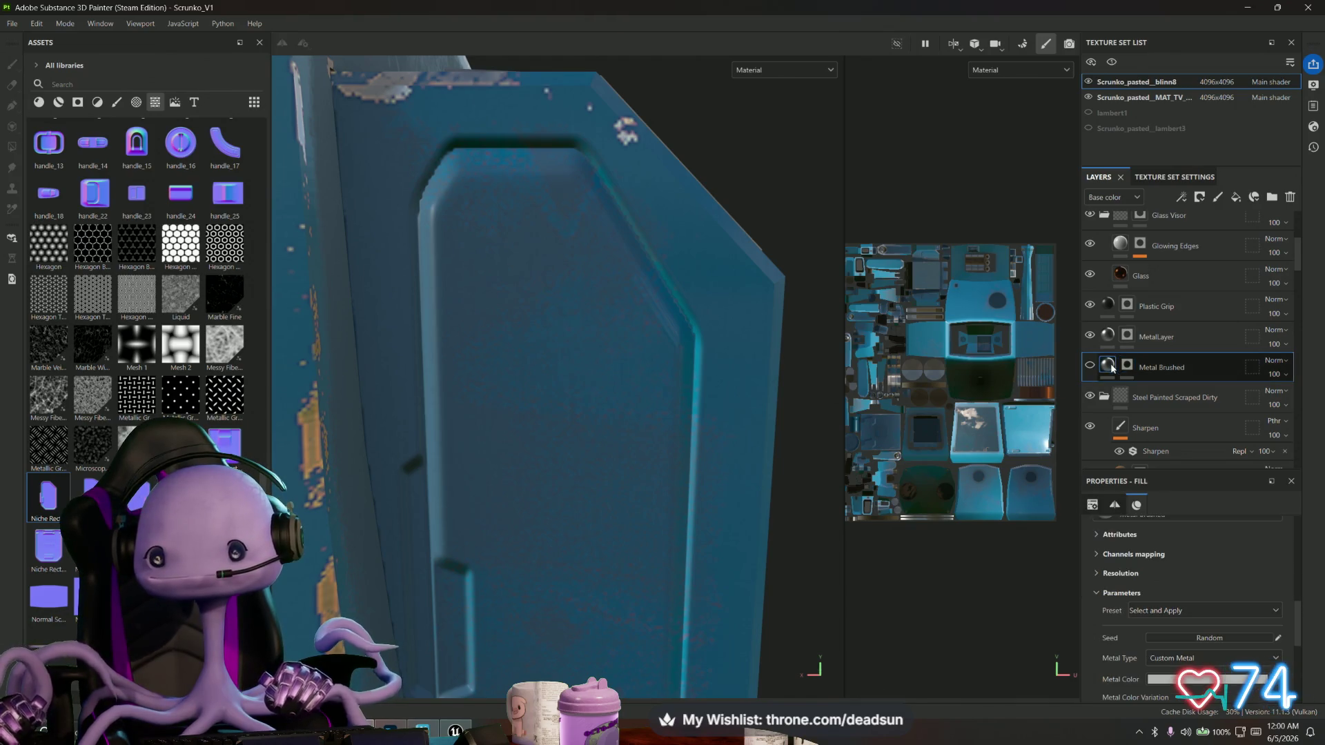
key(1)
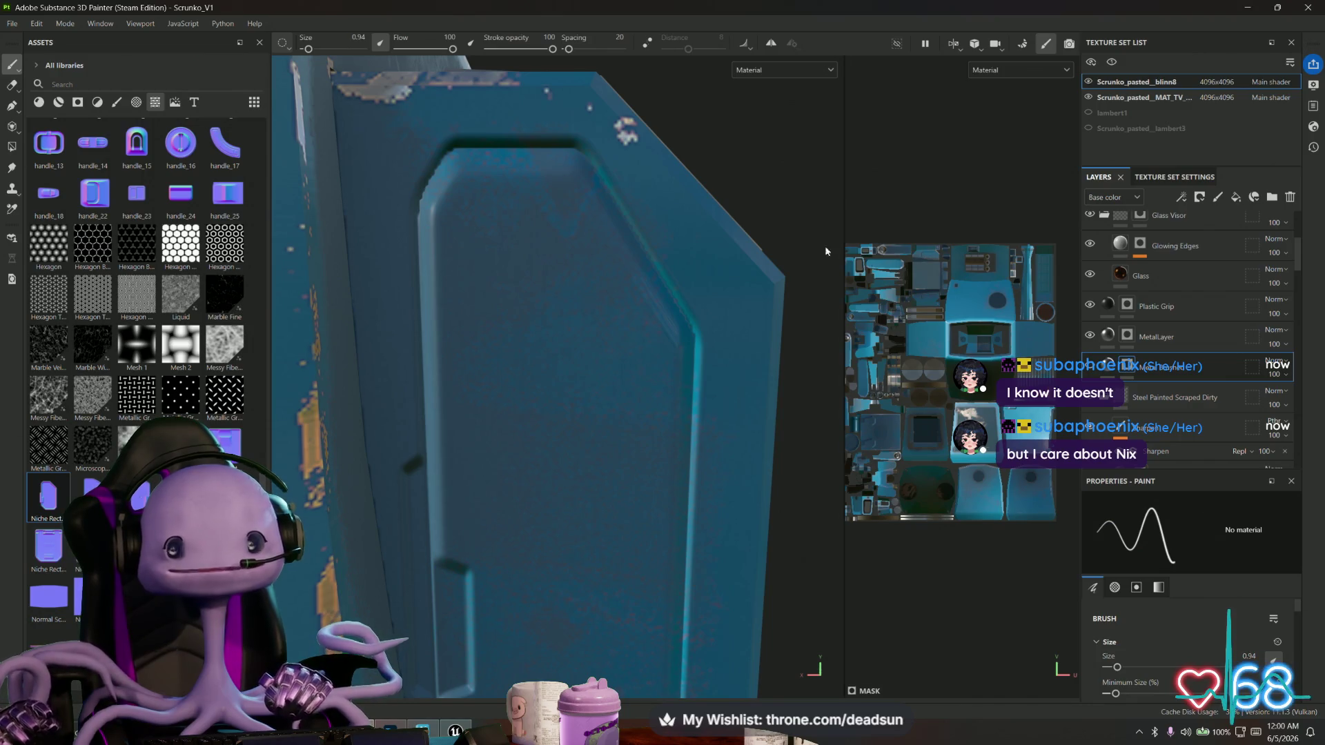
click(1086, 344)
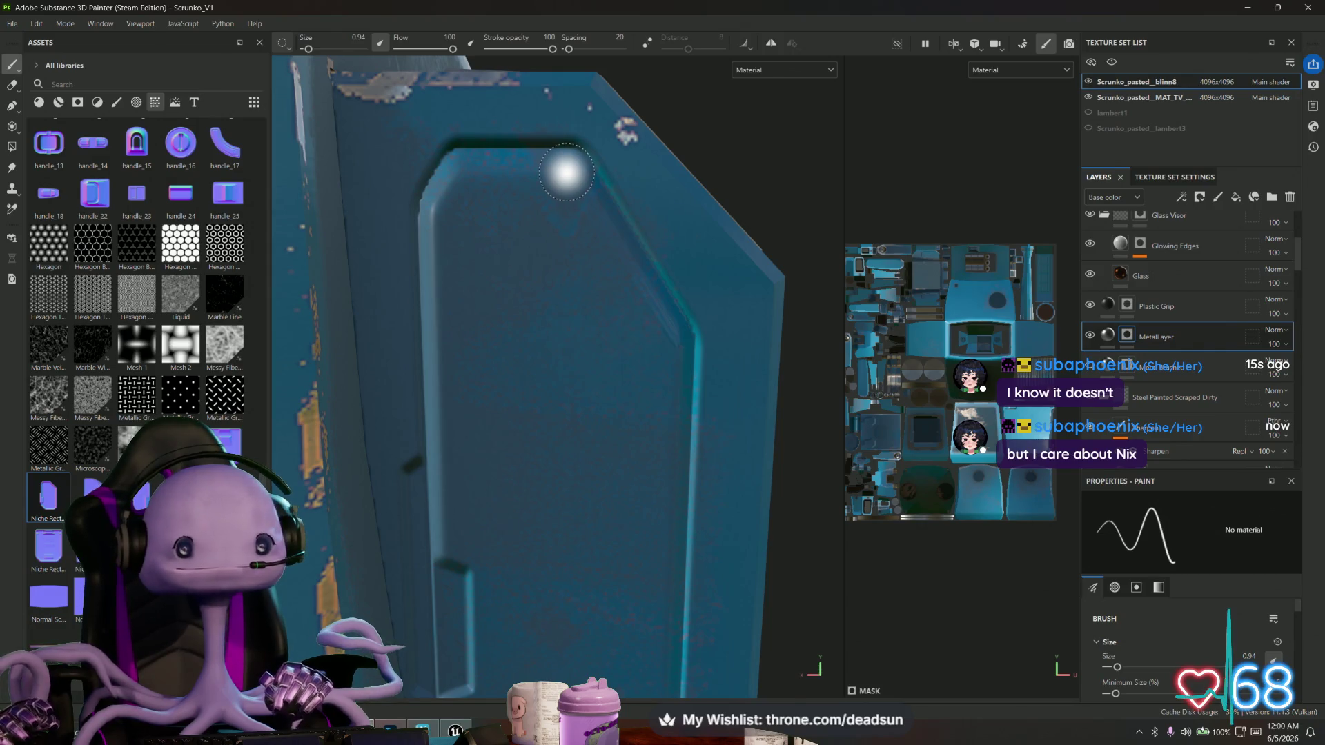
Pick the Basic Hard brush from the Brushes assets and shrink it to about 1.4.
click(116, 103)
click(138, 102)
click(116, 103)
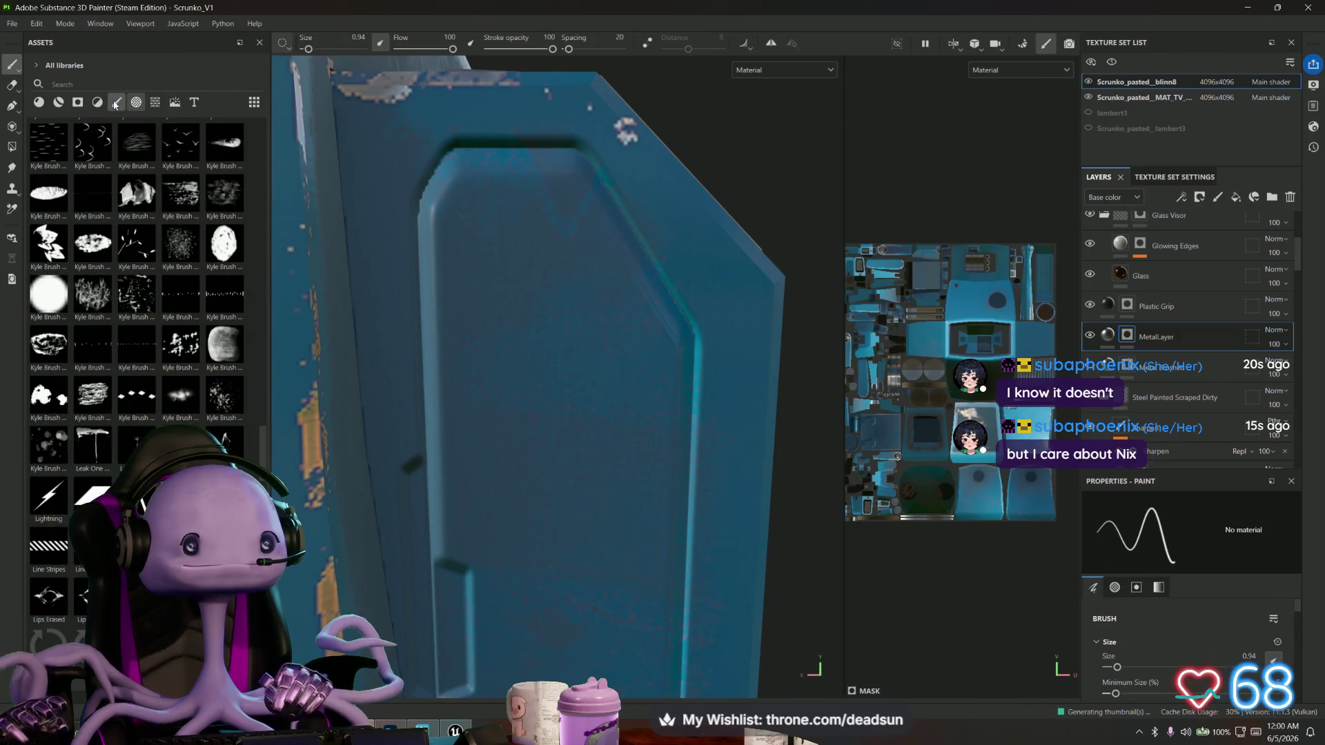
scroll(158, 210, down, 10)
scroll(158, 210, up, 15)
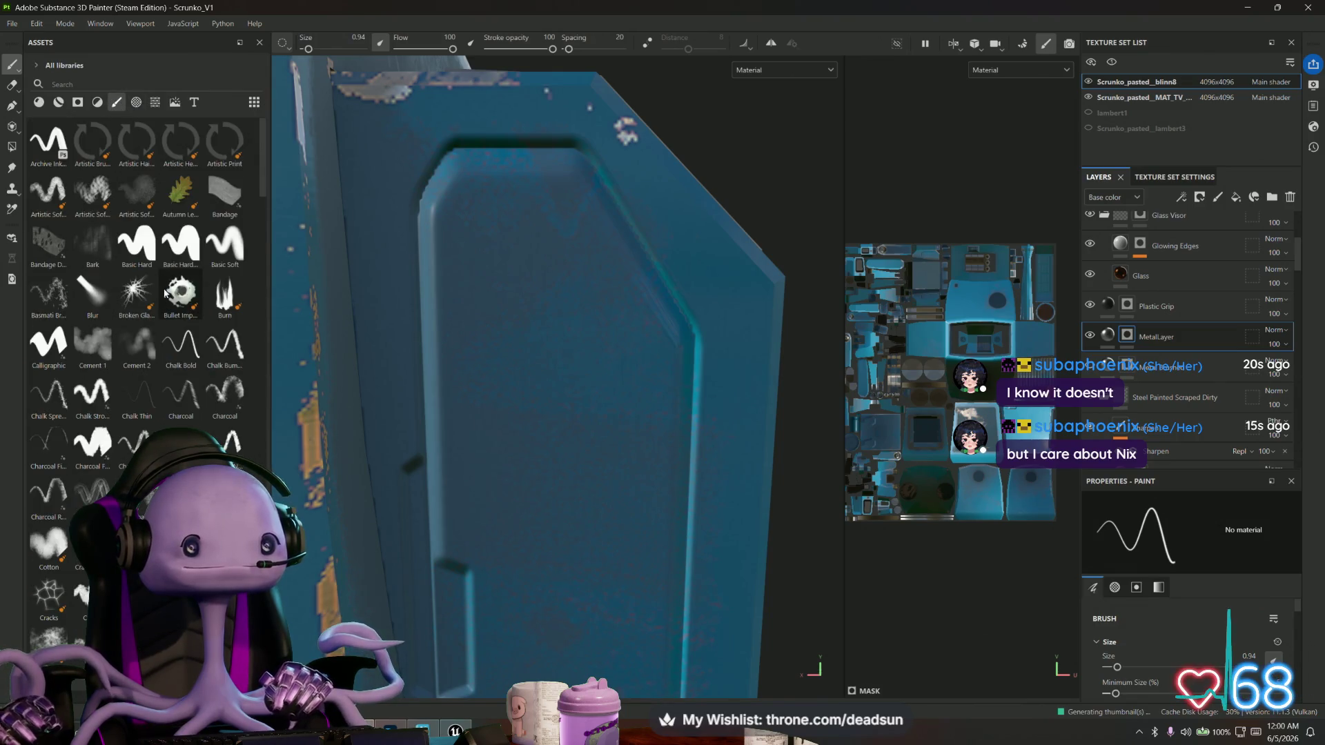
click(137, 242)
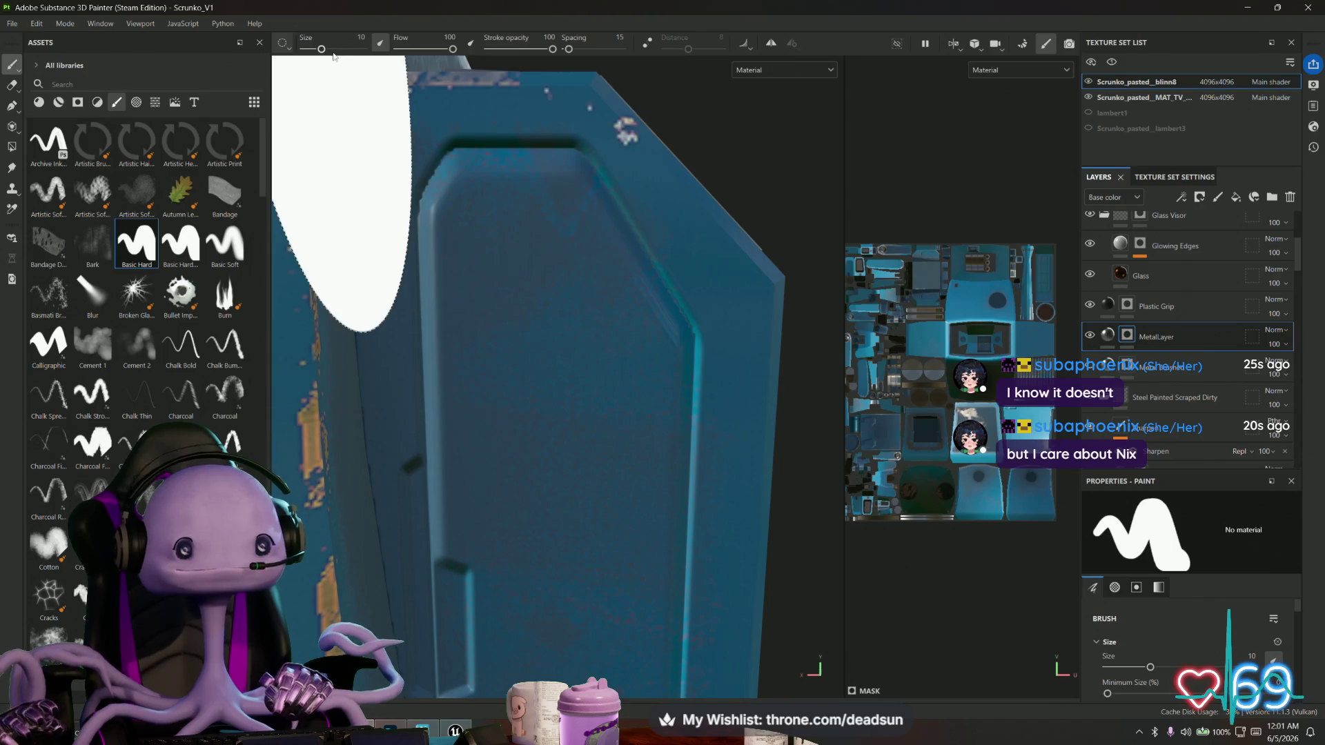
drag(322, 50, 308, 50)
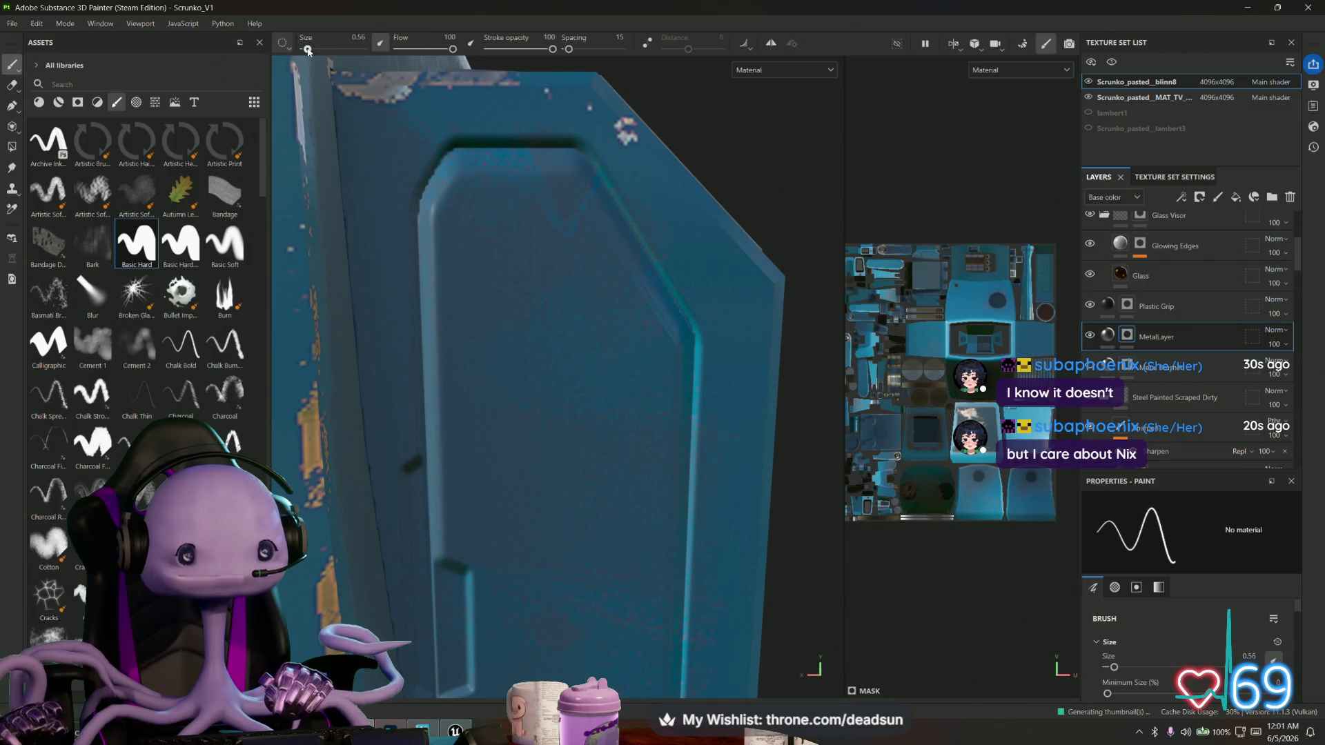
Paint straight brushed-metal strokes from the slot's top corners down its length.
click(565, 189)
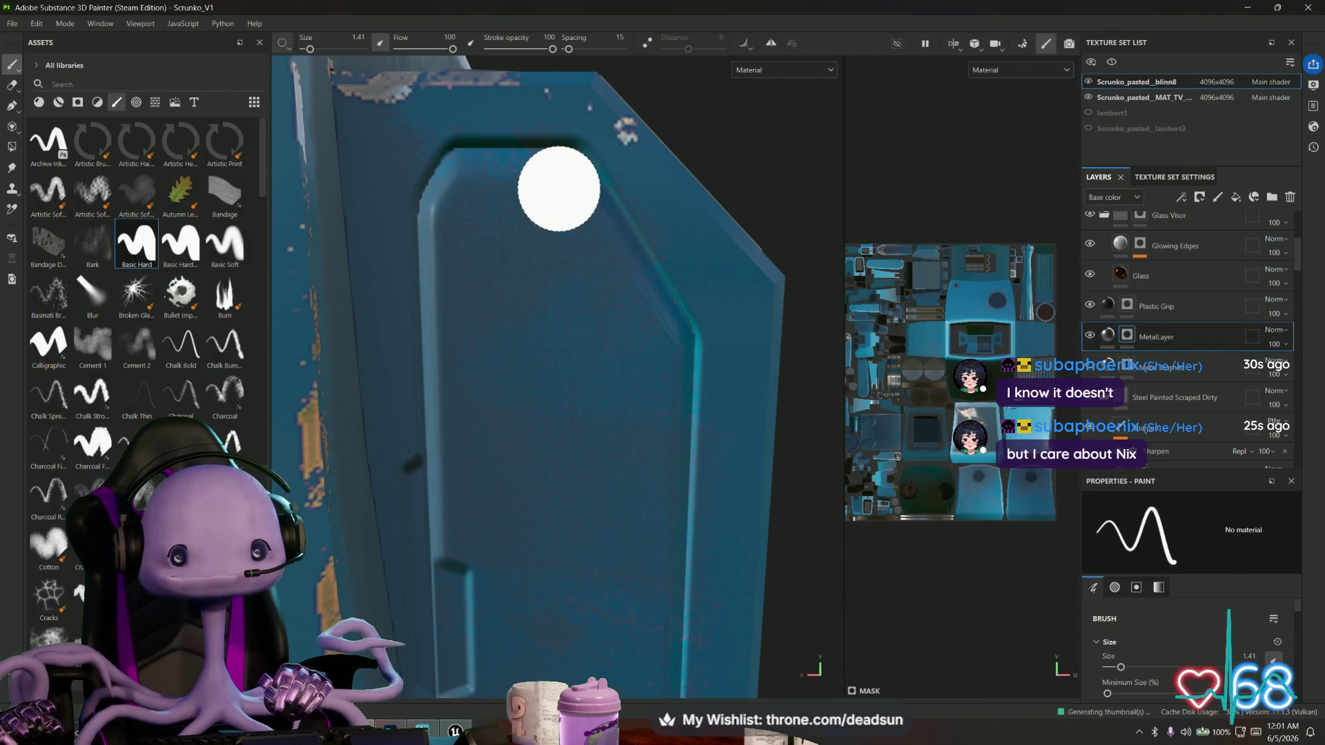
key(shift)
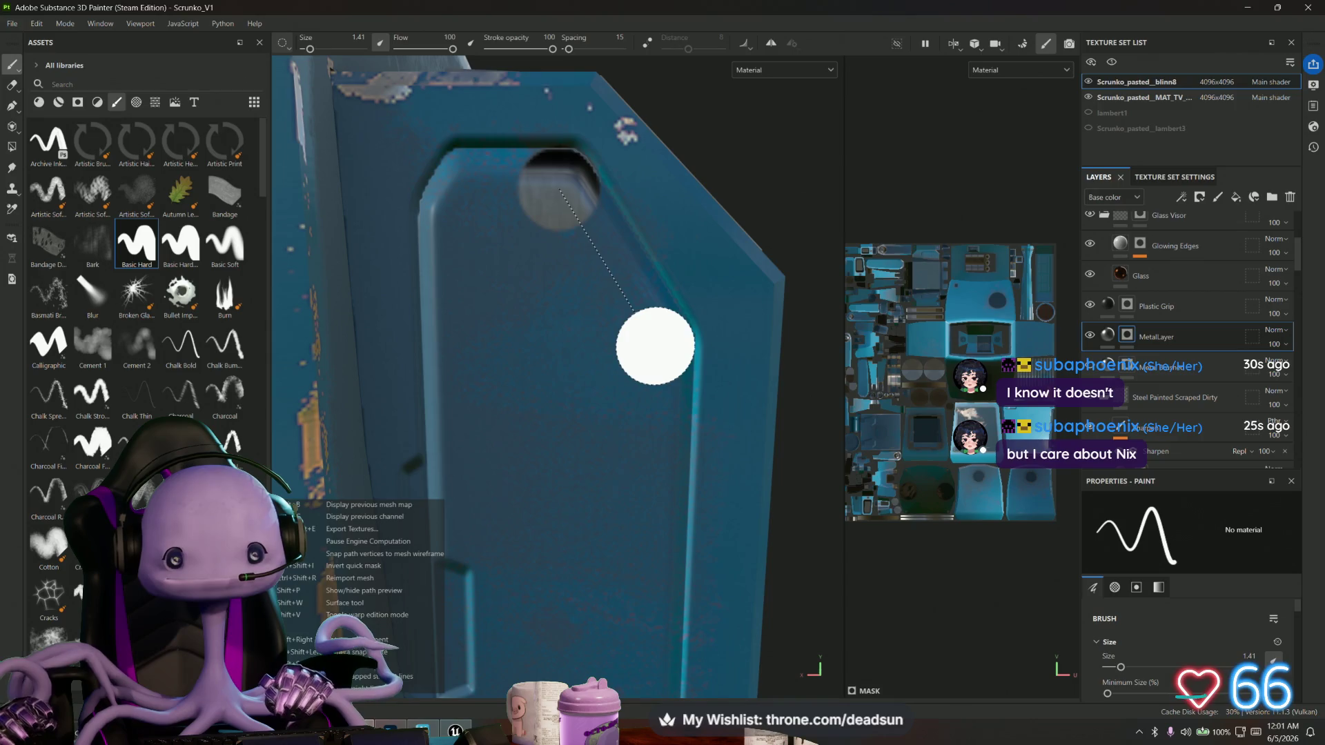
shift+click(655, 346)
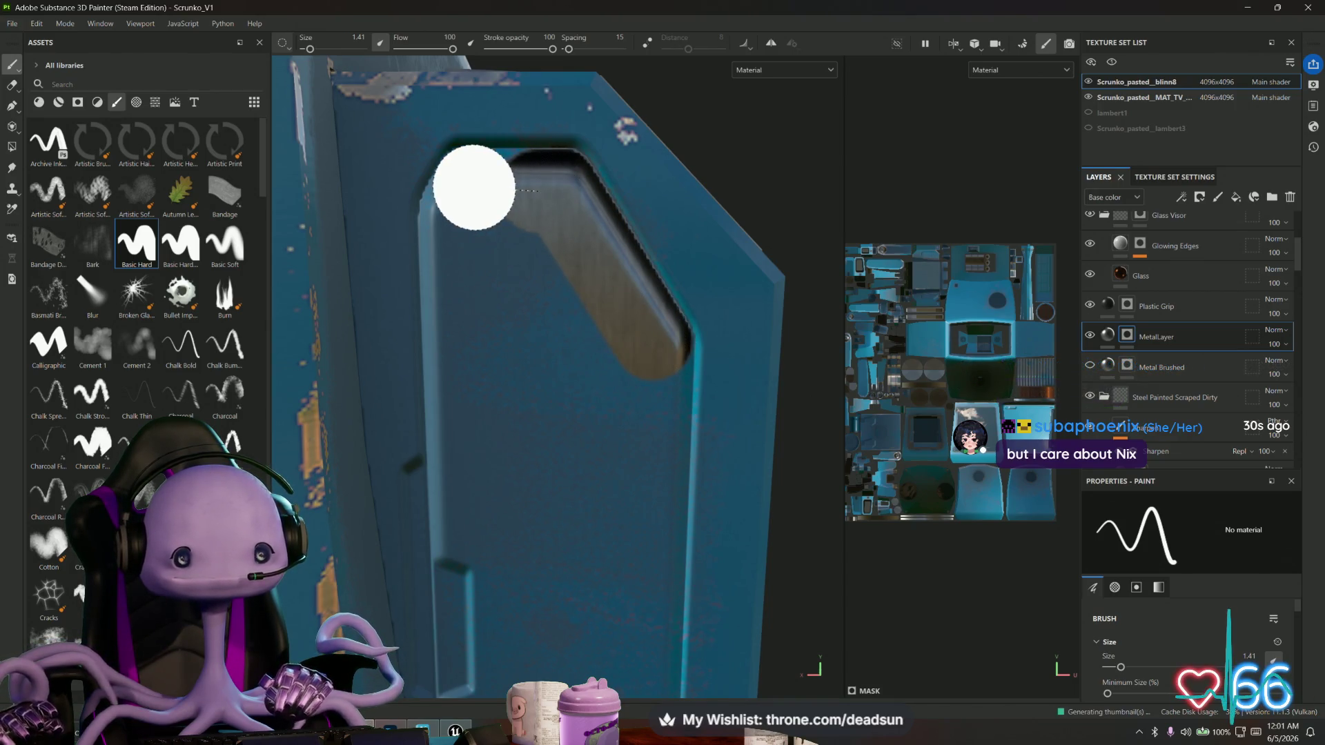
key(shift)
shift+click(473, 191)
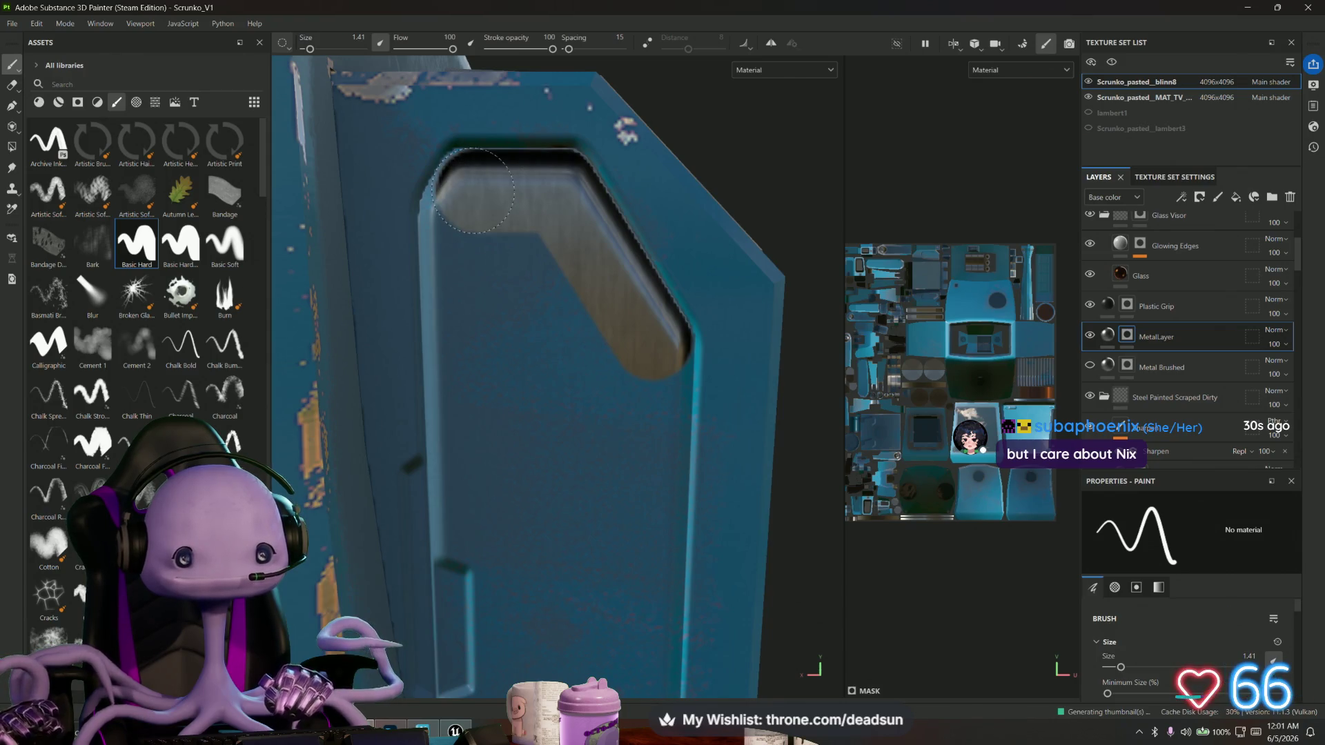
key(shift)
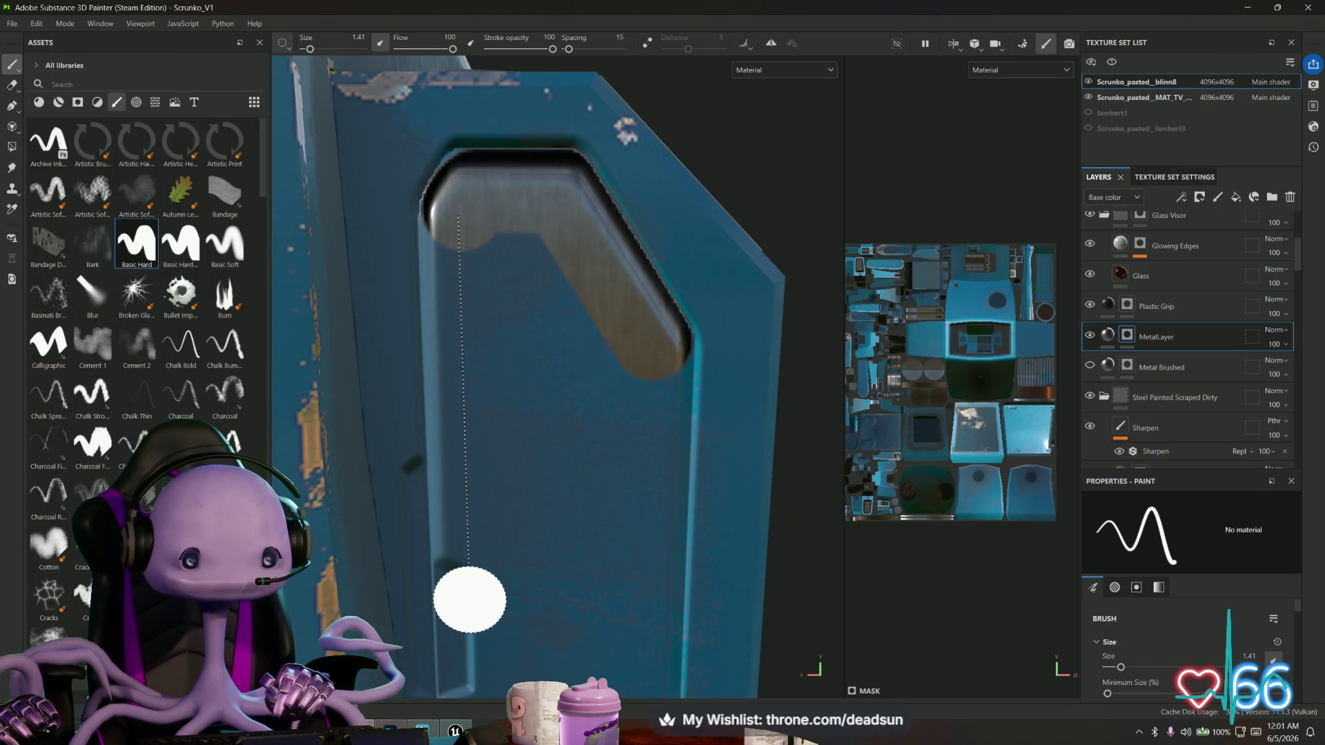
shift+click(469, 599)
Paint metal along the lower slot and around its bottom edge and corner.
alt+drag(512, 588, 565, 285)
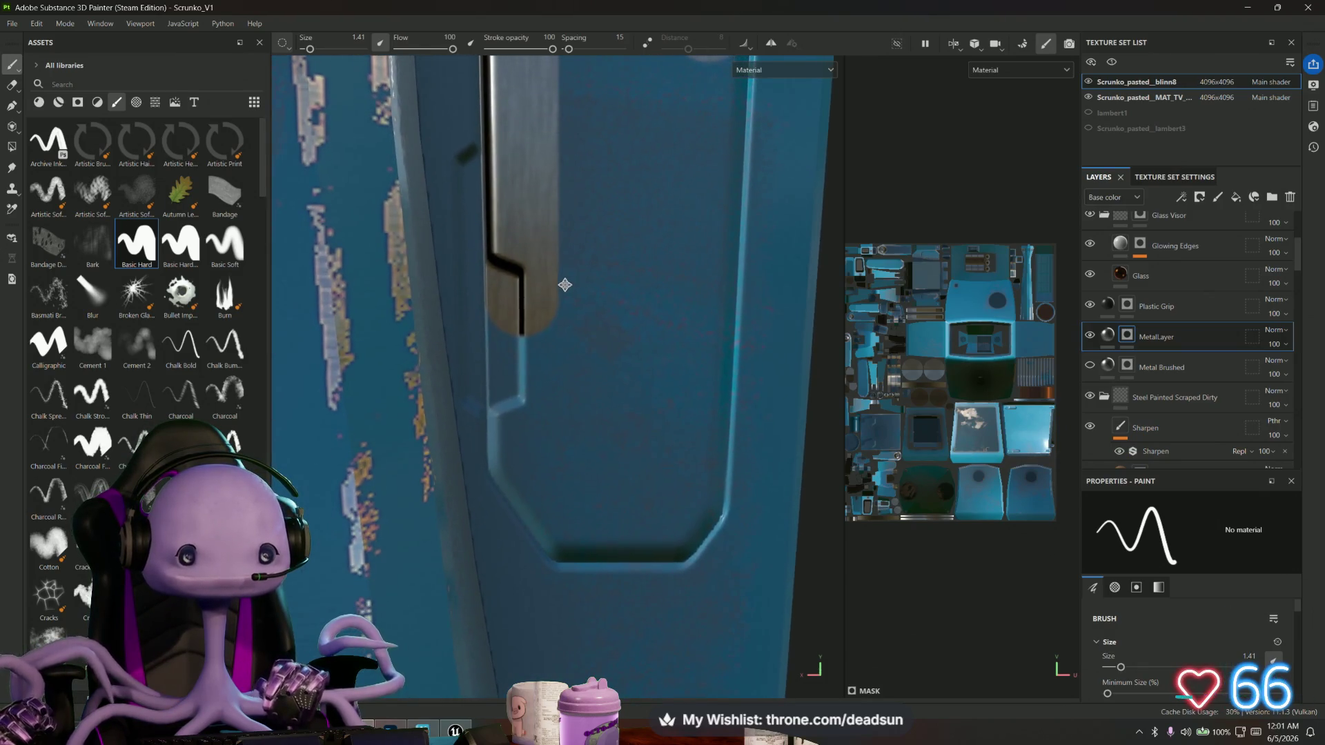
click(521, 457)
key(shift)
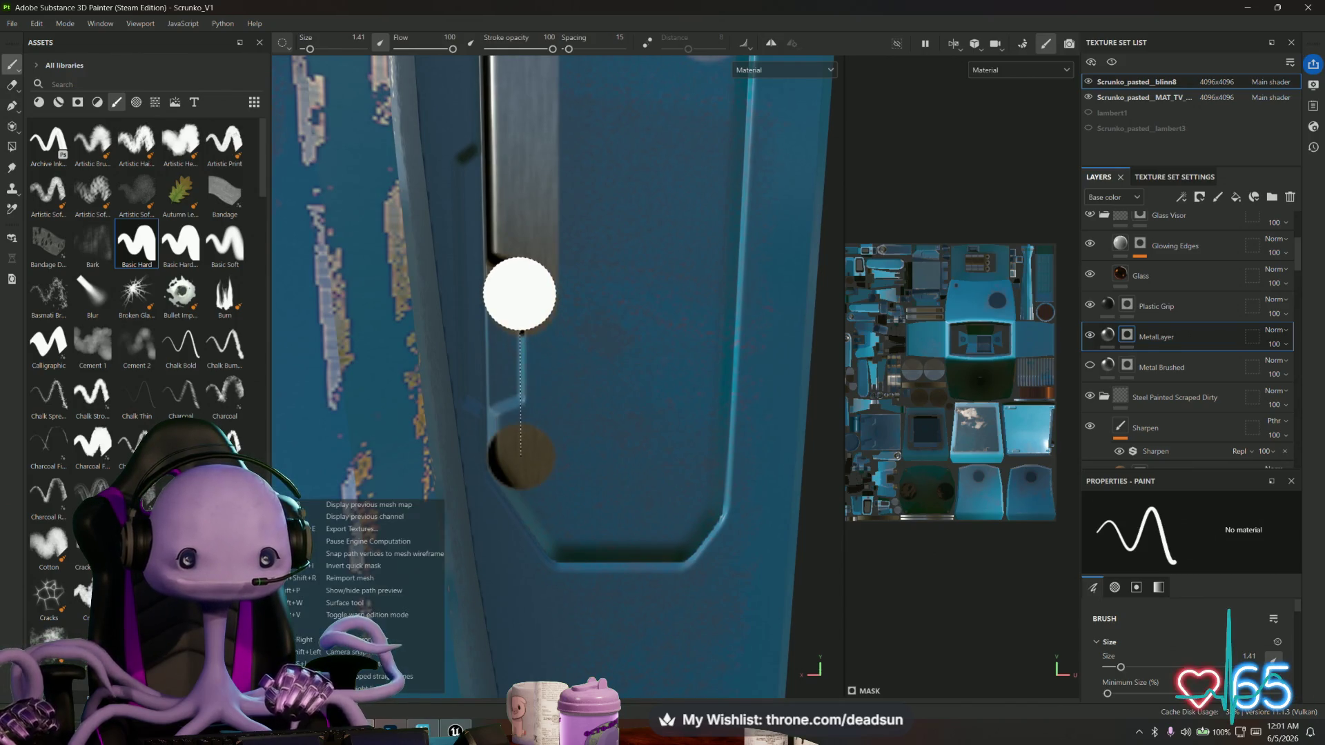
shift+click(521, 292)
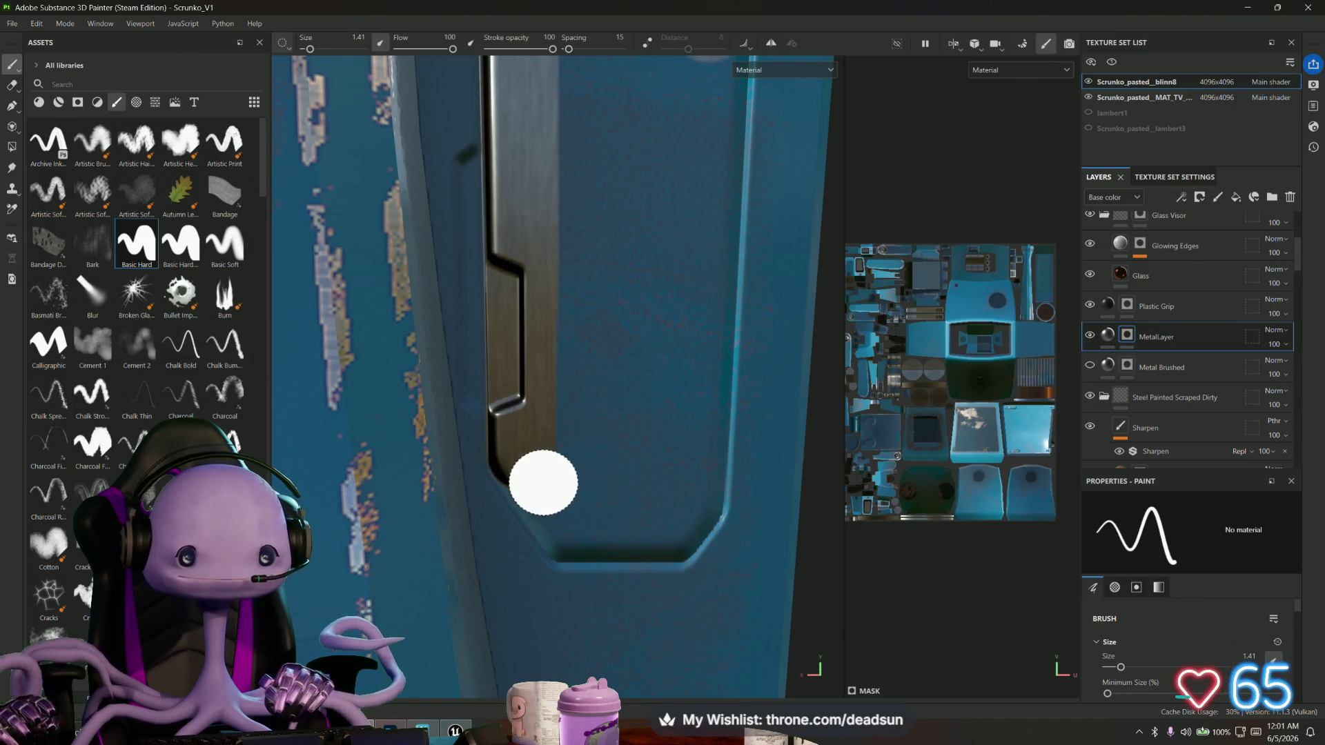
key(shift)
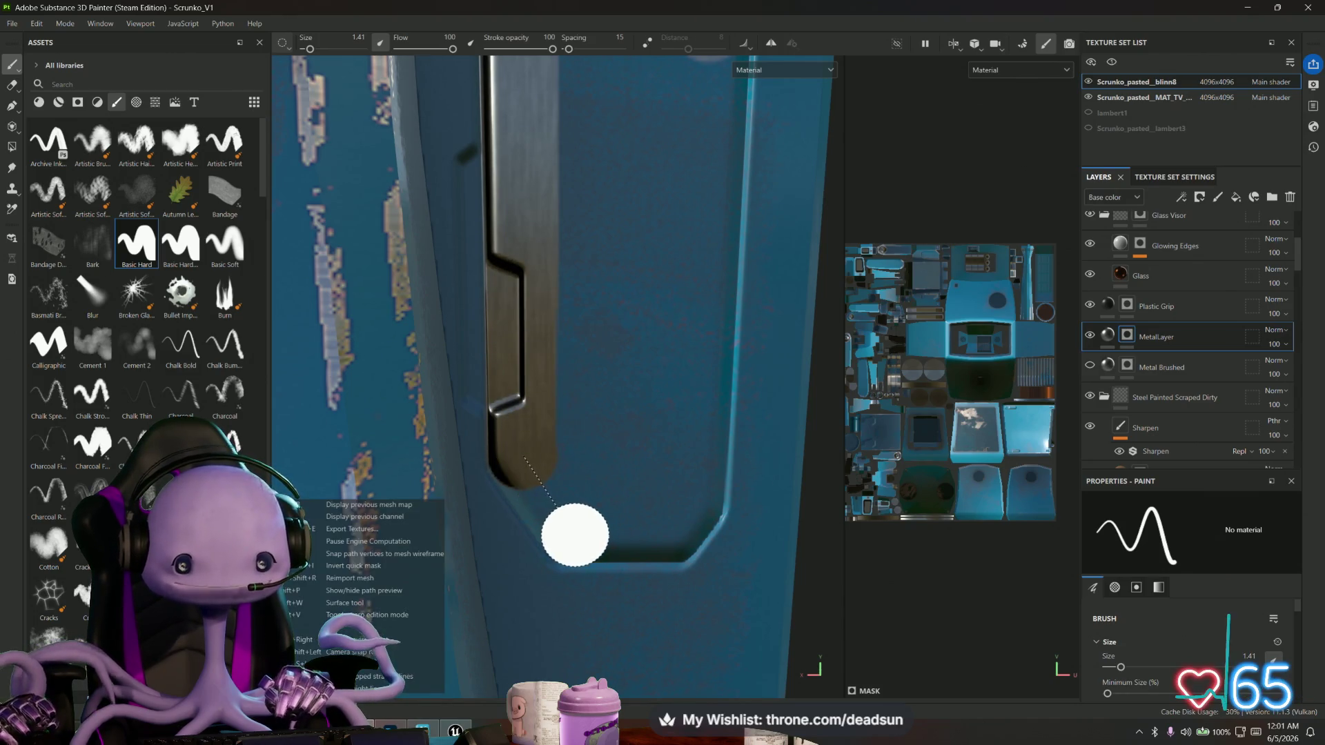
shift+click(572, 532)
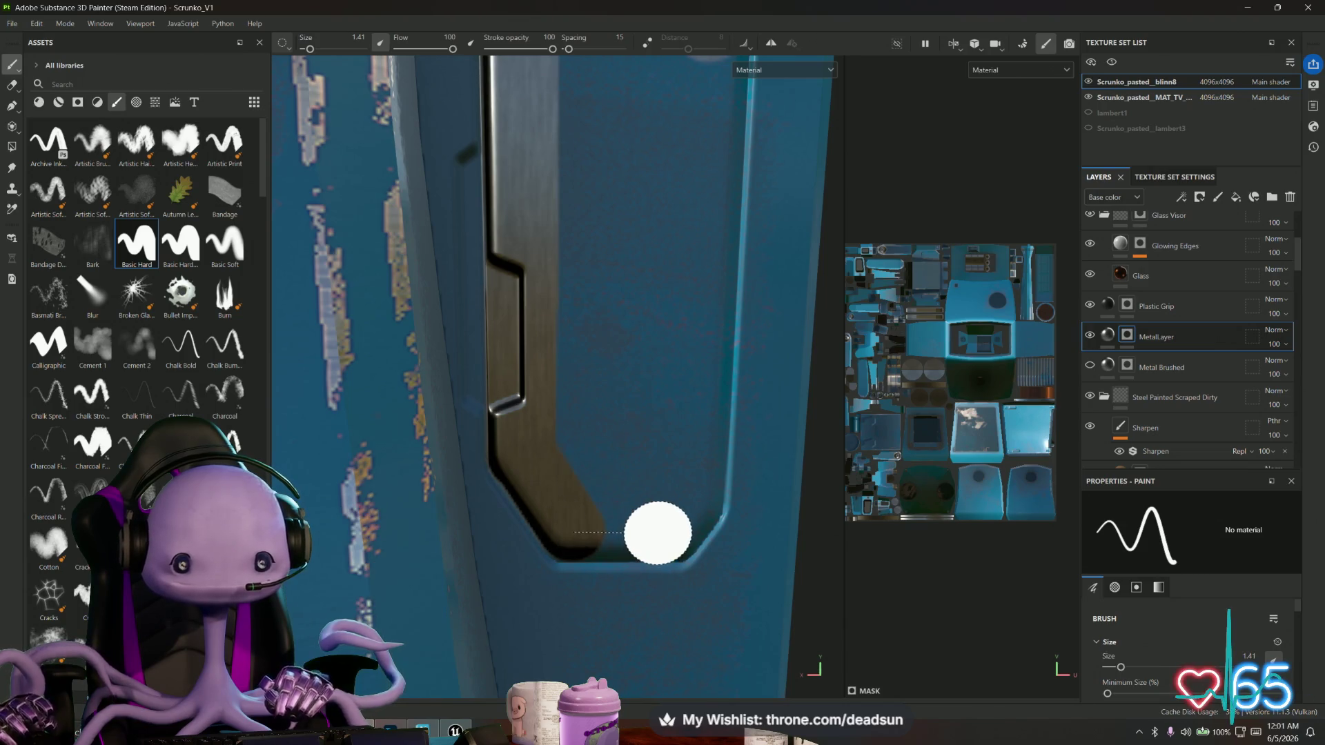
shift+click(668, 533)
drag(668, 533, 692, 497)
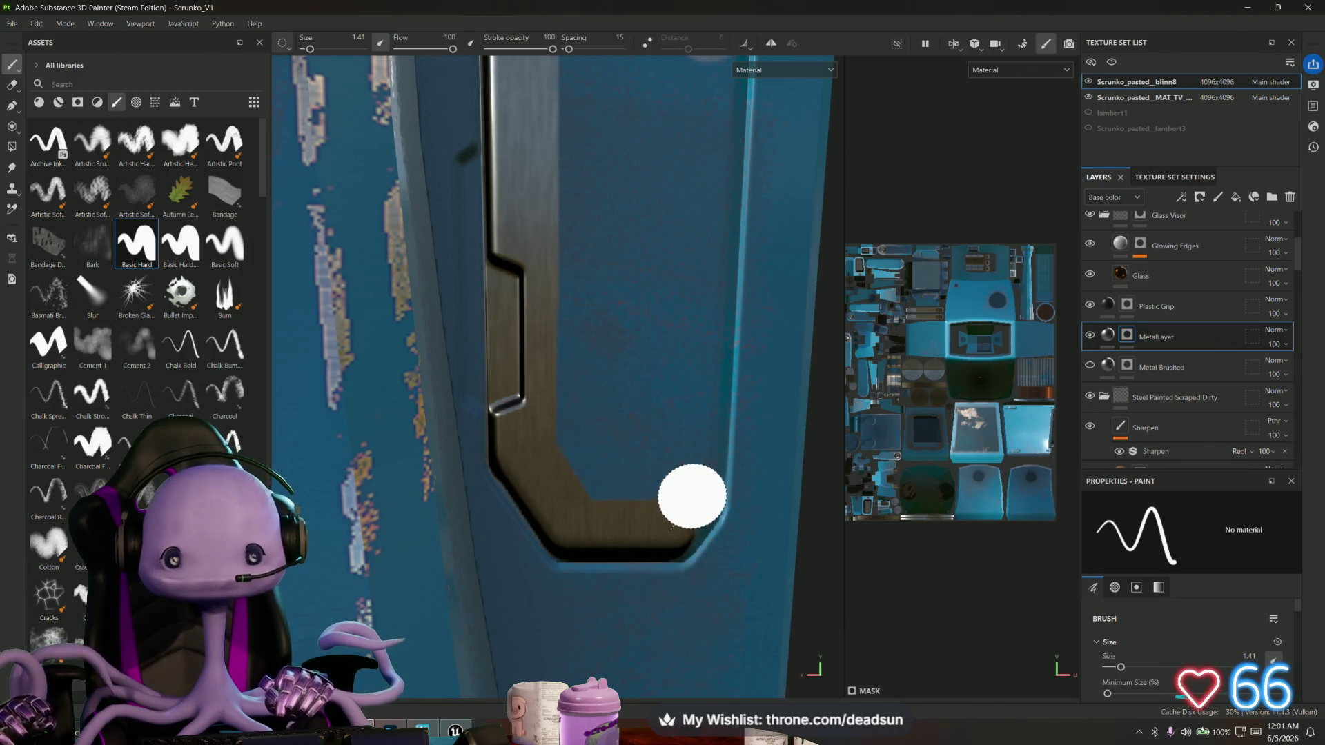
scroll(676, 544, down, 5)
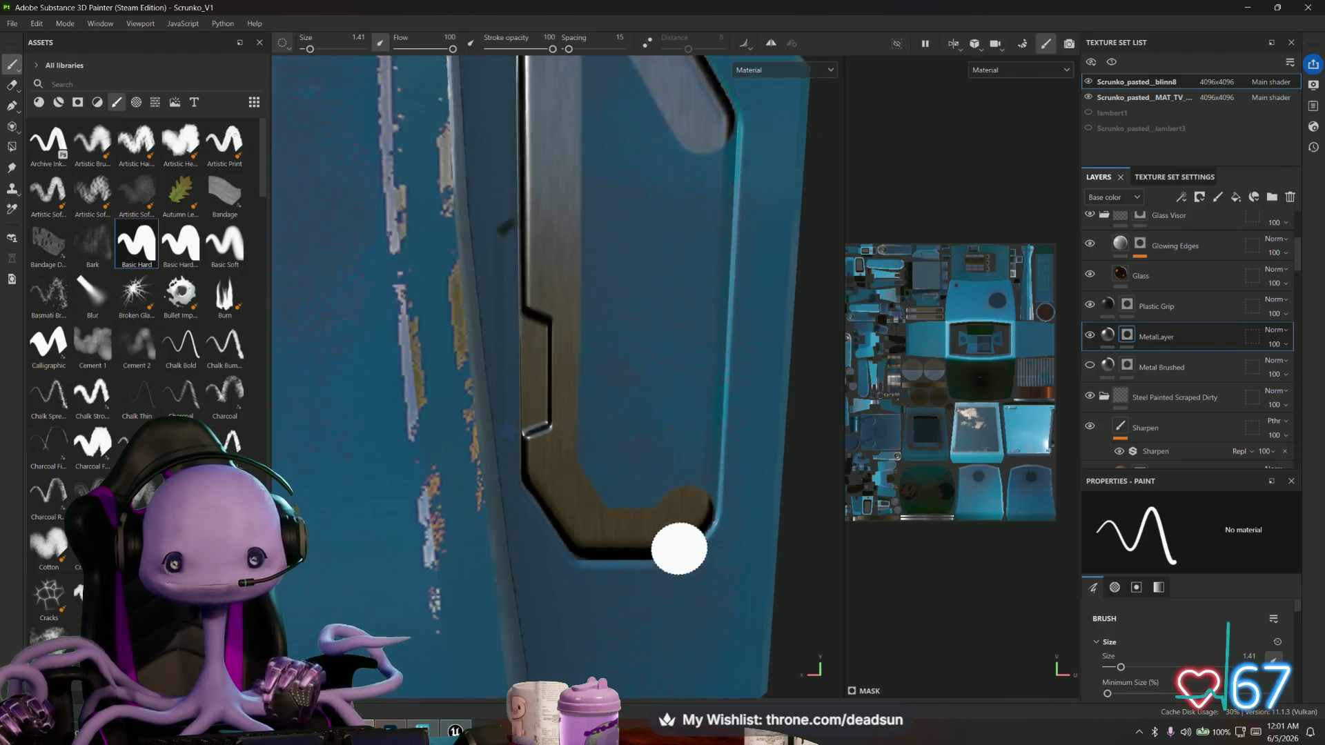
mouse_move(692, 548)
alt+mouse_down()
mouse_move(610, 524)
mouse_move(524, 470)
mouse_move(379, 411)
mouse_move(393, 561)
alt+mouse_up()
scroll(749, 497, up, 5)
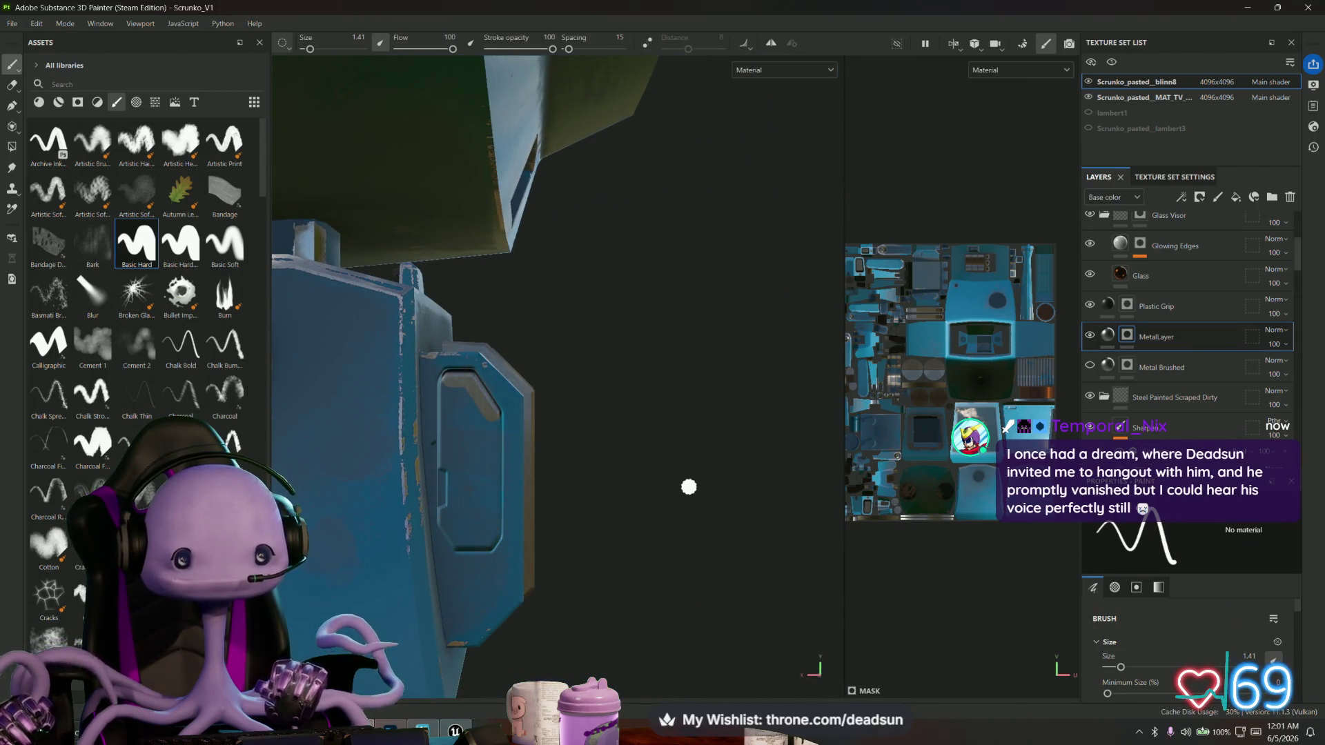
Zoom in close on the blue panel's groove and set the brush size to 1.
key(ctrl)
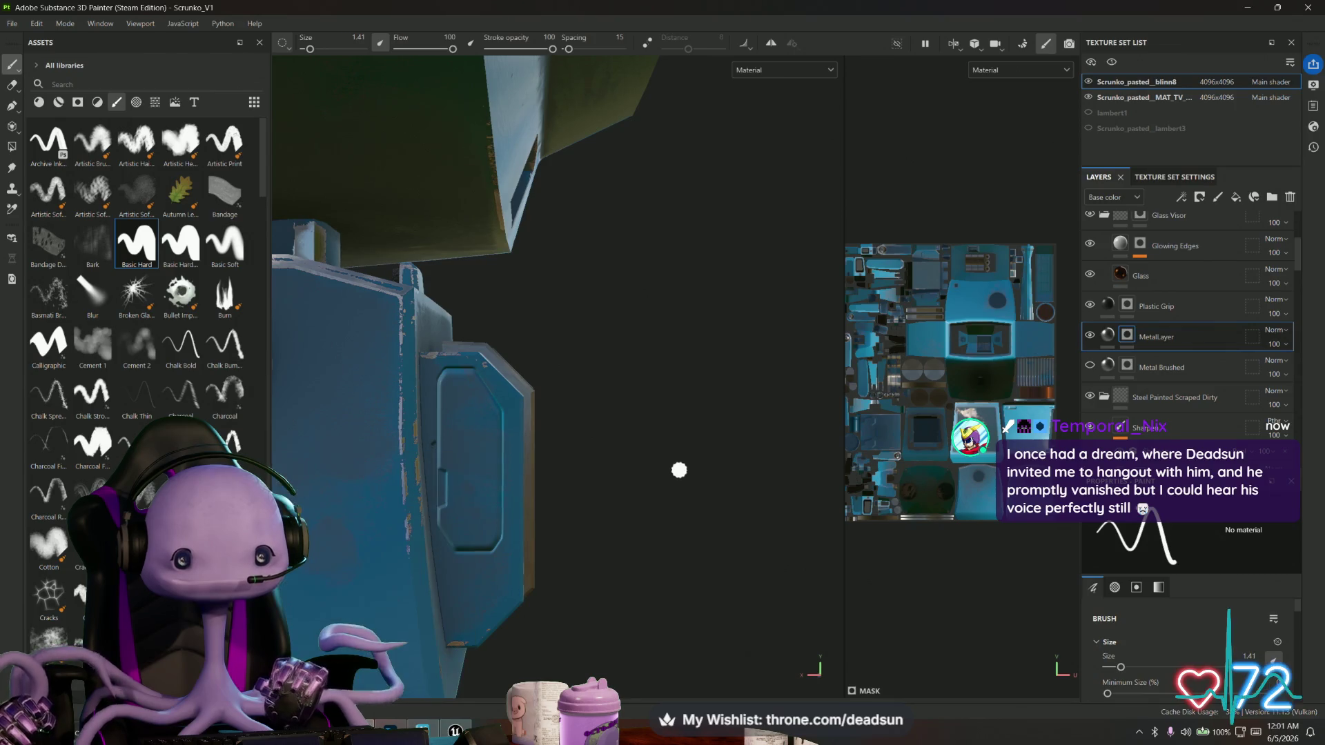
click(793, 45)
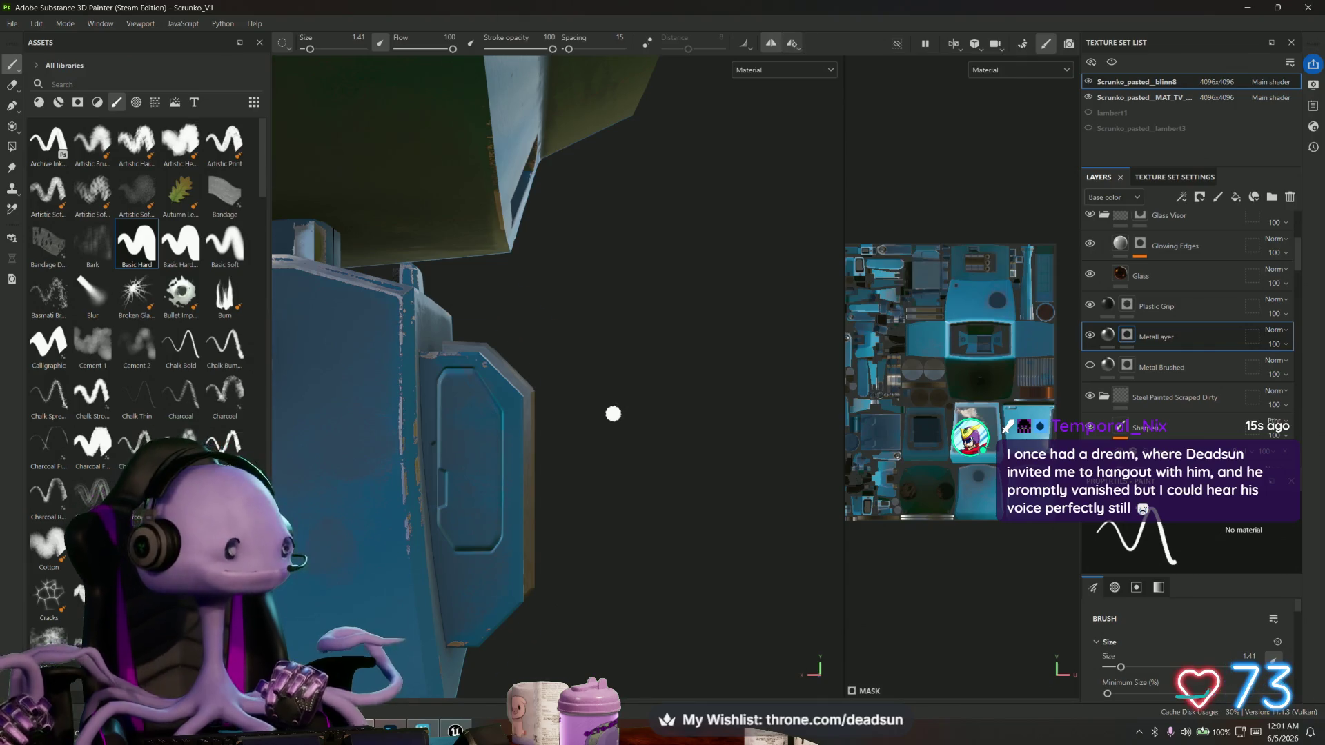
scroll(614, 414, up, 5)
alt+drag(695, 510, 703, 513)
scroll(707, 483, up, 3)
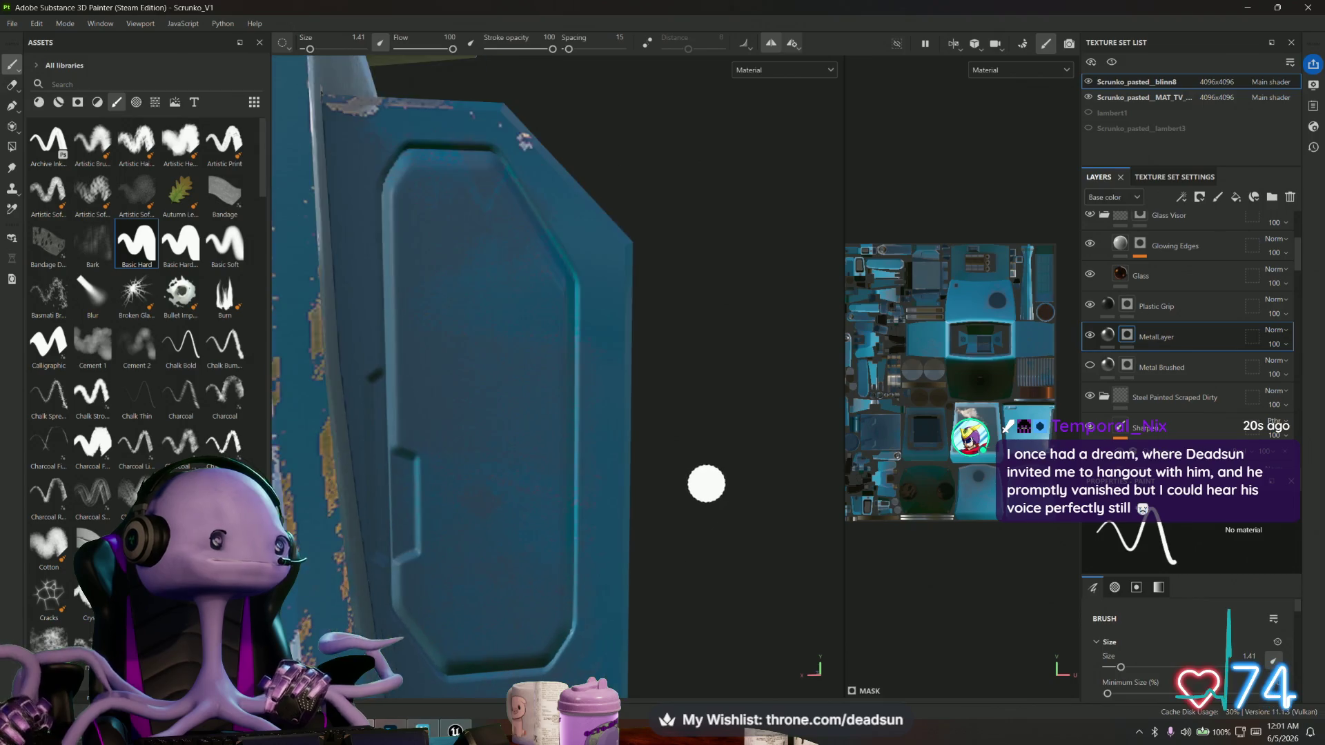
mouse_move(697, 465)
alt+mouse_down()
mouse_move(736, 530)
mouse_move(783, 566)
mouse_move(748, 547)
mouse_move(733, 562)
mouse_move(751, 573)
alt+mouse_up()
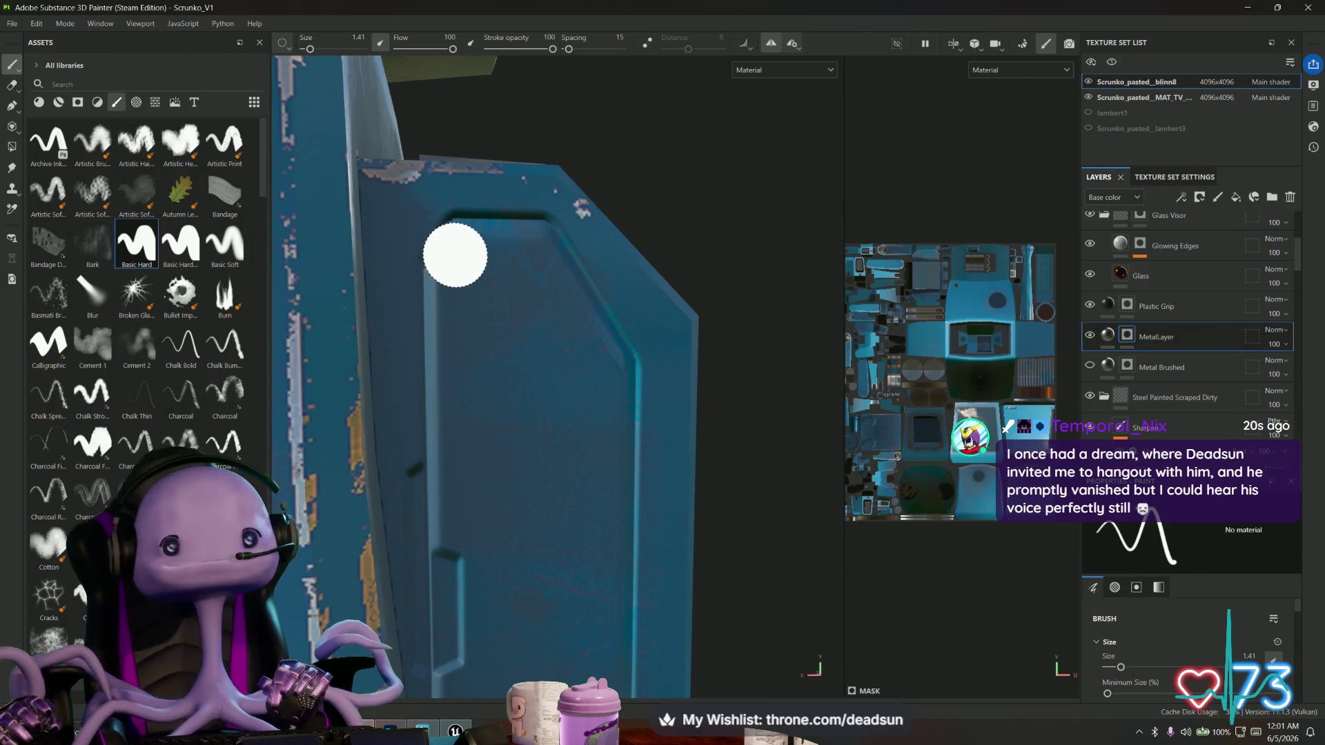
click(353, 37)
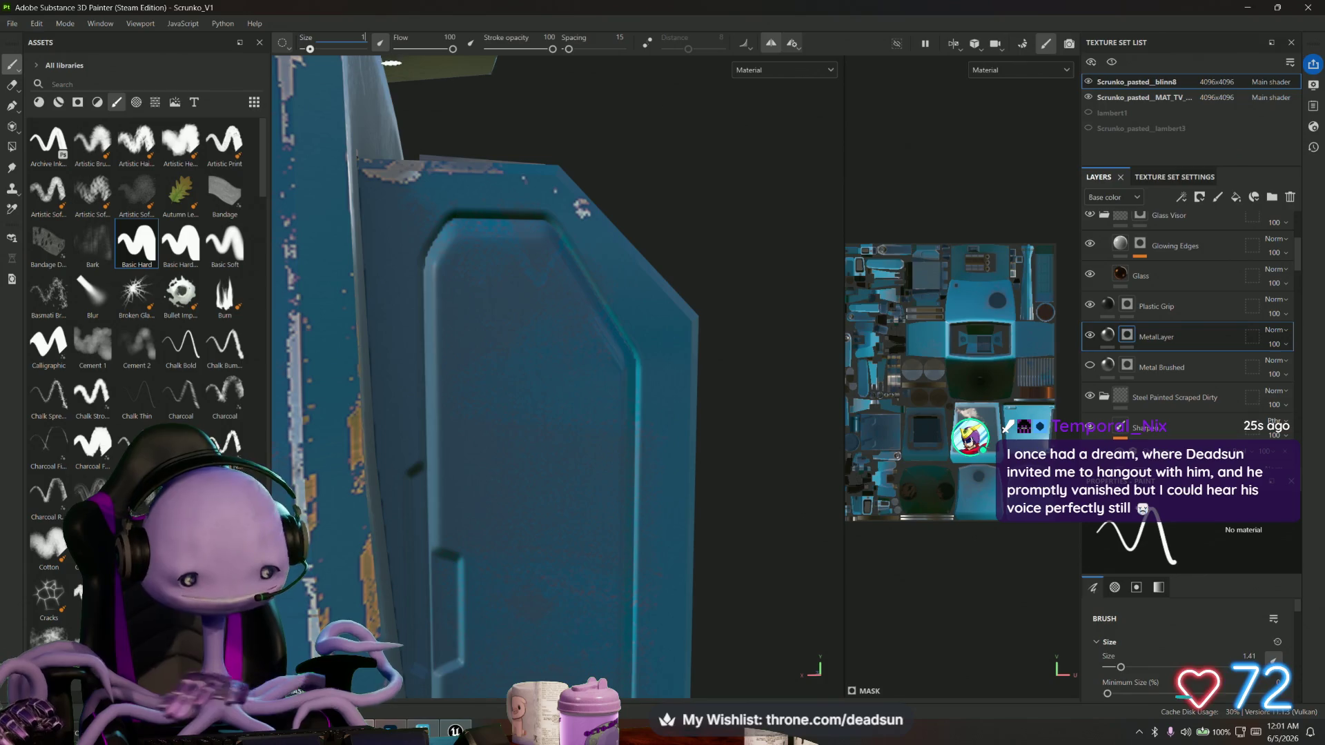
key(Return)
Paint metal lines along the groove's top, diagonal, side and bottom.
drag(462, 240, 534, 240)
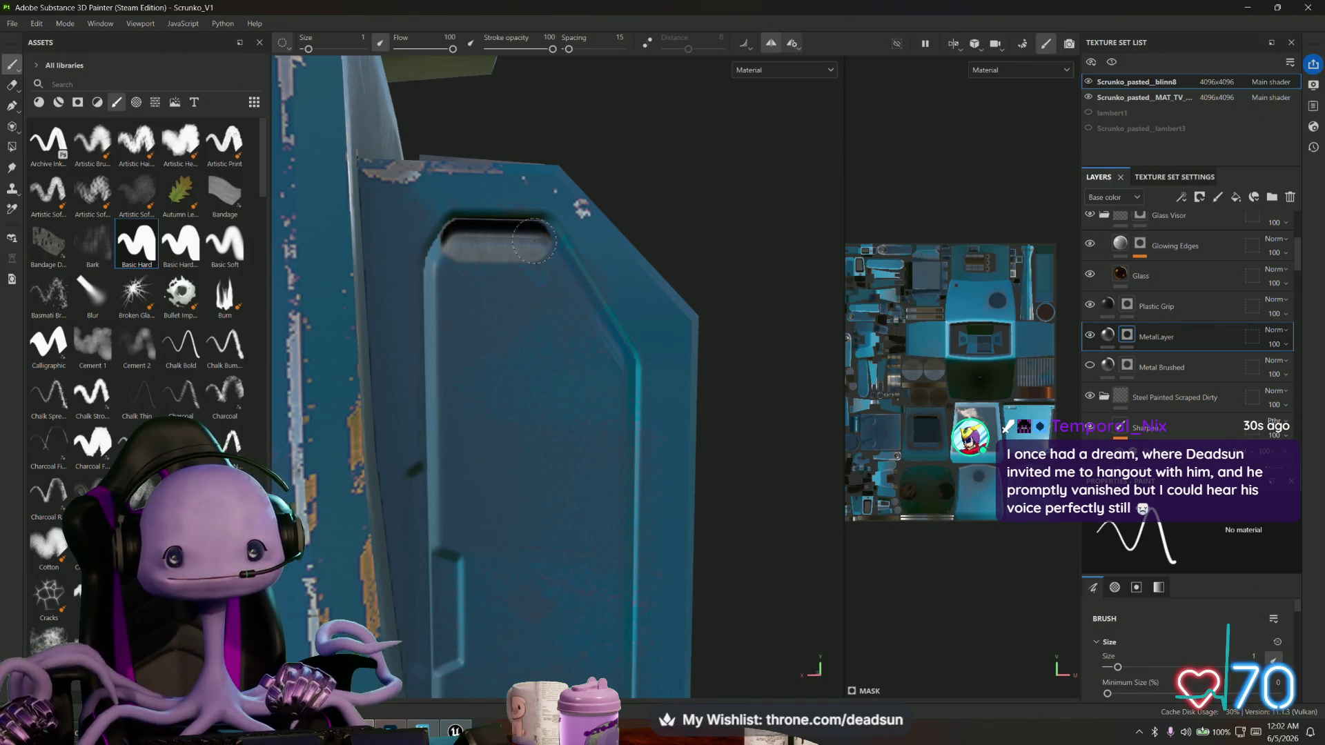
shift+click(615, 367)
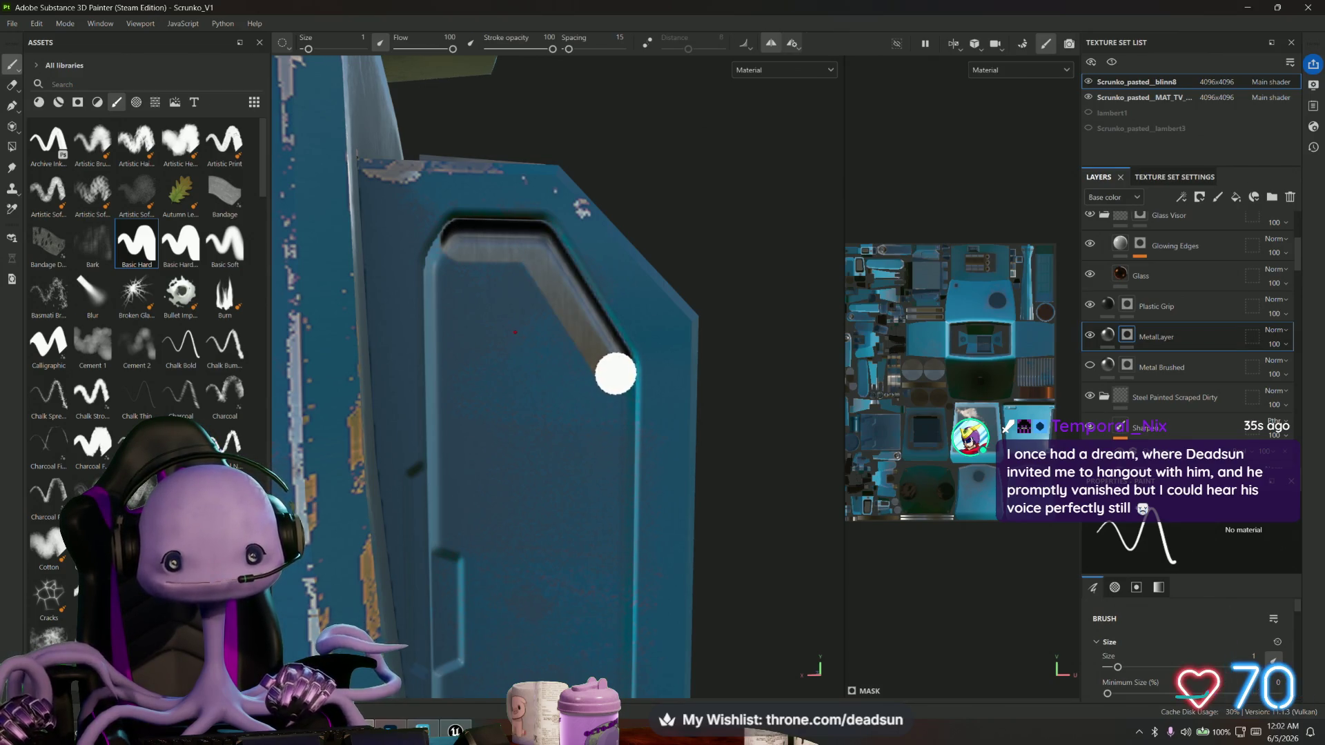
mouse_move(594, 453)
alt+mouse_down()
mouse_move(503, 131)
mouse_move(494, 181)
alt+mouse_up()
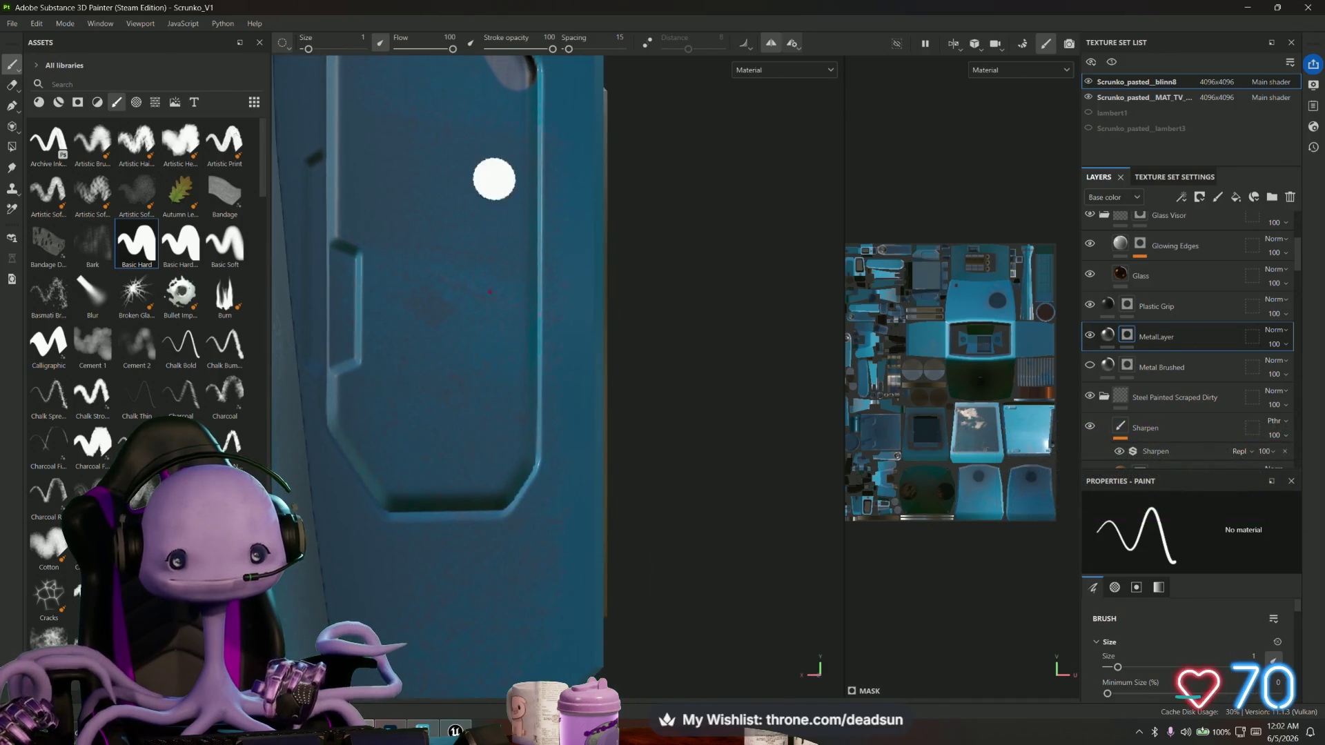
click(514, 454)
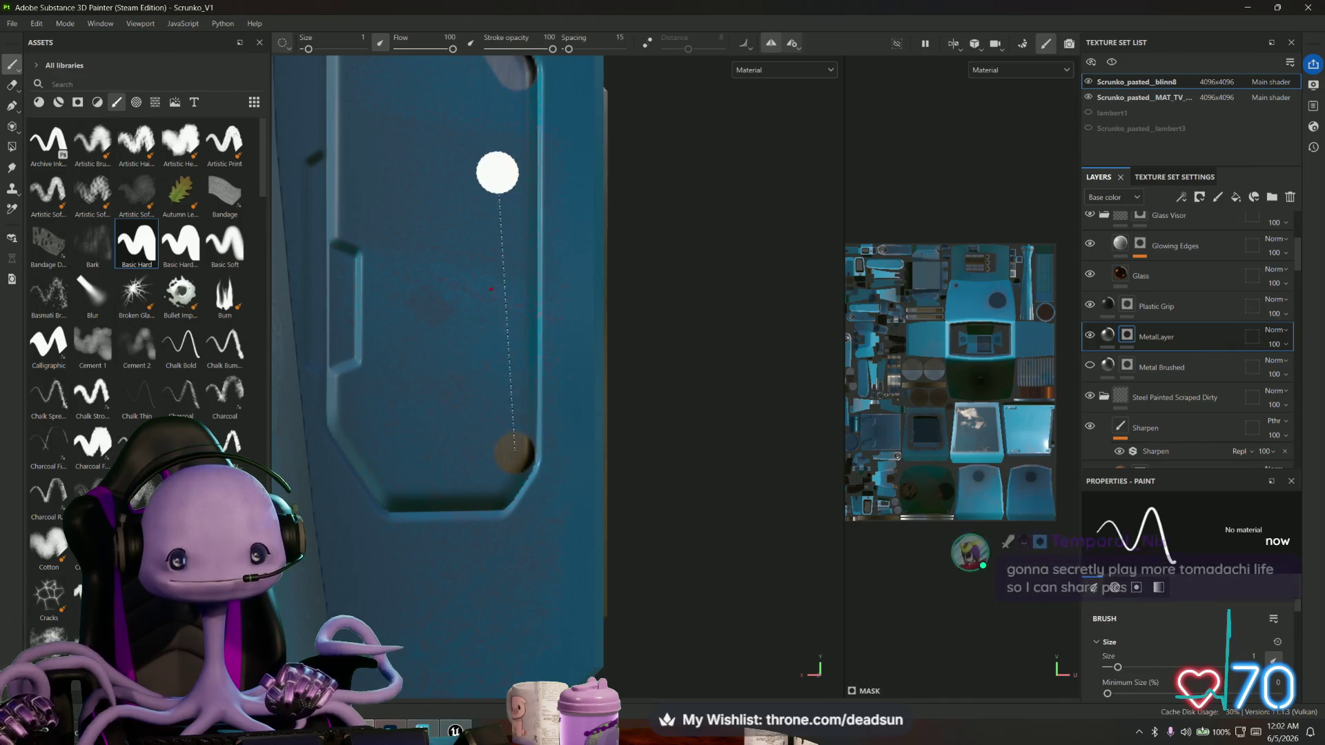
shift+click(514, 79)
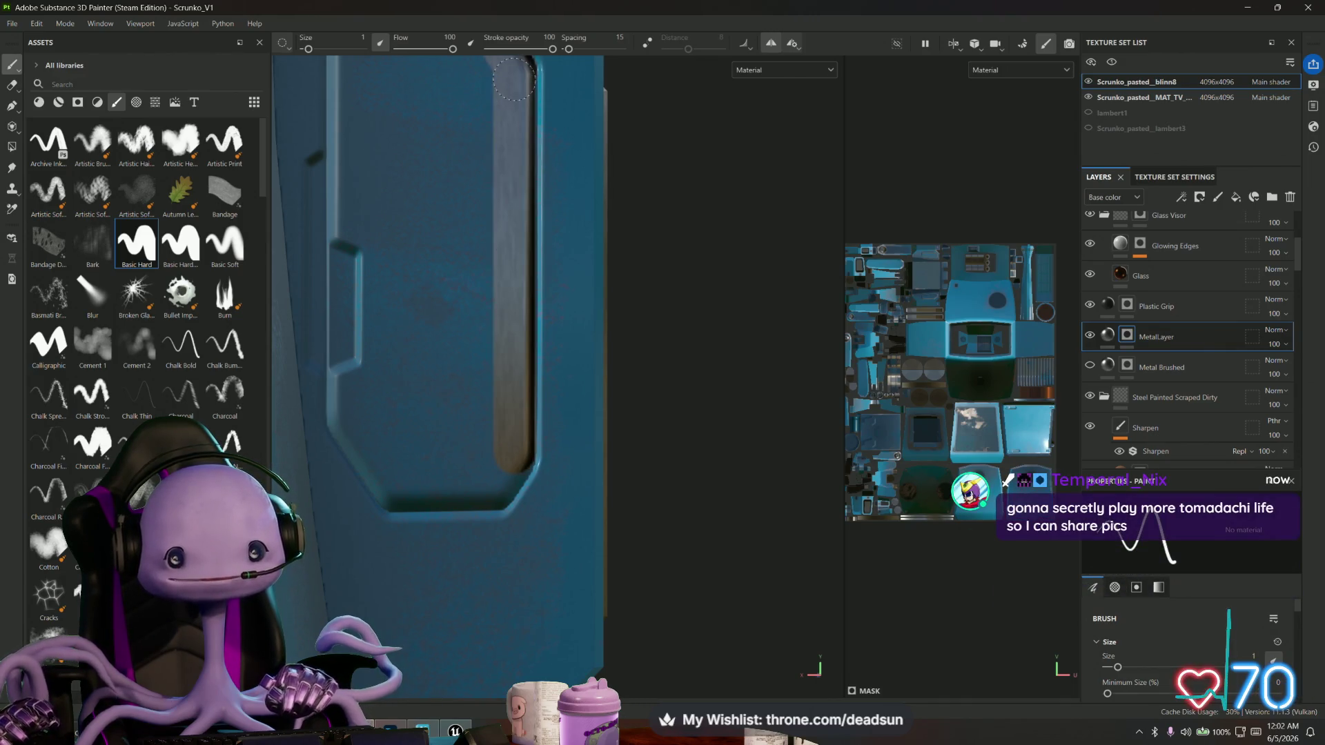
click(494, 488)
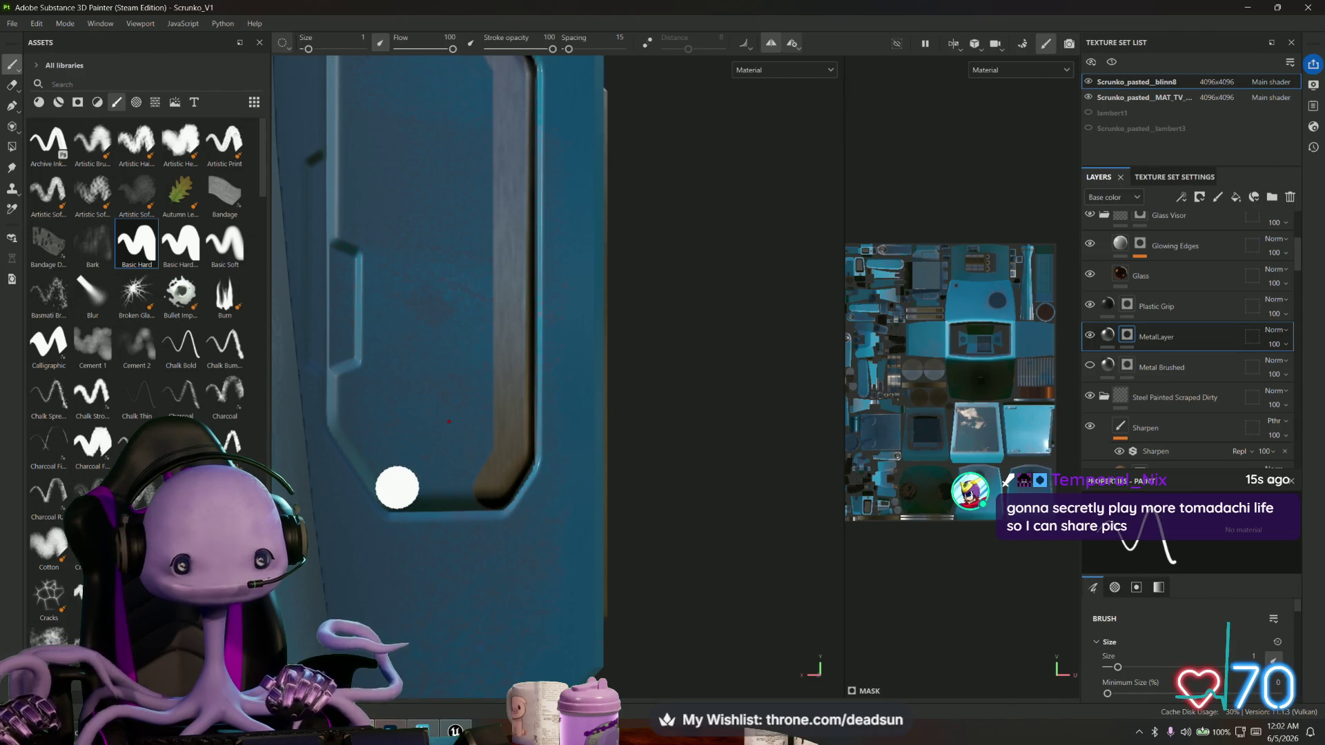
drag(397, 489, 493, 487)
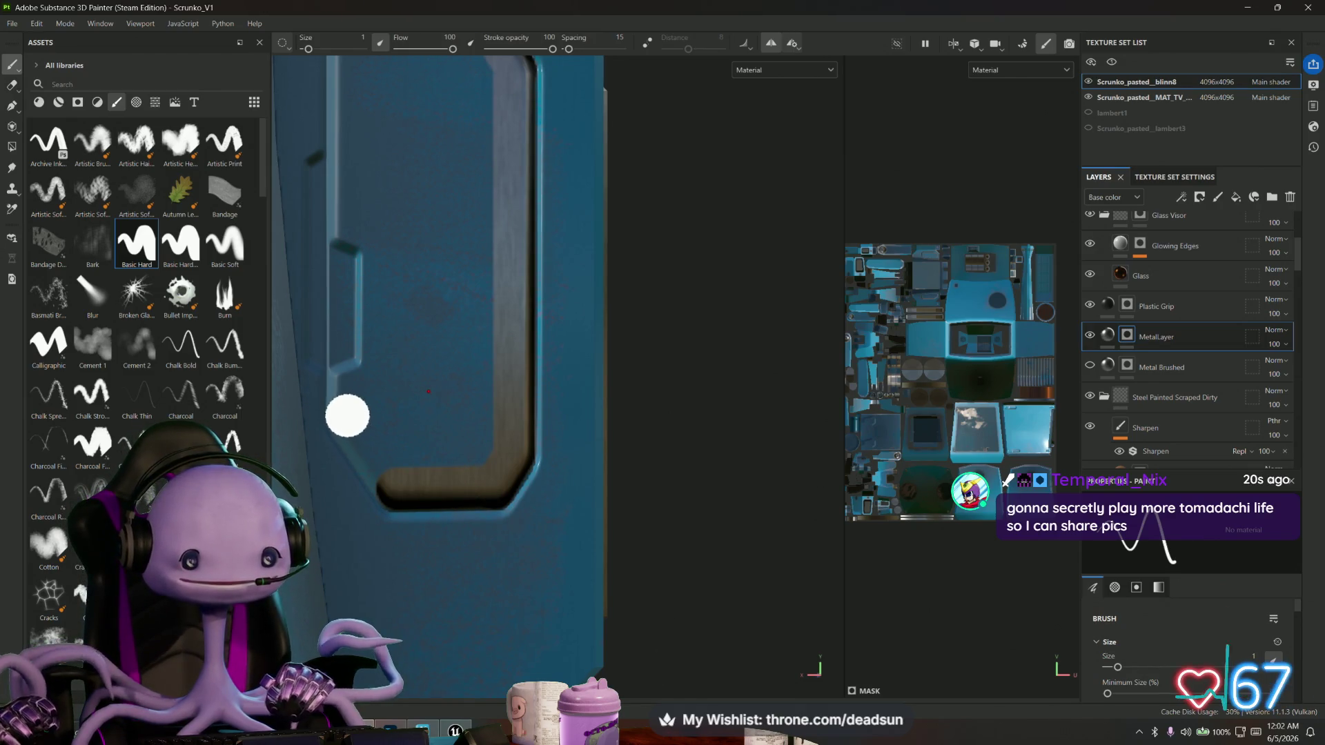
right_click(397, 480)
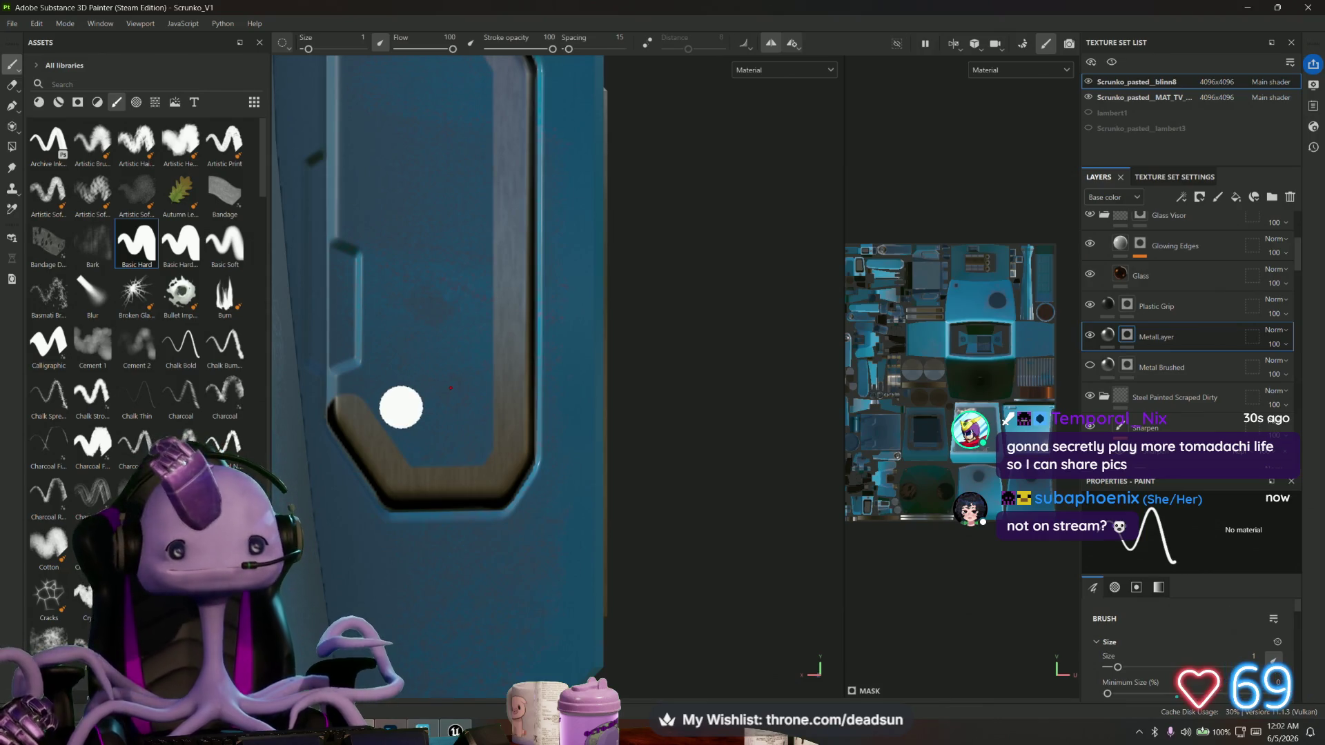
mouse_move(408, 207)
alt+mouse_down()
mouse_move(518, 352)
mouse_move(495, 412)
alt+mouse_up()
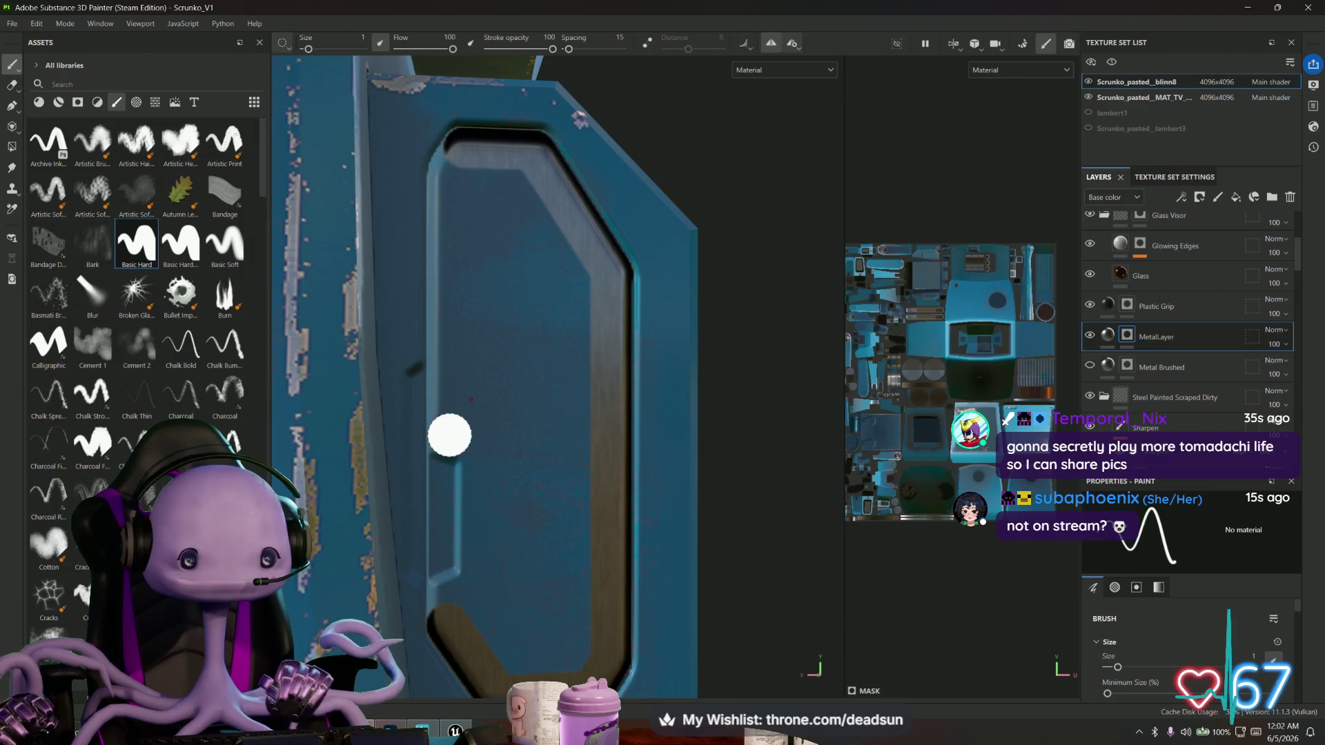
Edge the inset with straight metal strokes, then fill its left interior with brushed metal.
click(449, 435)
key(shift)
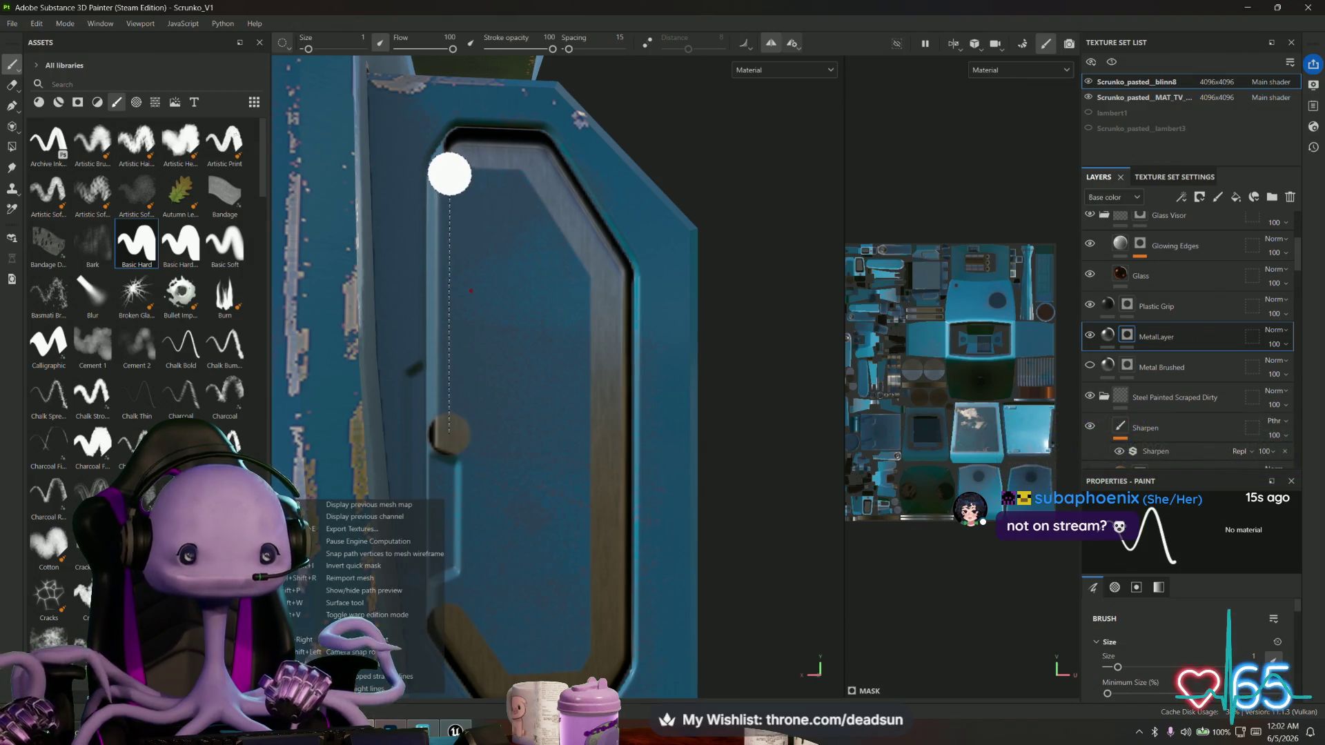
shift+click(449, 172)
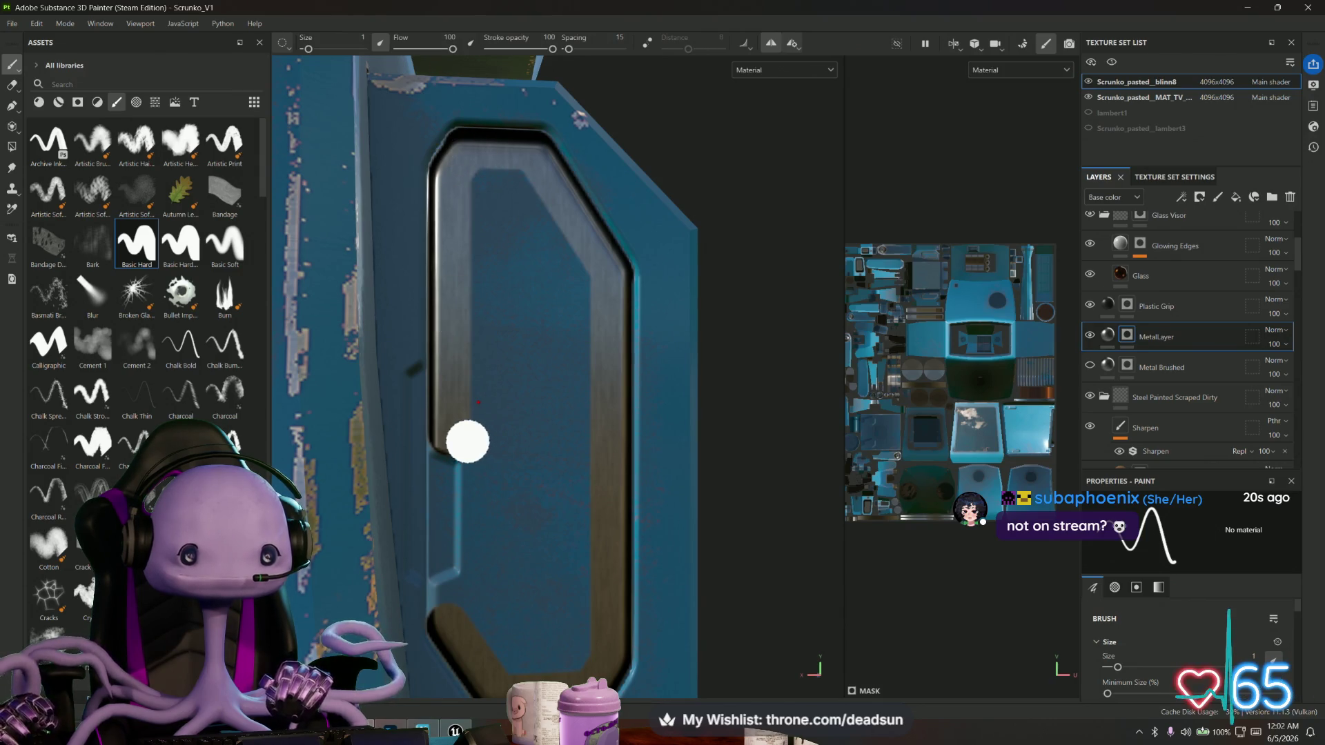
drag(469, 440, 518, 444)
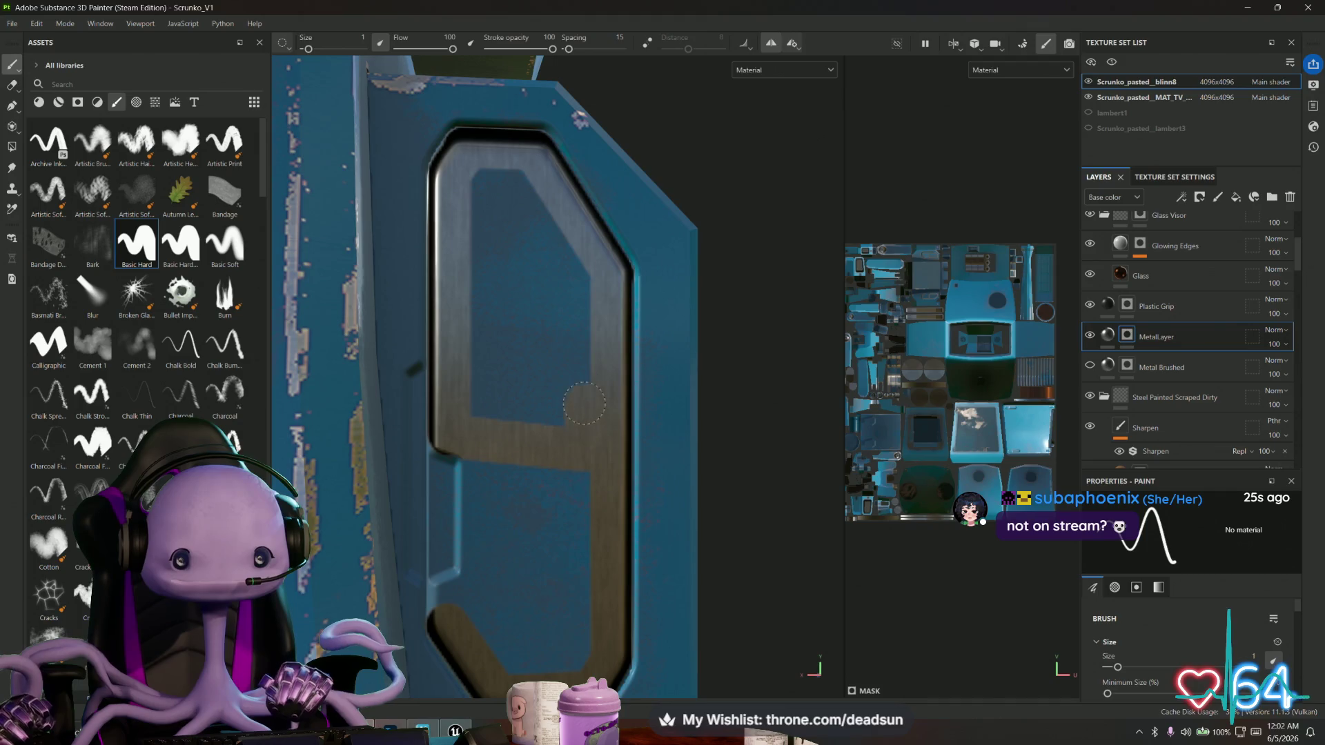
drag(584, 405, 581, 288)
mouse_move(492, 178)
mouse_down()
mouse_move(481, 390)
mouse_move(517, 217)
mouse_move(551, 349)
mouse_up()
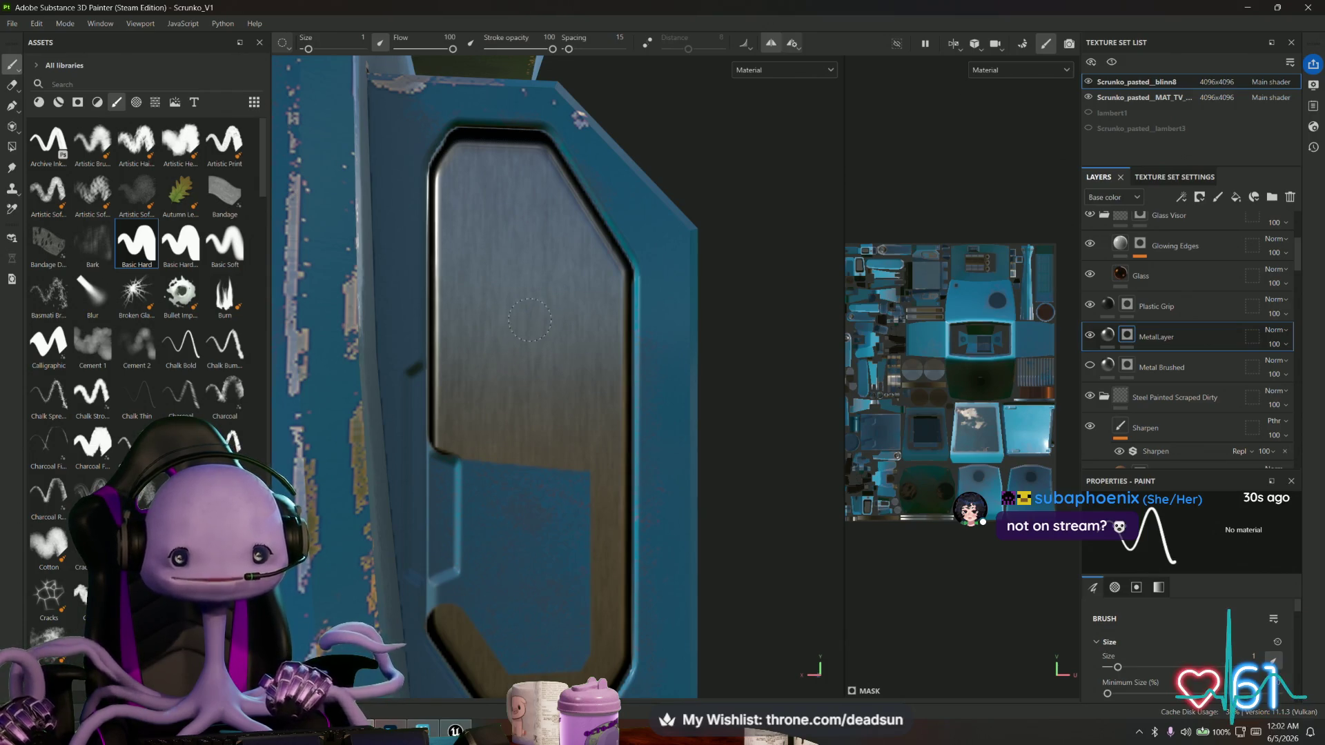
scroll(503, 447, up, 5)
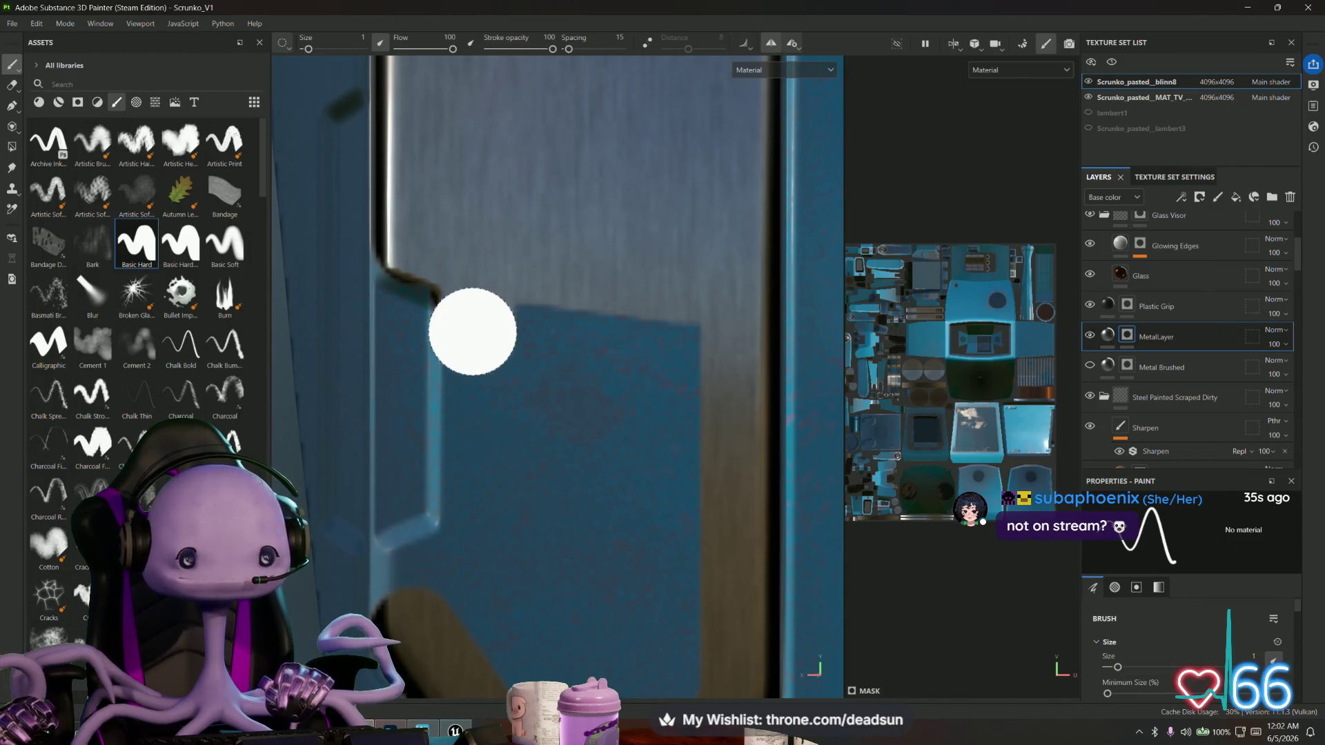
Paint straight brushed-metal lines down the inset edge and cover the leftover blue patch, then shrink the brush.
key(shift)
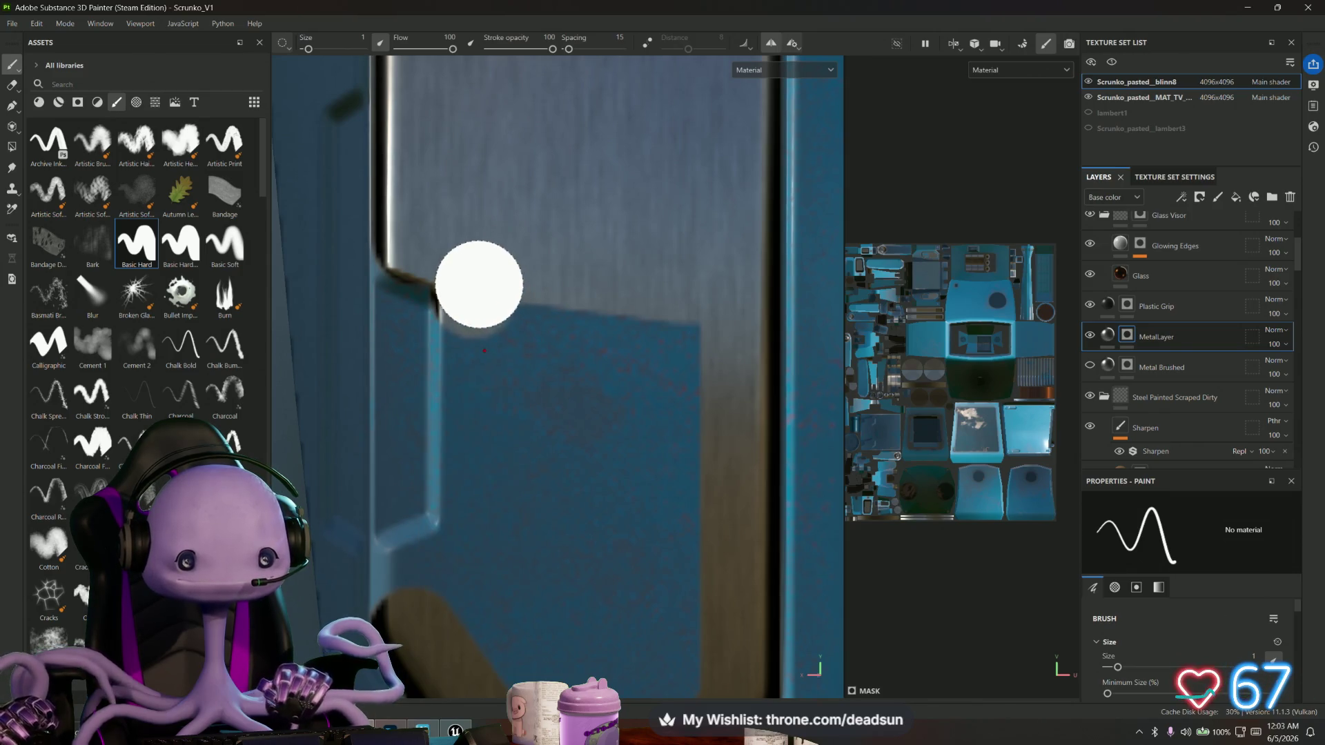
shift+click(473, 570)
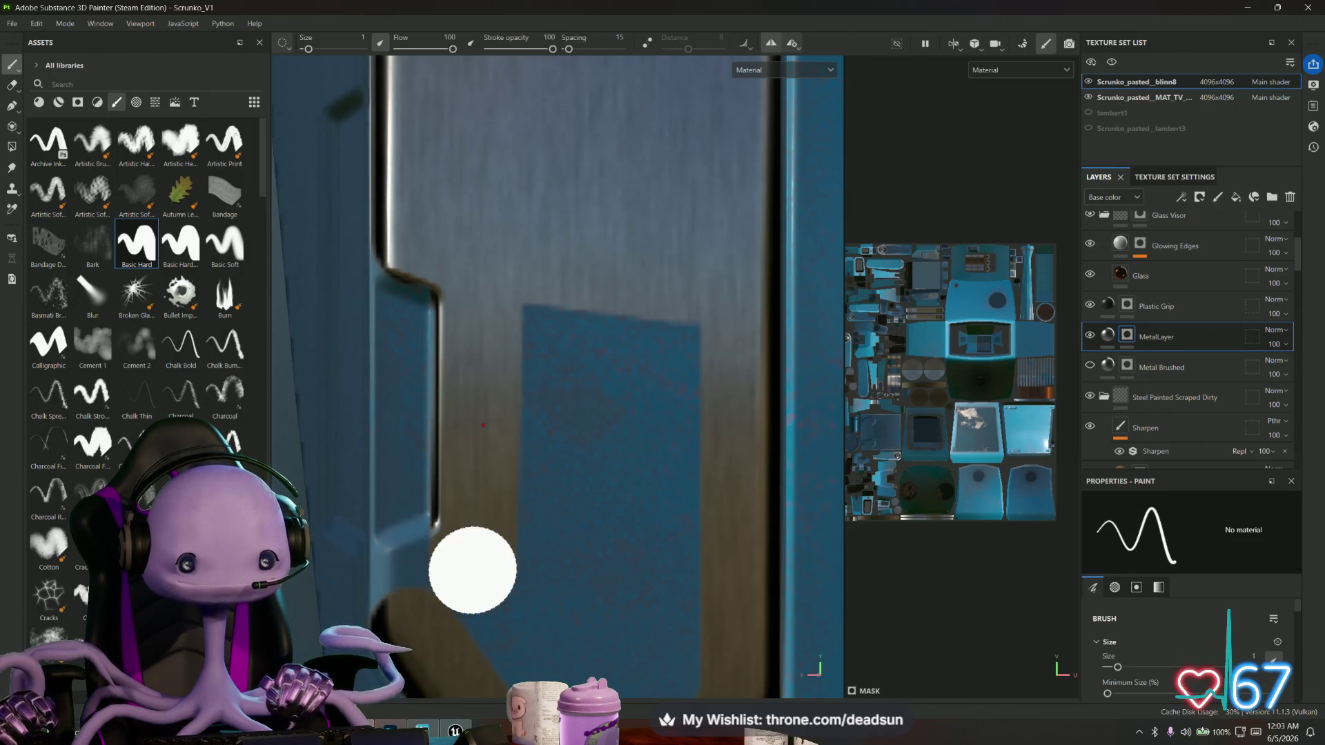
click(476, 304)
key(shift)
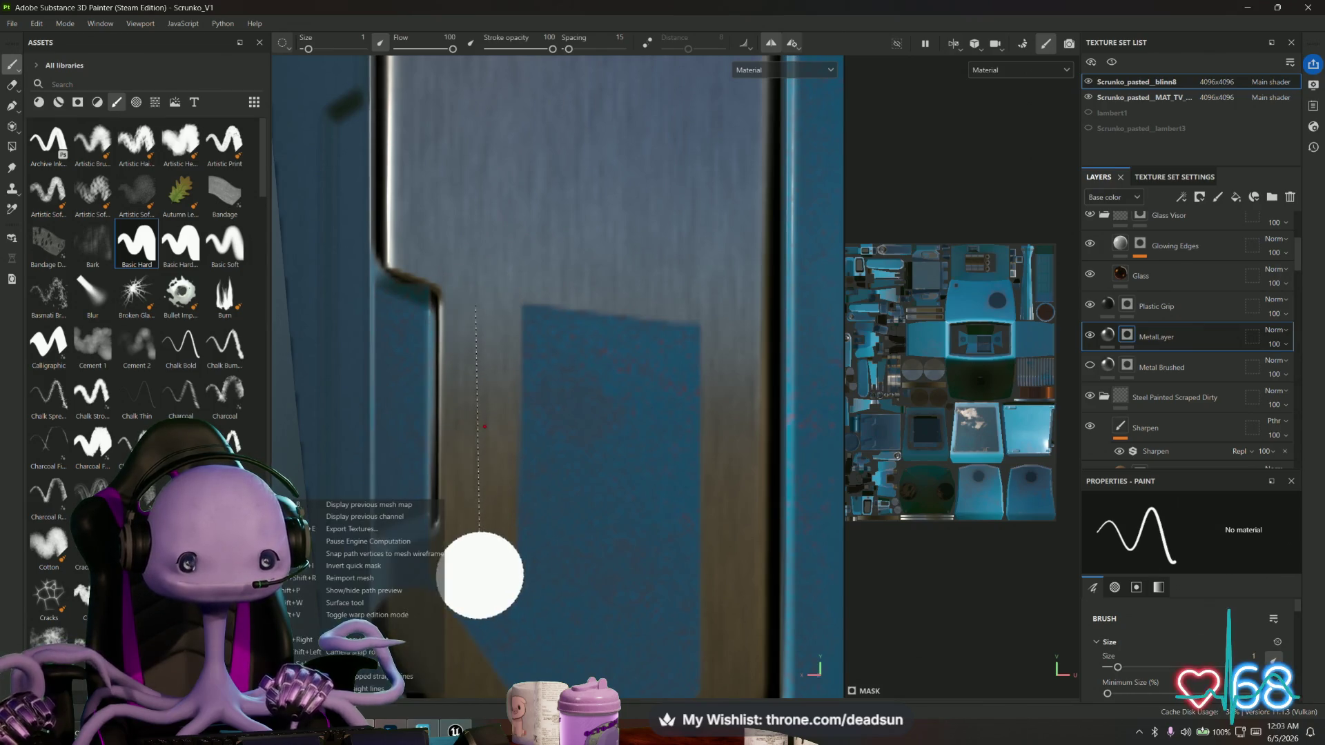
mouse_move(640, 334)
mouse_down()
mouse_move(670, 442)
mouse_move(593, 448)
mouse_move(538, 387)
mouse_up()
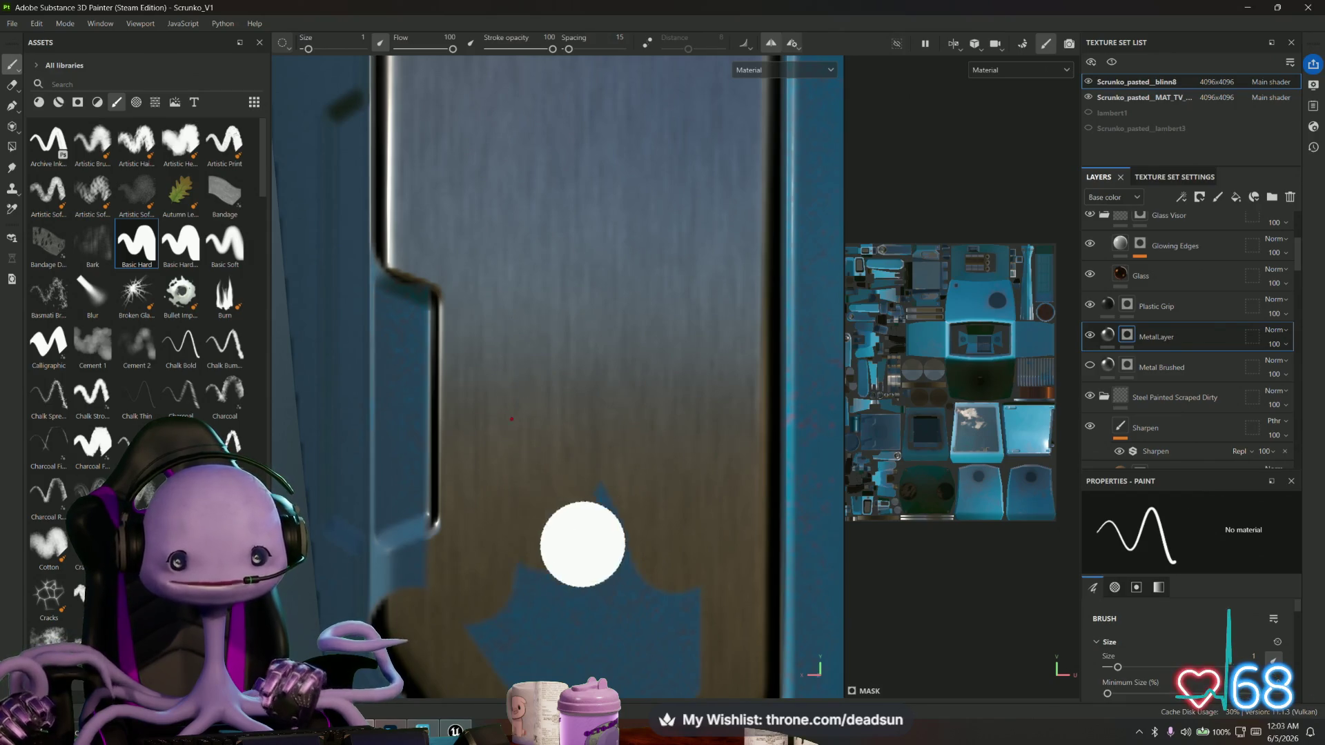
scroll(578, 543, down, 3)
mouse_move(532, 470)
mouse_down()
mouse_move(594, 479)
mouse_move(630, 353)
mouse_move(567, 298)
mouse_up()
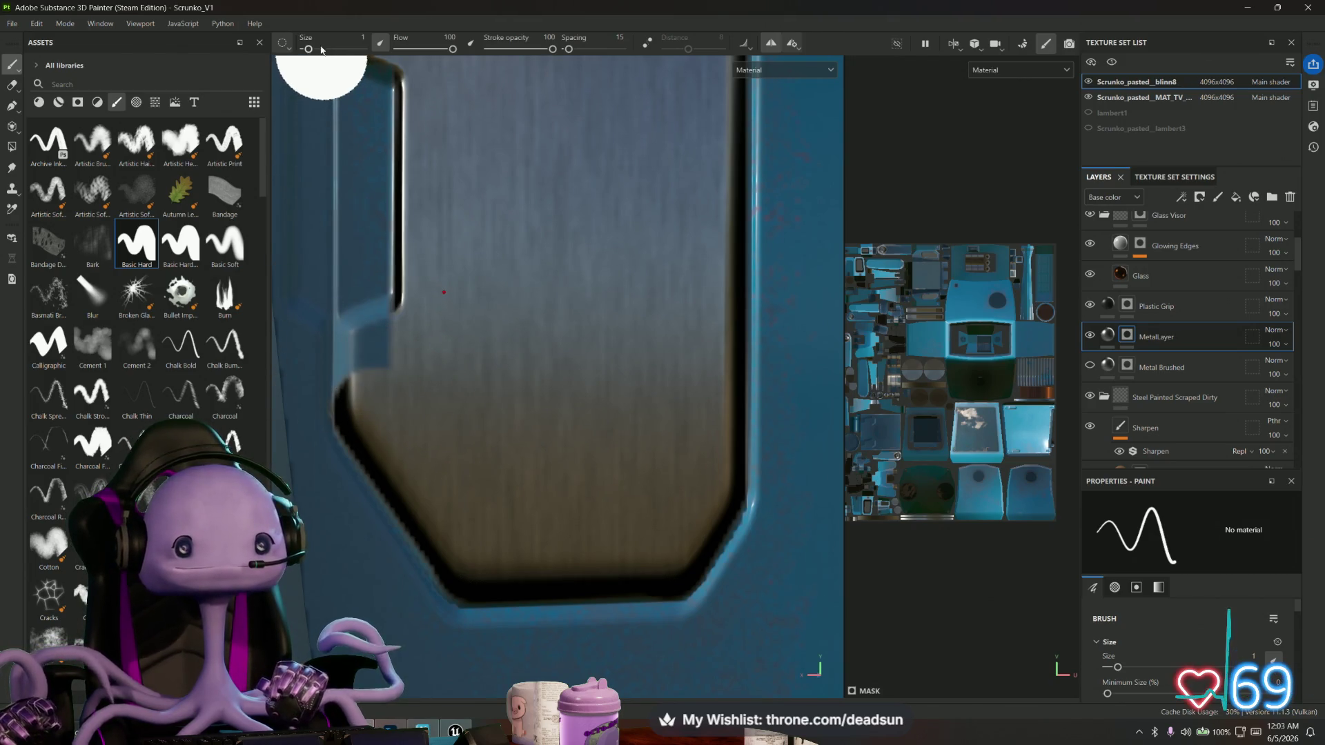
drag(309, 53, 307, 53)
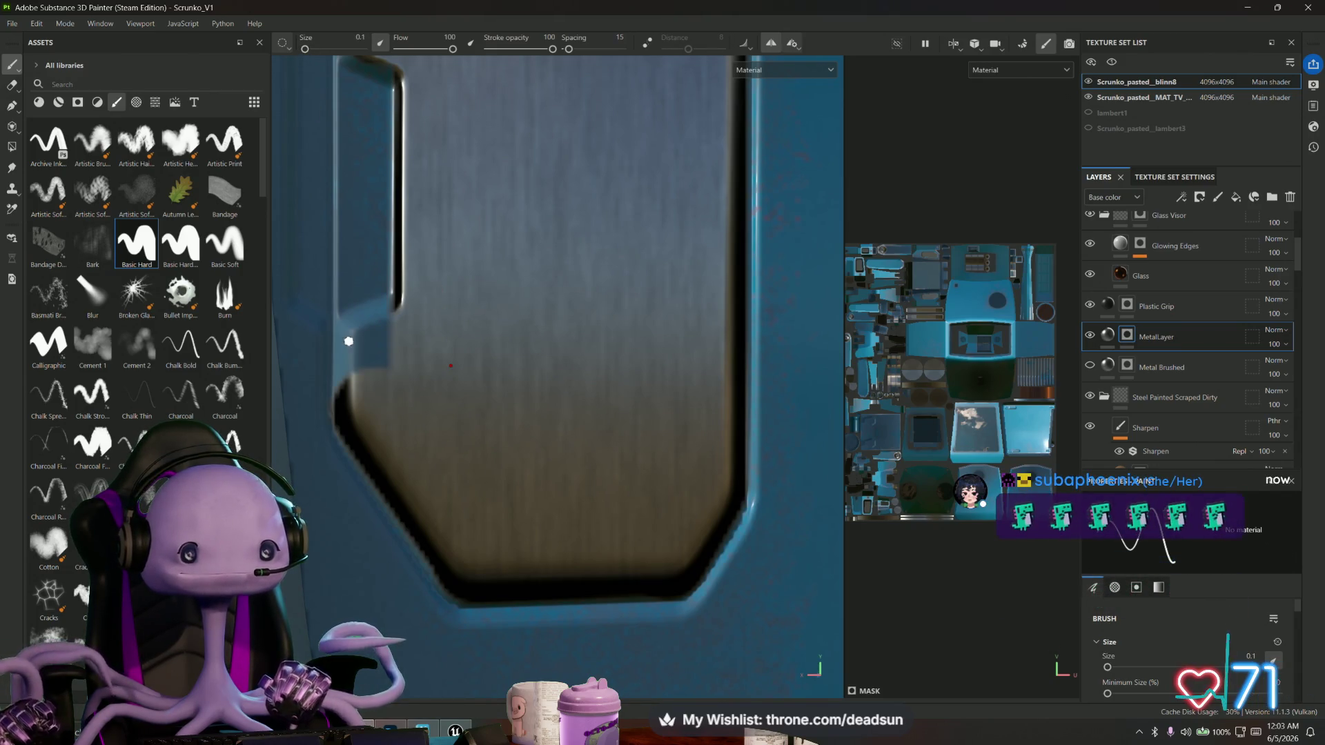
Paint a thin straight metal line along the inset's stepped left edge, then frame the front door panel.
key(shift)
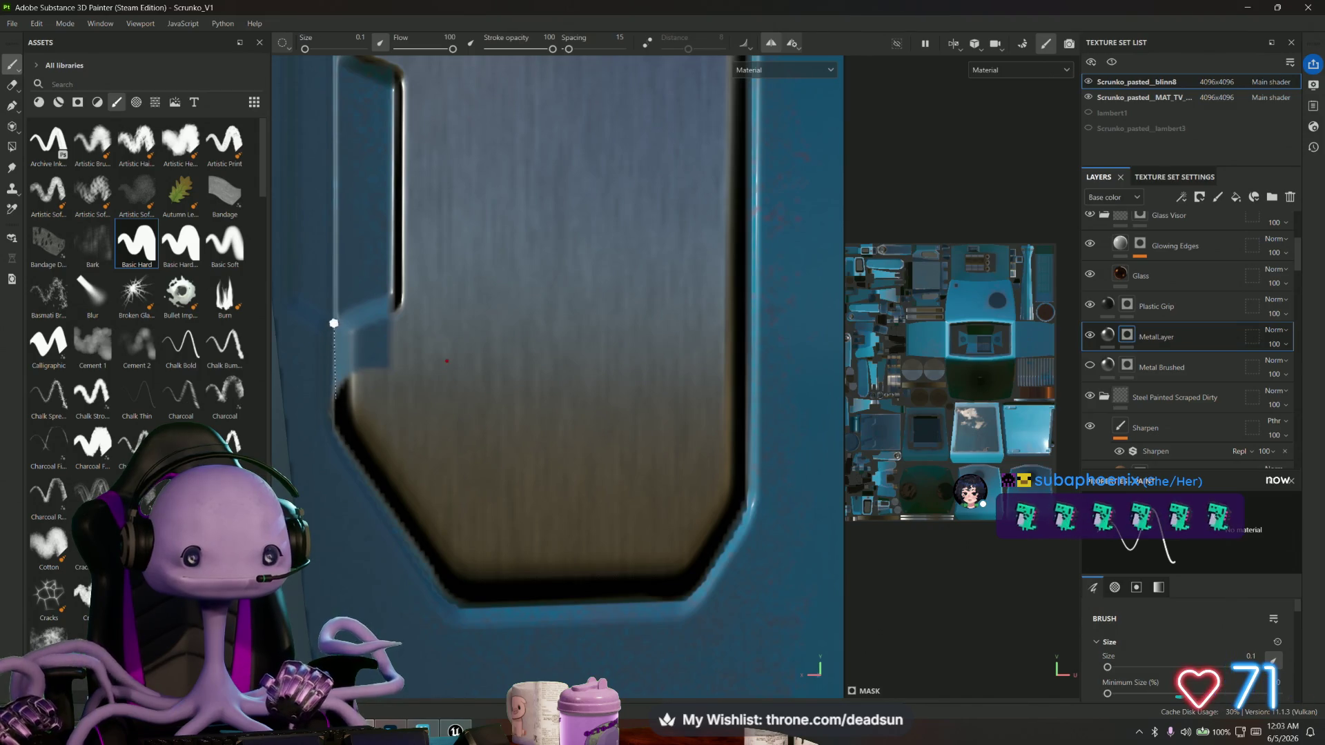
shift+click(339, 326)
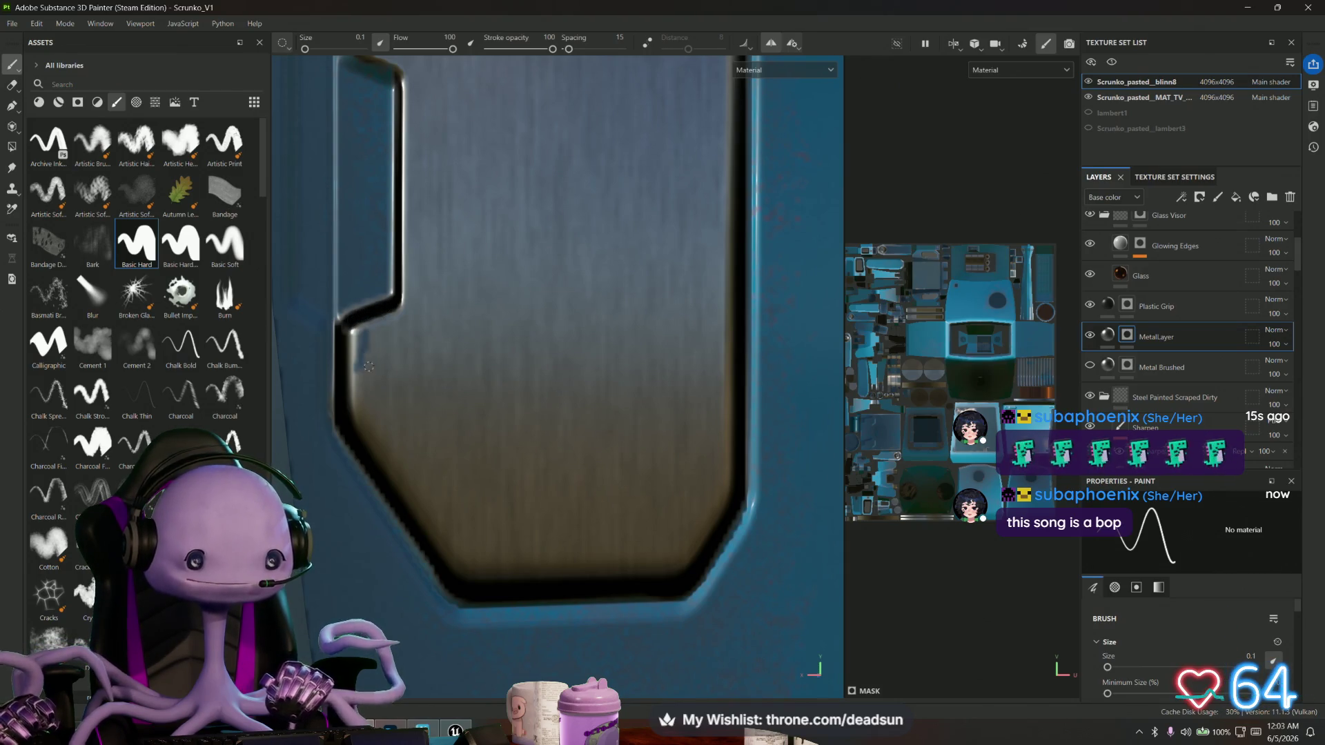
mouse_move(422, 301)
alt+mouse_down()
mouse_move(503, 405)
mouse_move(497, 334)
mouse_move(525, 345)
mouse_move(523, 414)
alt+mouse_up()
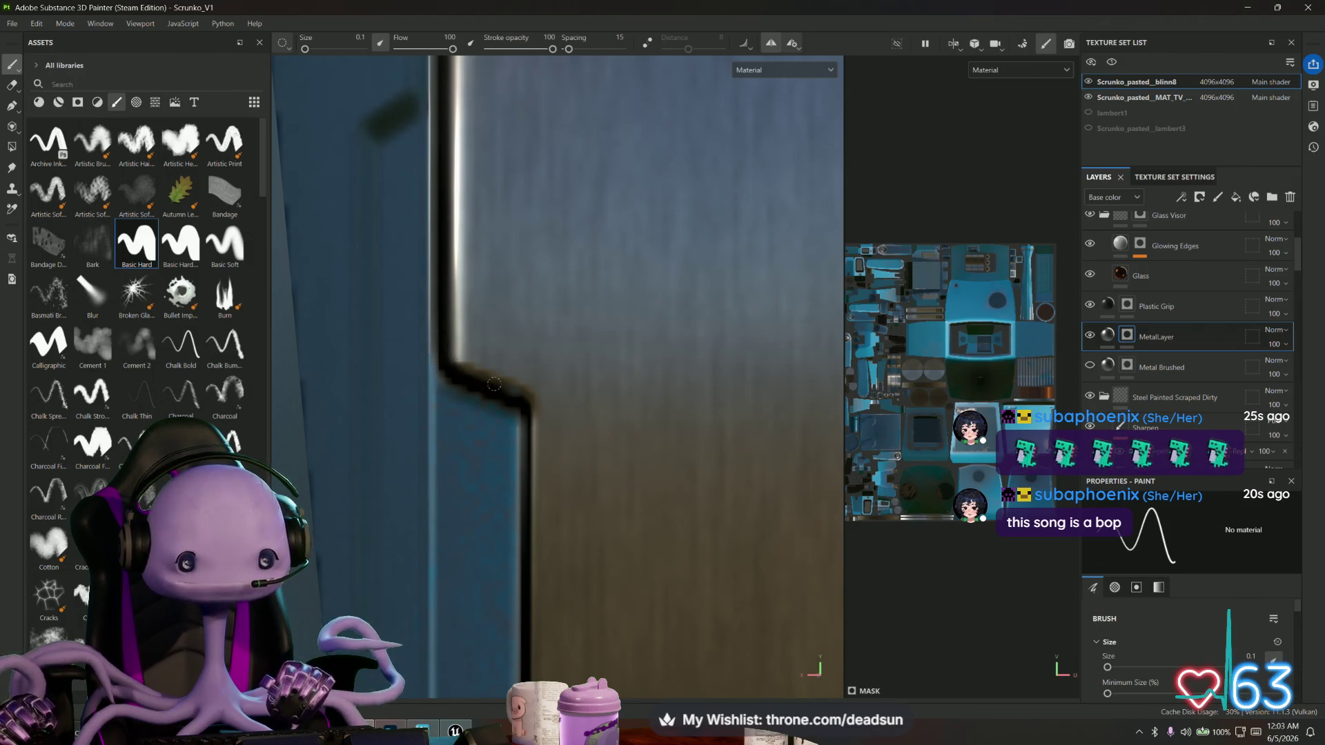
mouse_move(573, 421)
alt+mouse_down()
mouse_move(561, 423)
mouse_move(590, 386)
mouse_move(569, 394)
mouse_move(635, 407)
mouse_move(467, 435)
mouse_move(573, 372)
alt+mouse_up()
scroll(491, 414, up, 5)
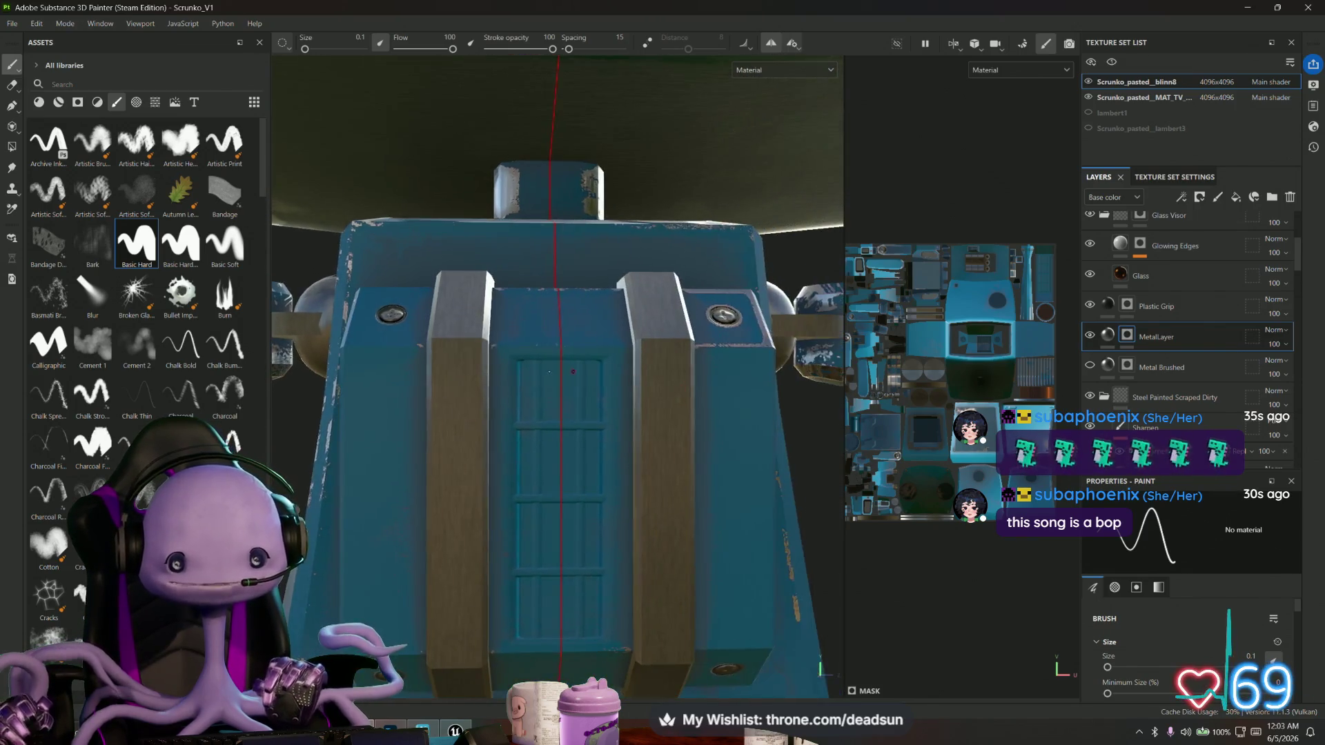
scroll(573, 372, up, 4)
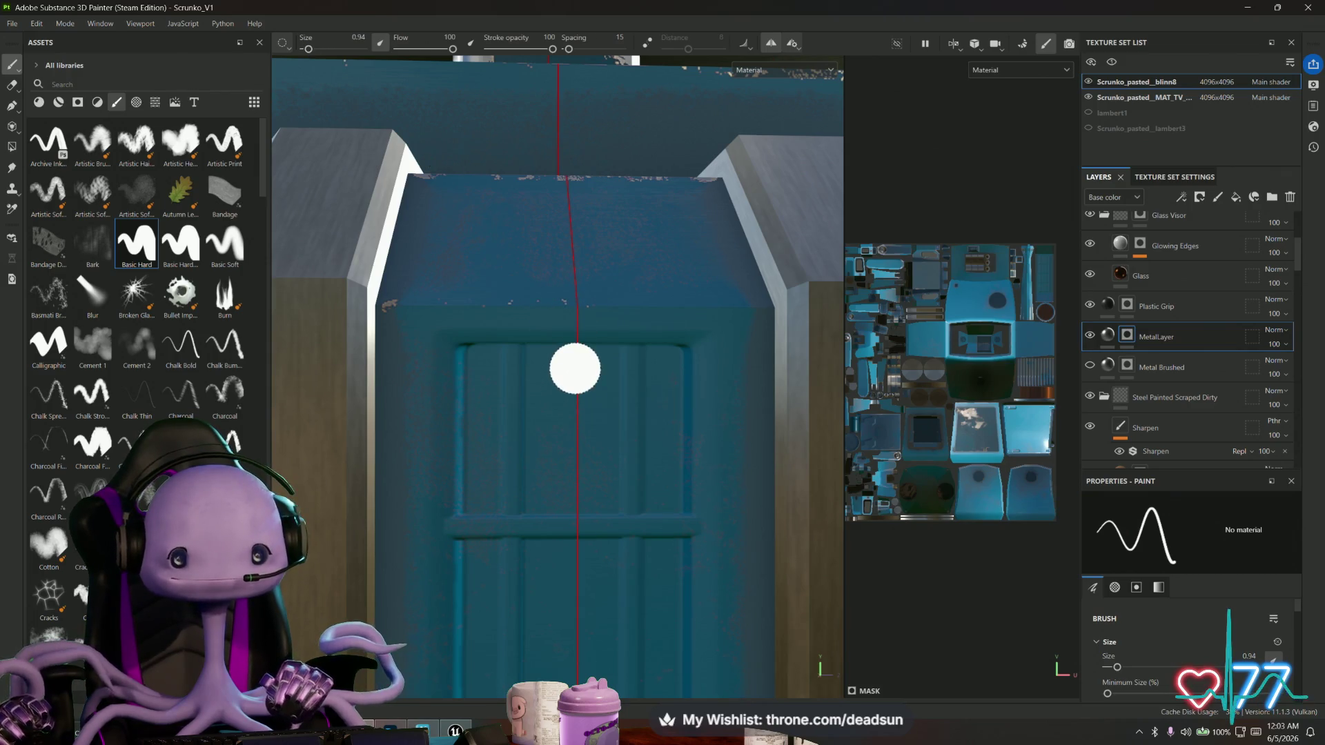
Paint mirrored straight metal strokes across the door panel and along the window's side and bottom.
key(shift)
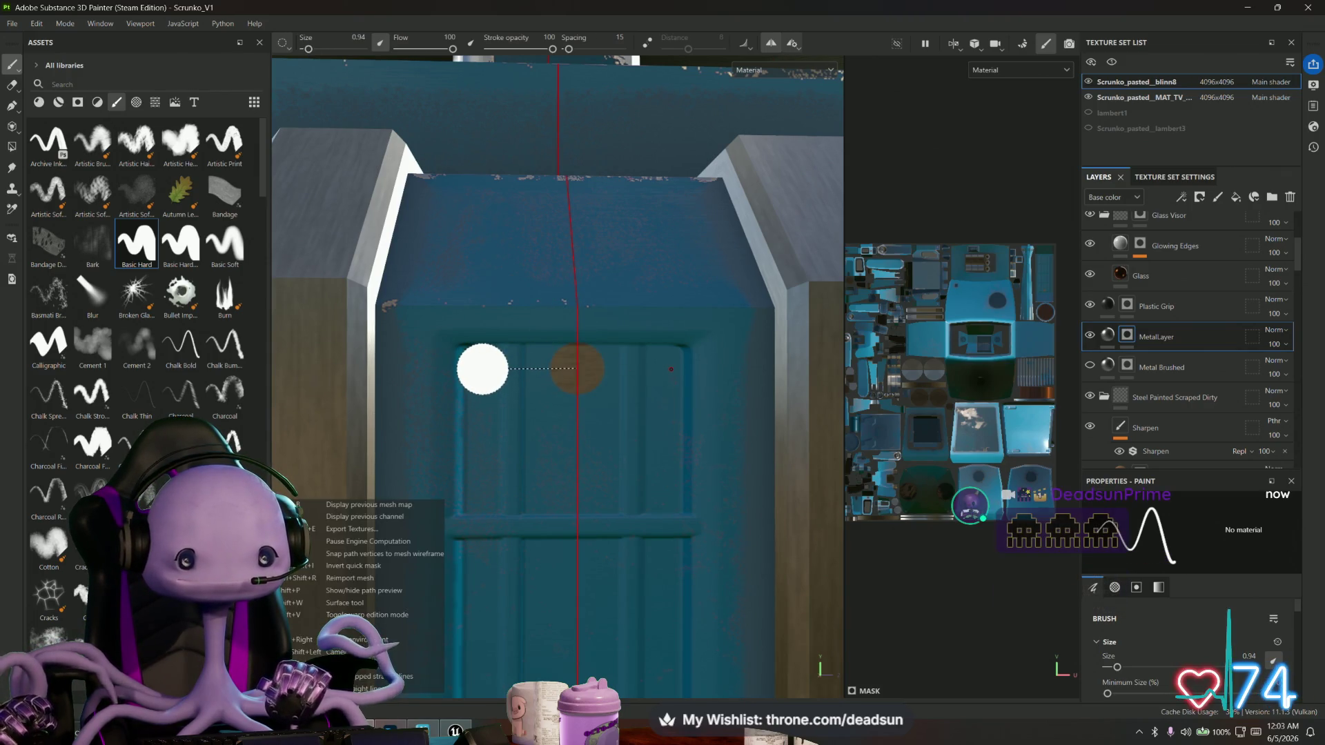
shift+click(483, 371)
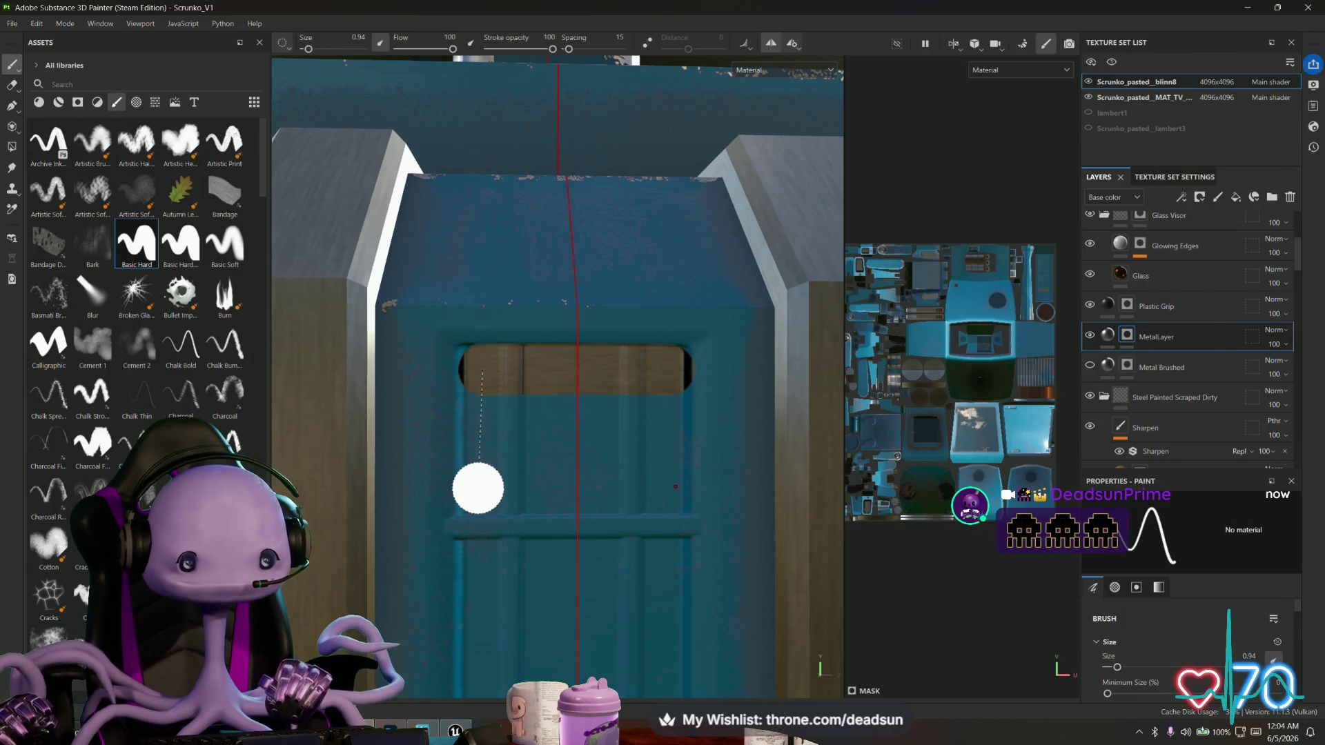
shift+click(477, 488)
mouse_move(478, 489)
mouse_down()
mouse_move(649, 488)
mouse_move(629, 415)
mouse_up()
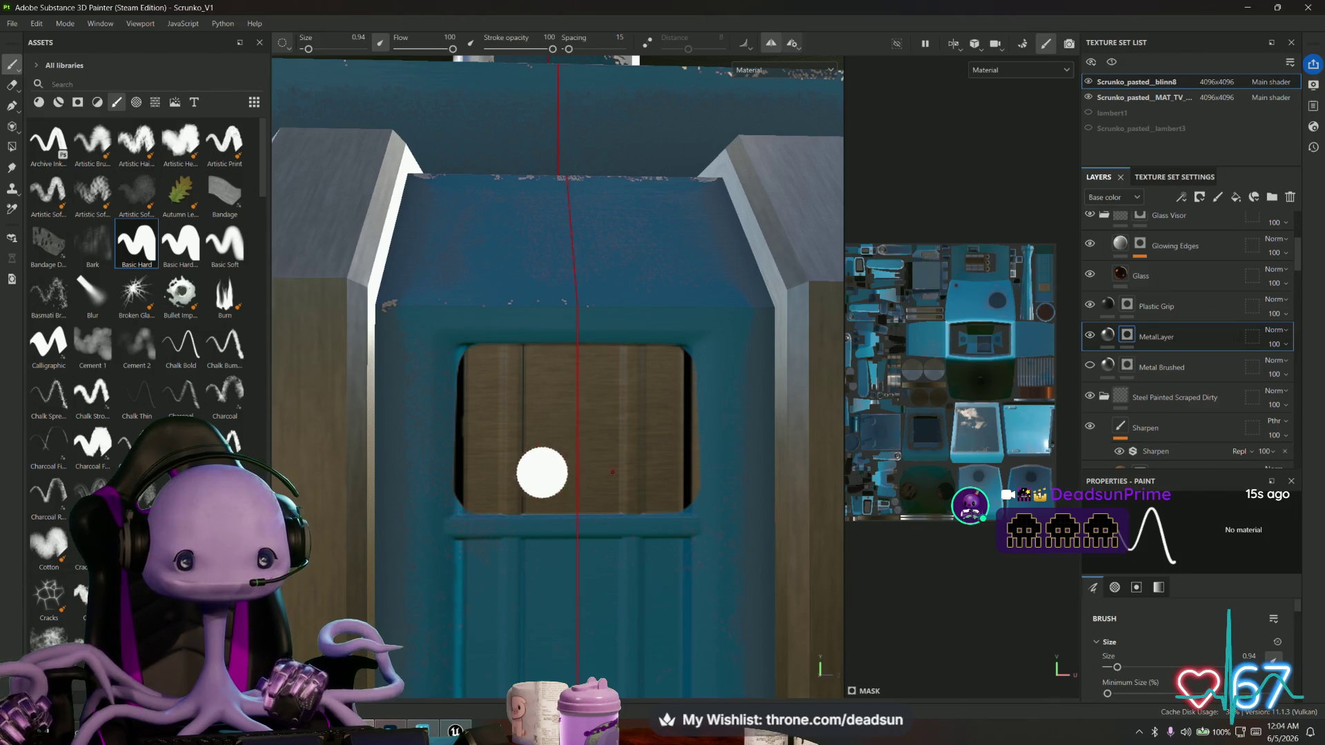
alt+middle_drag(541, 473, 561, 272)
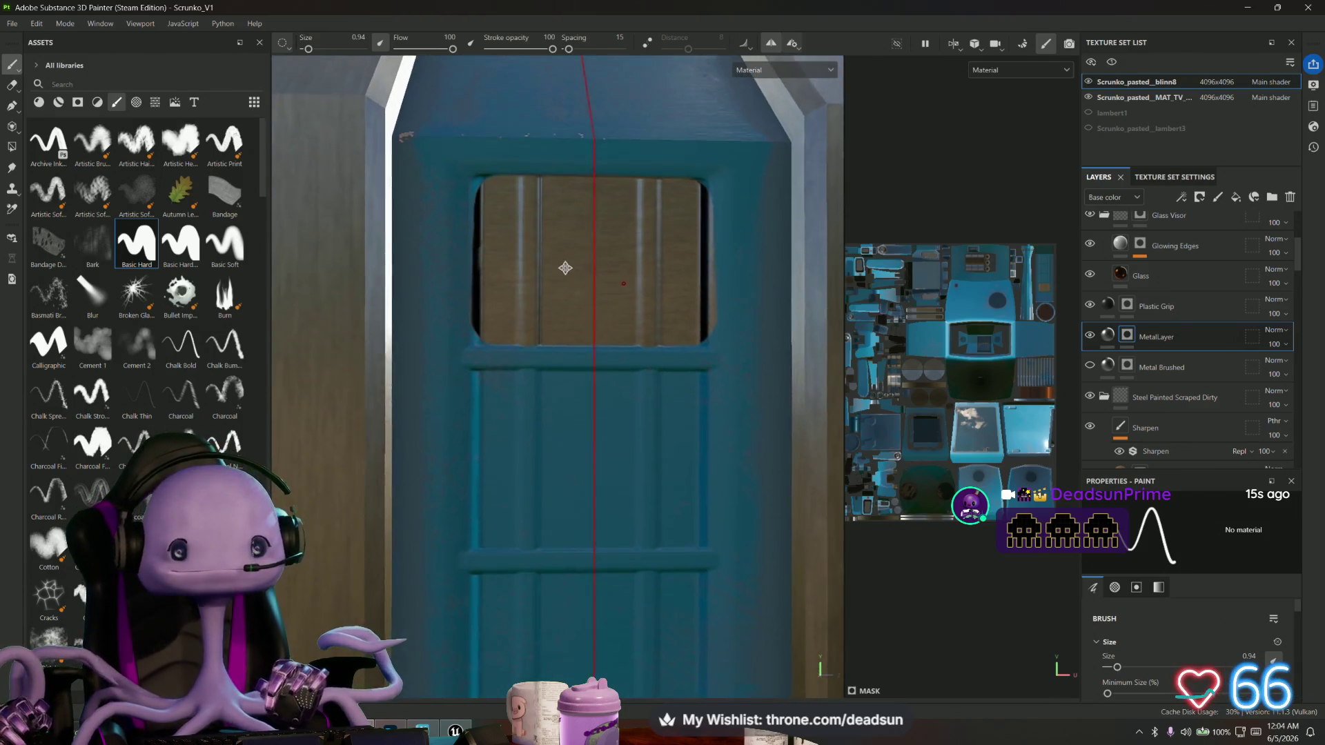
scroll(520, 390, up, 4)
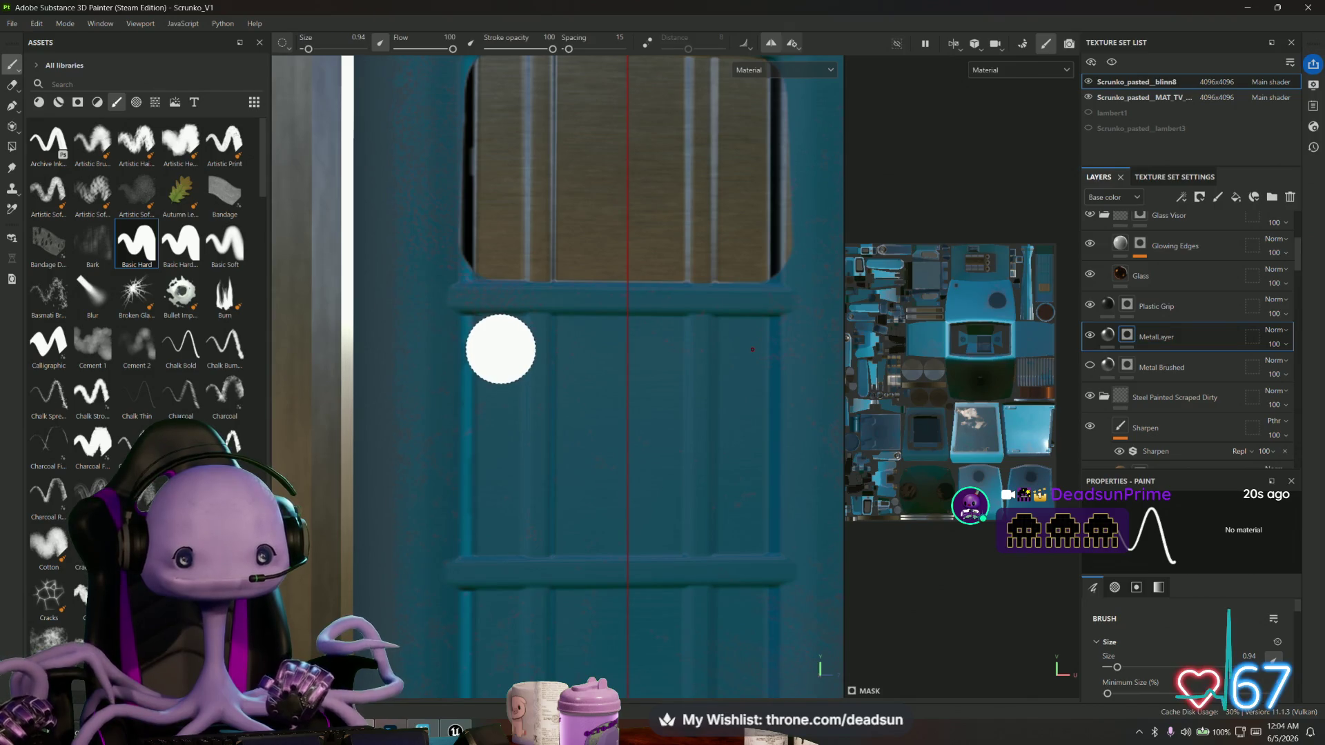
Paint a mirrored metal opening below the window with bands across its top and bottom.
click(499, 350)
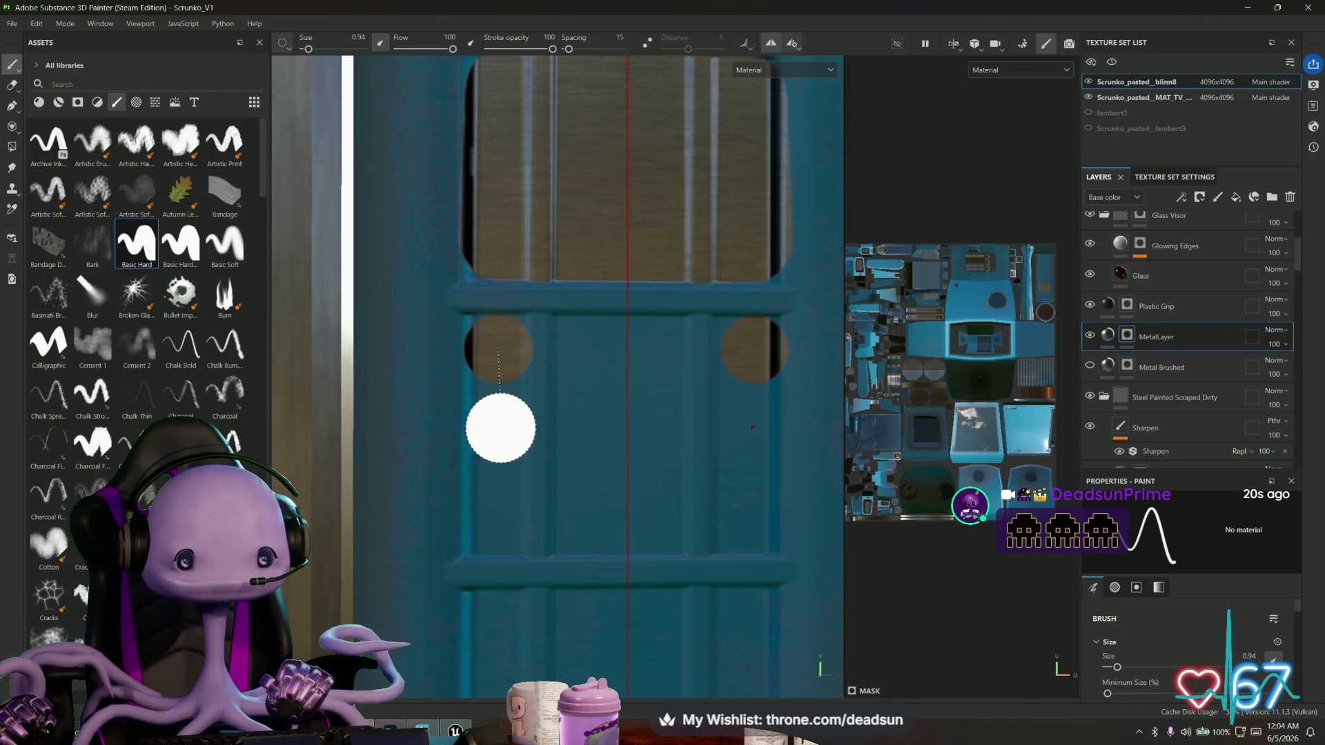
shift+click(496, 522)
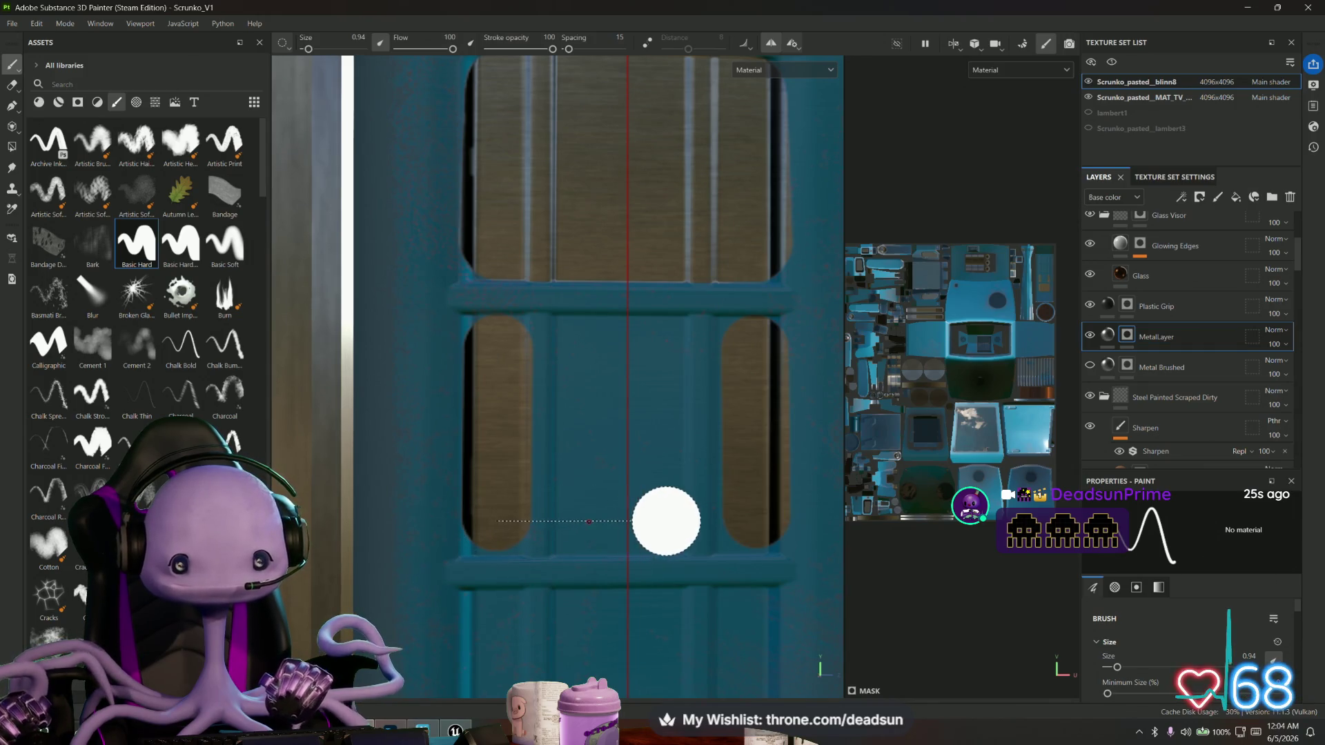
shift+click(752, 517)
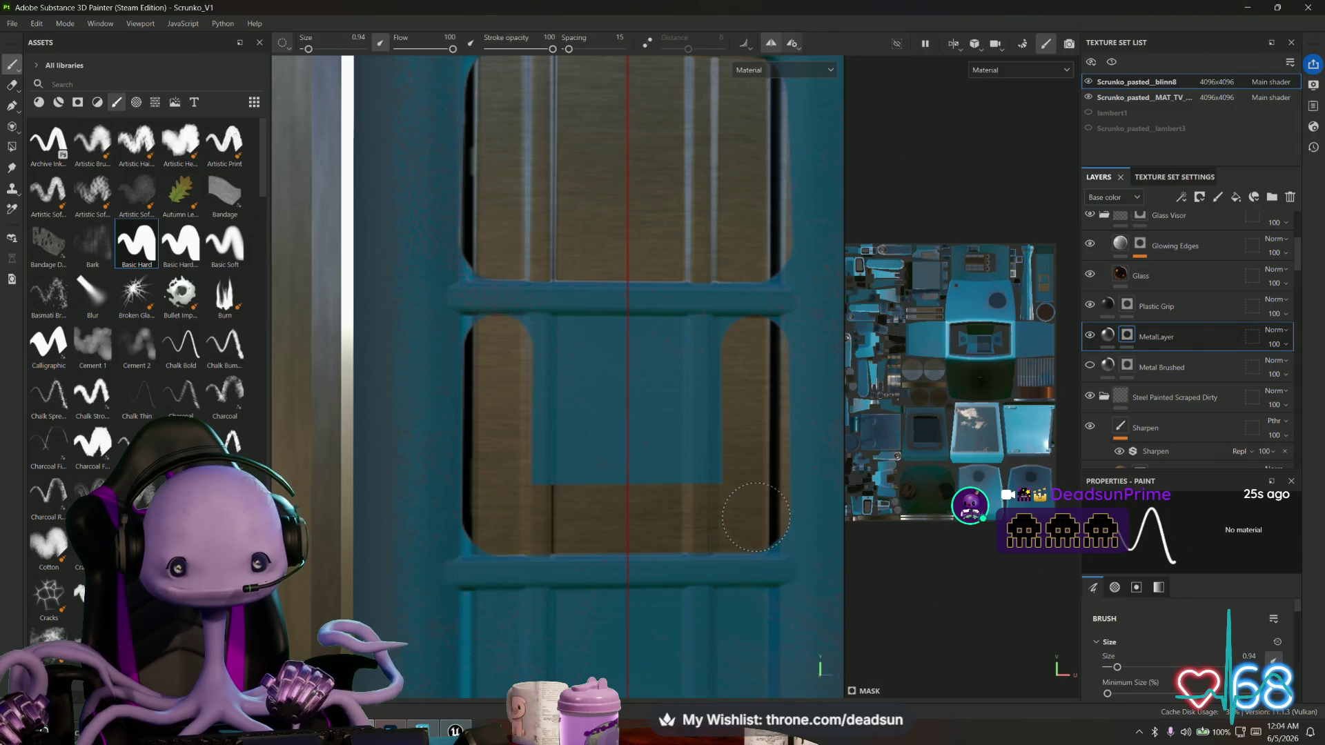
click(499, 349)
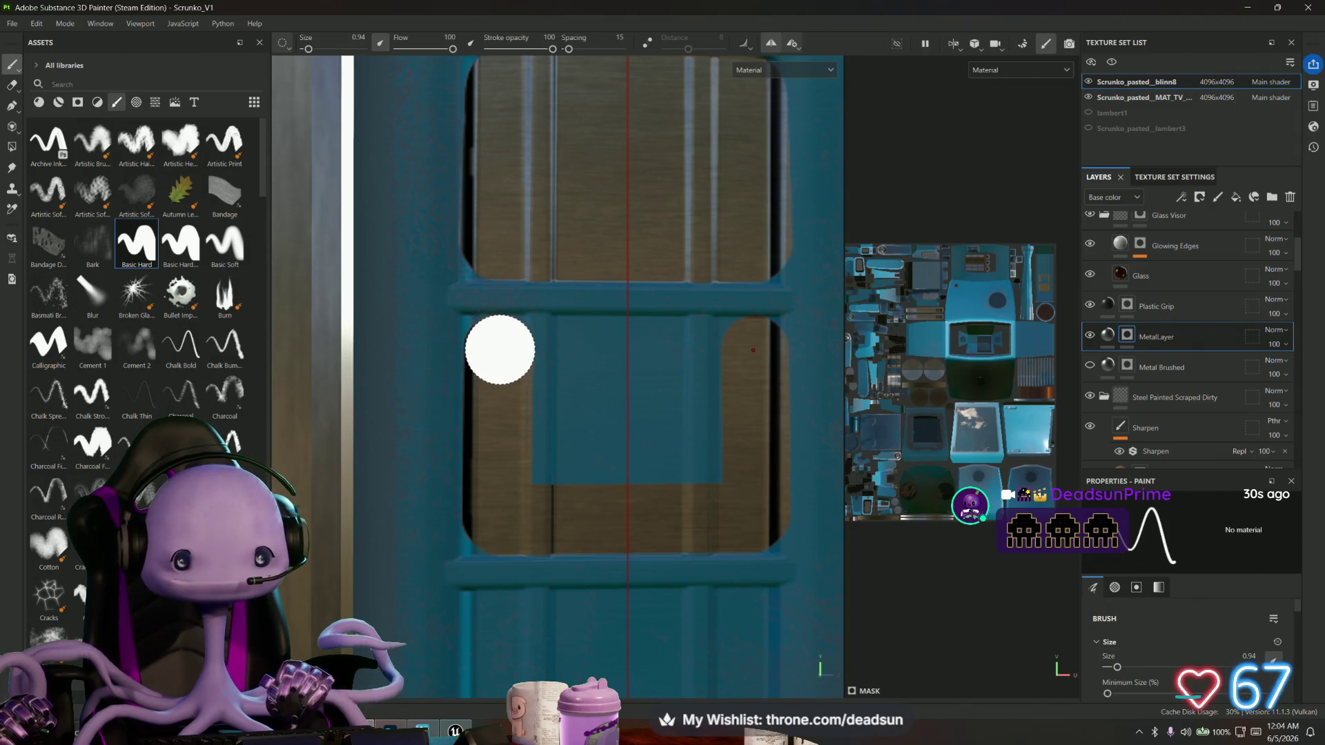
shift+click(745, 349)
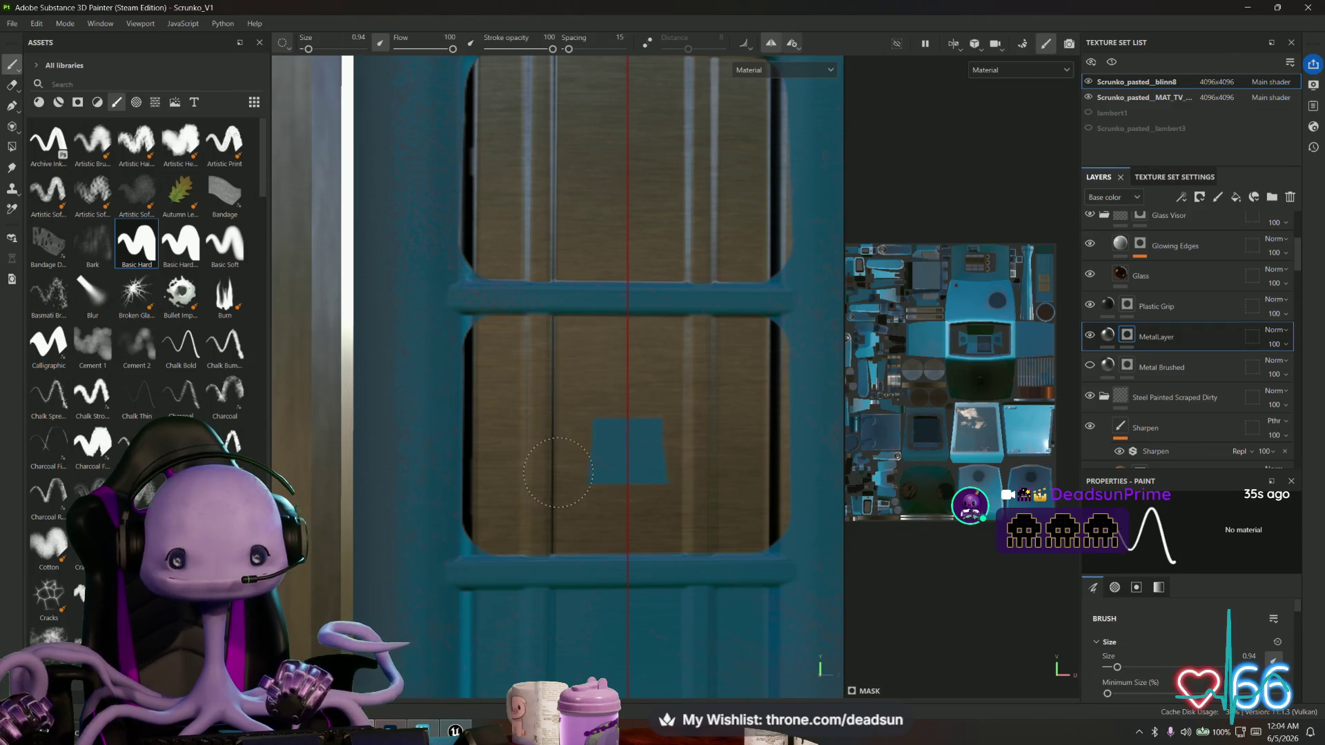
Paint mirrored metal openings on the lower door panel and fill their remaining blue.
middle_drag(615, 479, 609, 221)
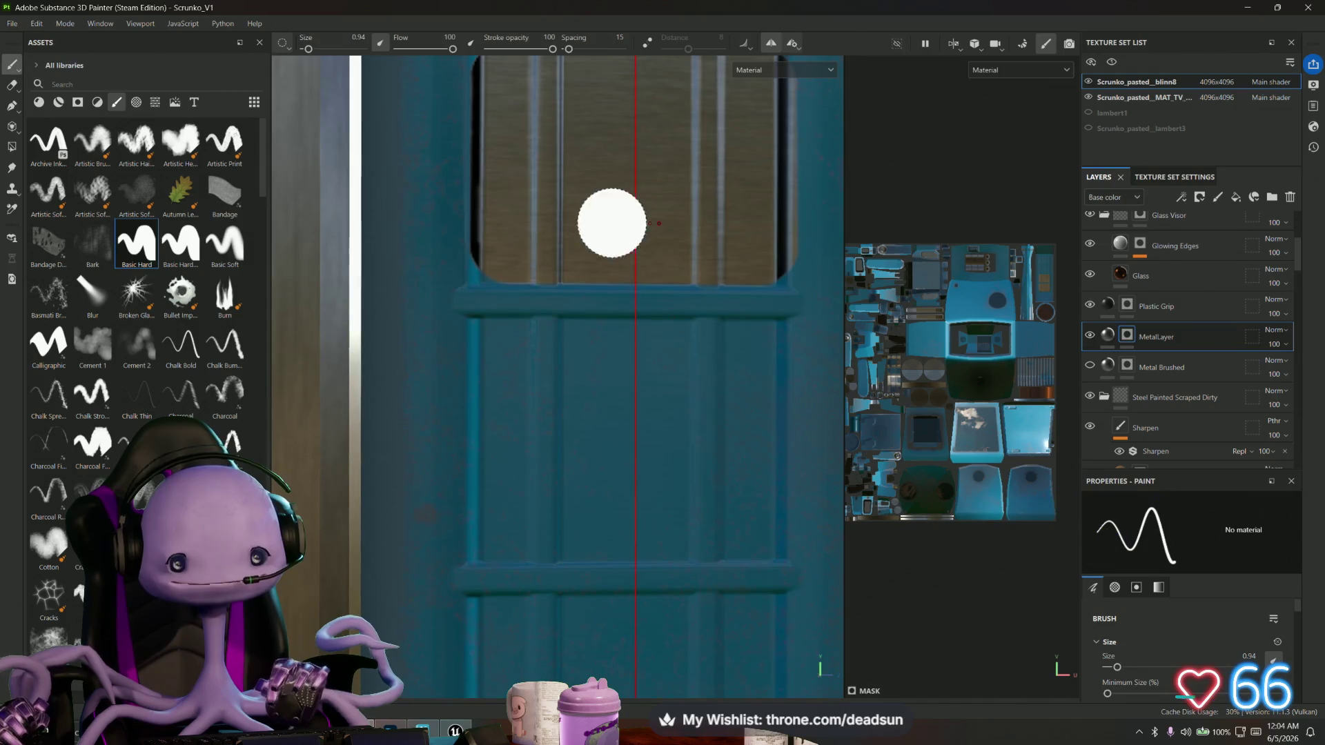
click(491, 308)
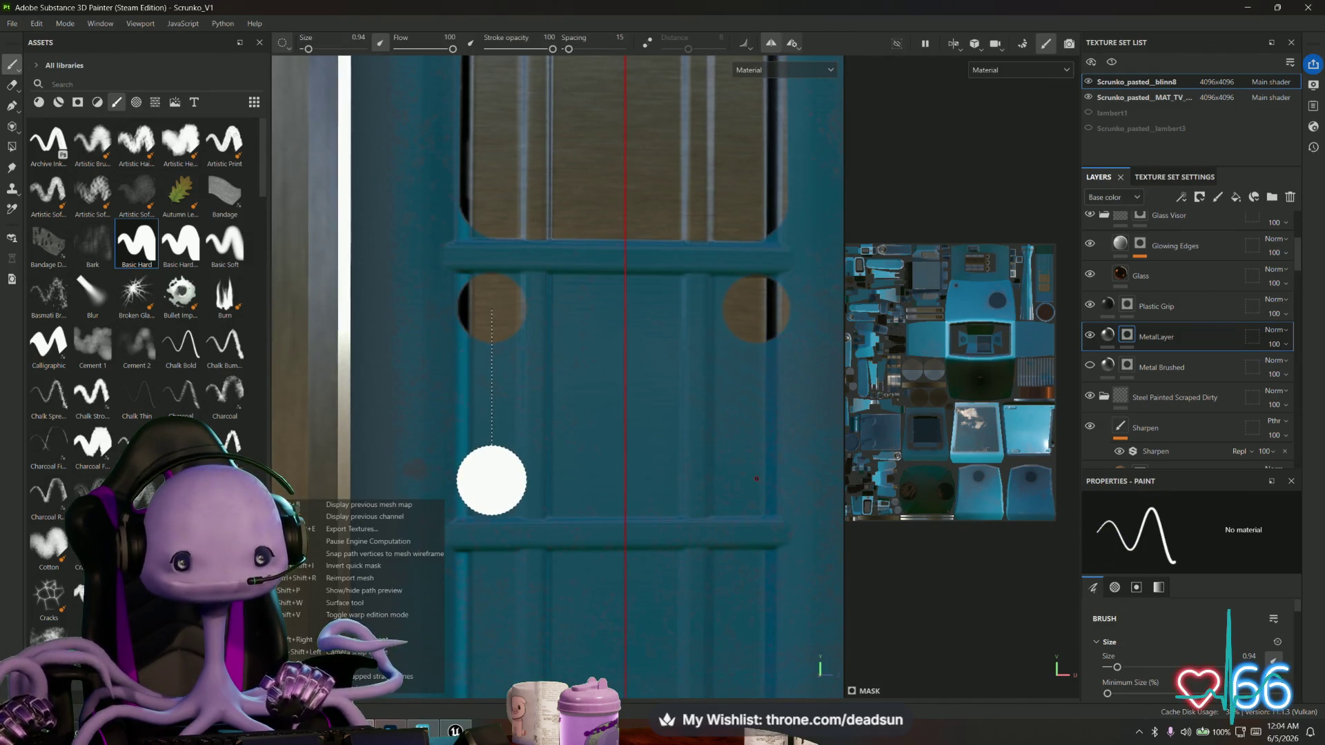
shift+click(491, 481)
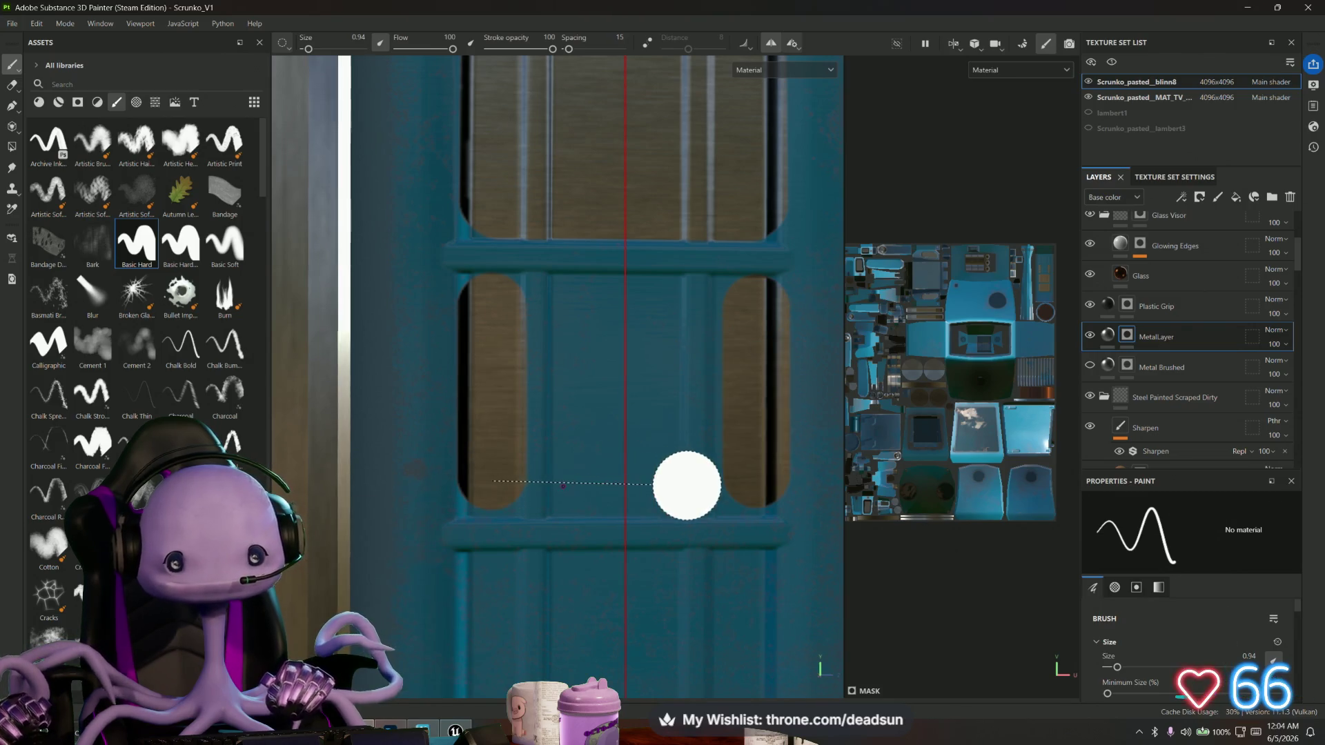
shift+click(752, 483)
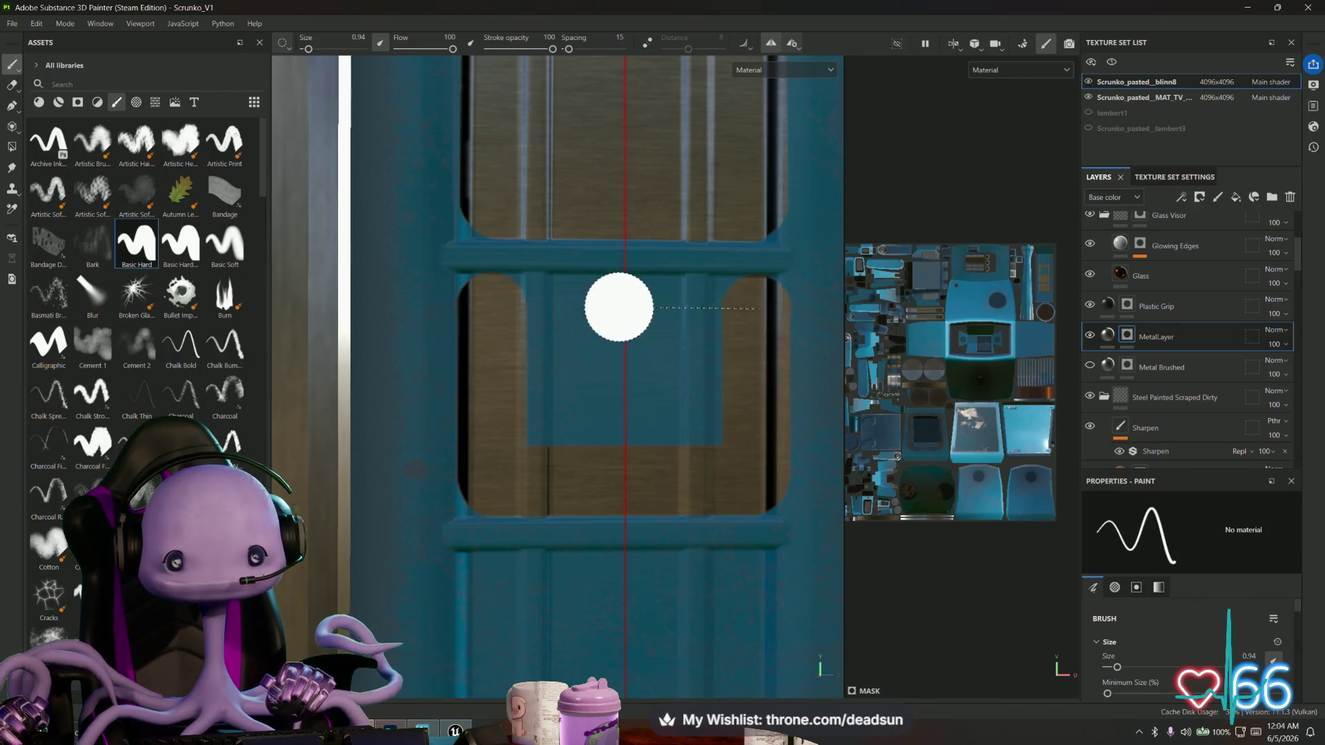
mouse_move(490, 307)
mouse_down()
mouse_move(503, 325)
mouse_move(645, 364)
mouse_up()
scroll(558, 425, down, 5)
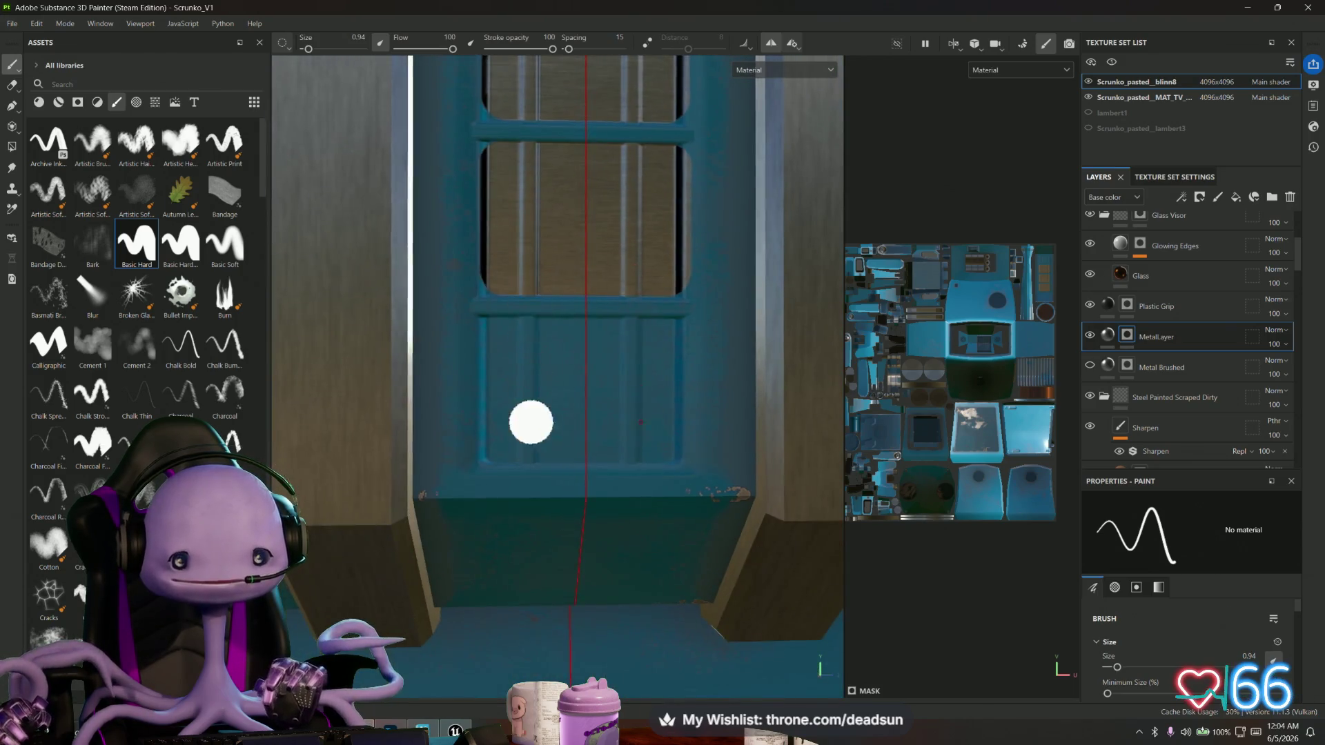
scroll(532, 423, up, 3)
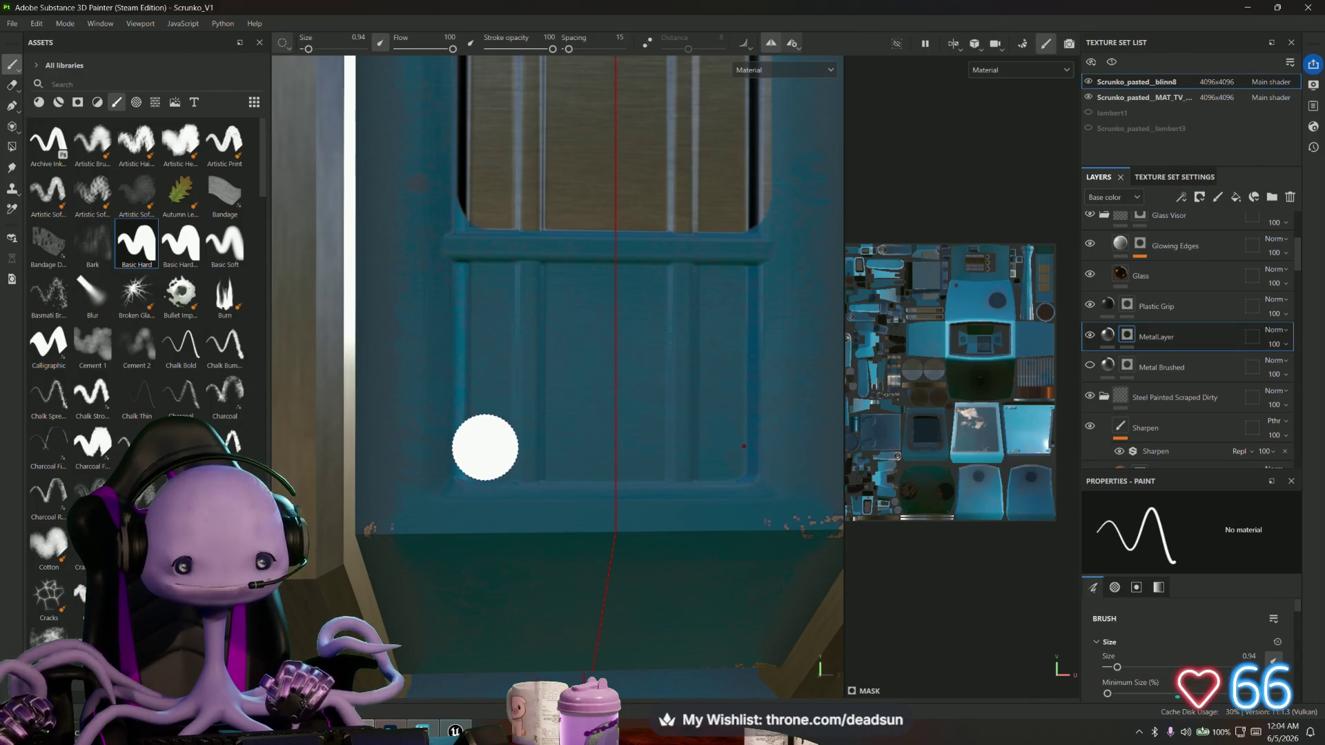
Paint tall mirrored openings joined by a metal band on the bottom door panel.
click(485, 445)
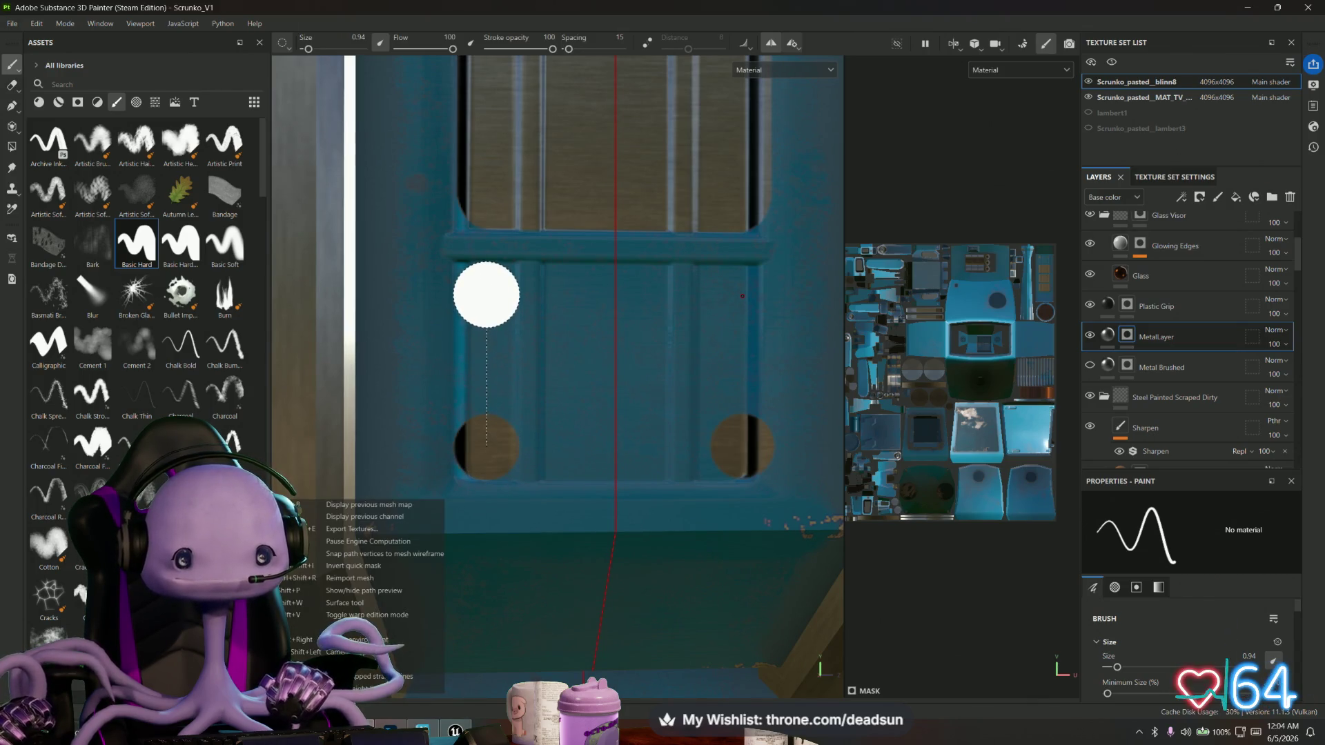
shift+click(487, 295)
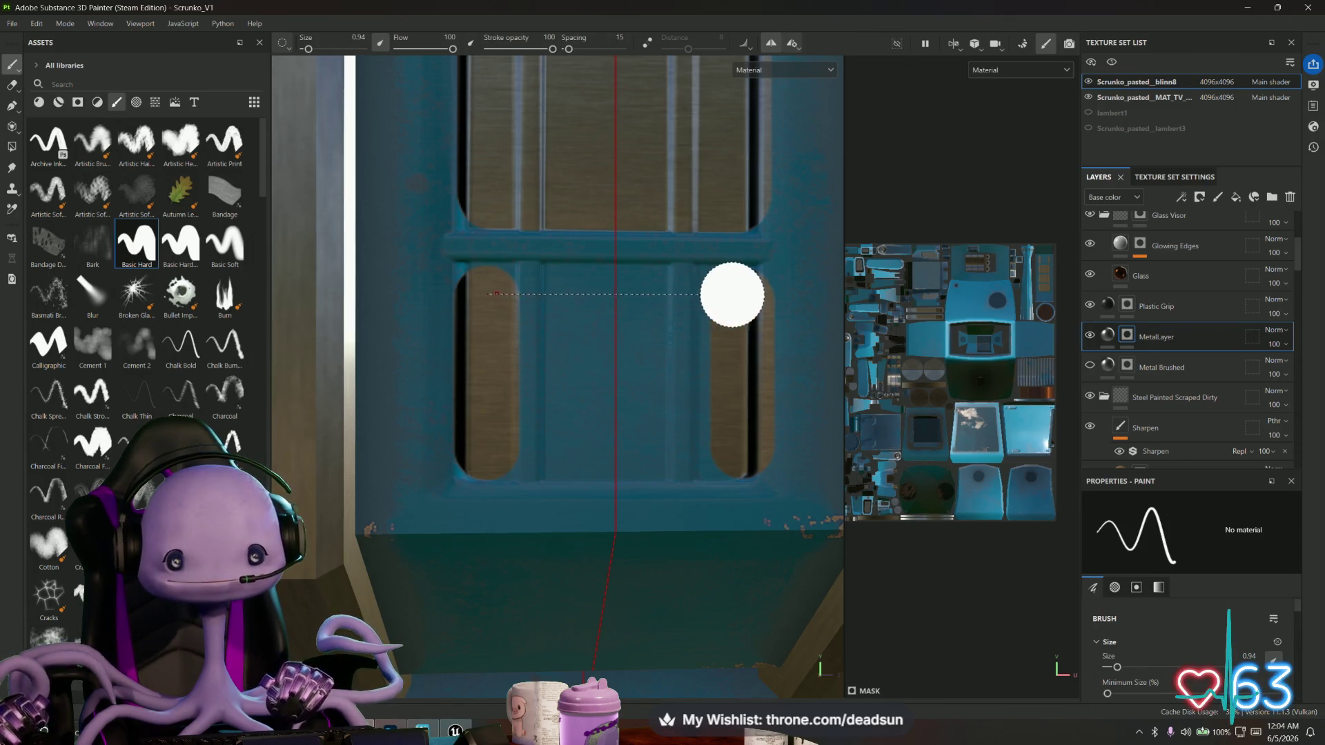
shift+click(731, 294)
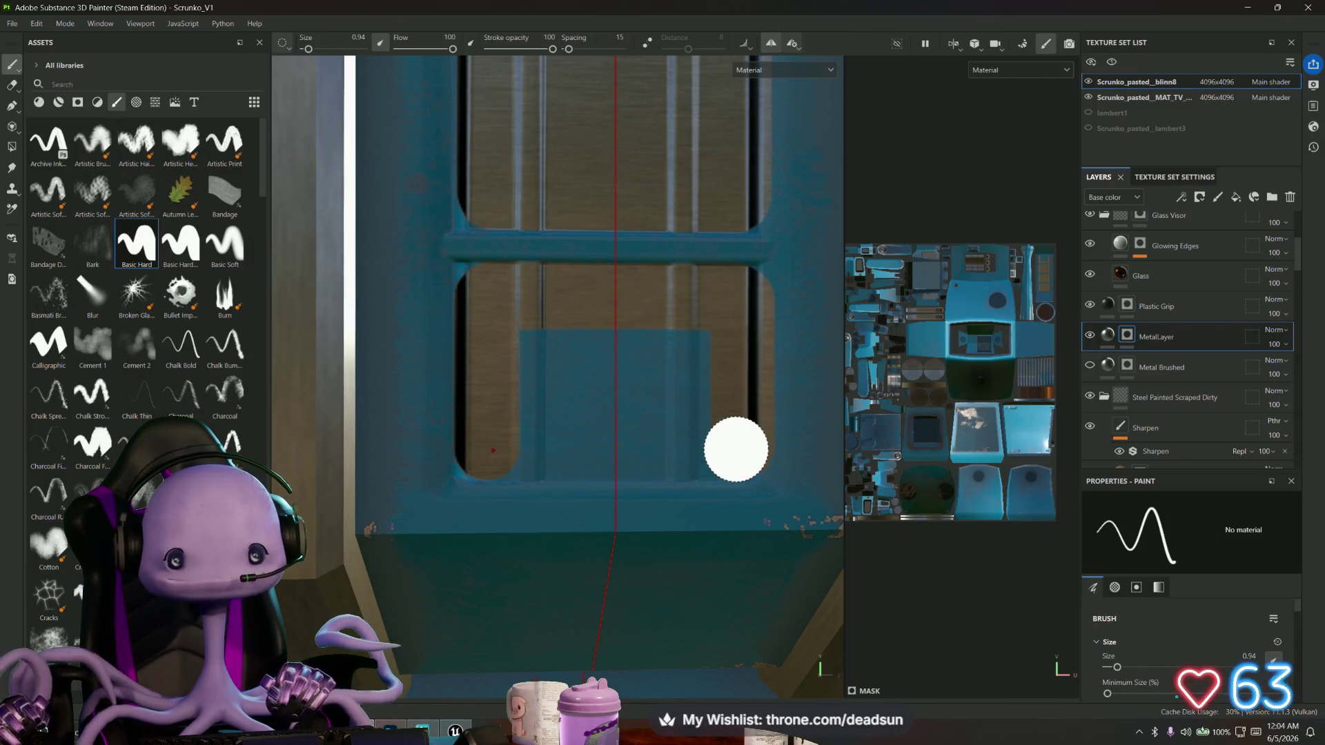
key(shift)
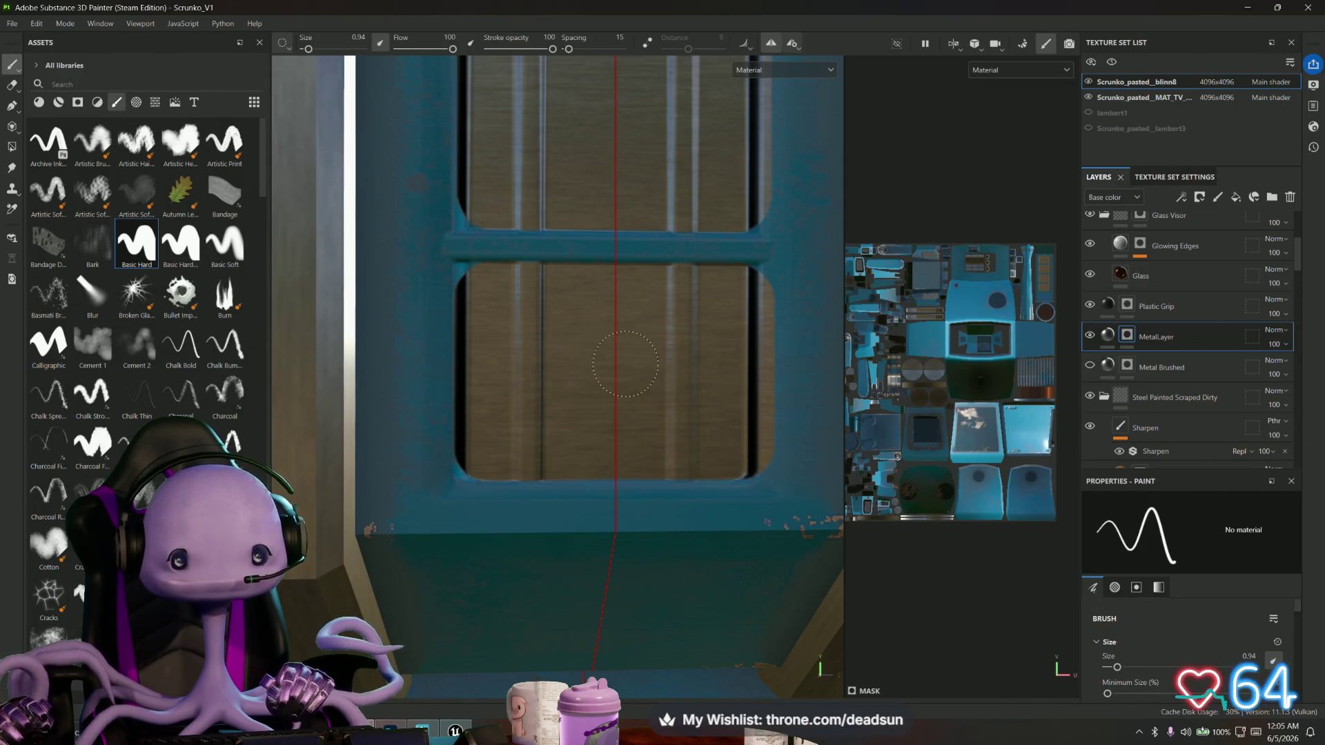
Zoom out to review the whole door and shrink the brush to 0.18.
scroll(625, 364, down, 5)
alt+middle_drag(565, 482, 556, 437)
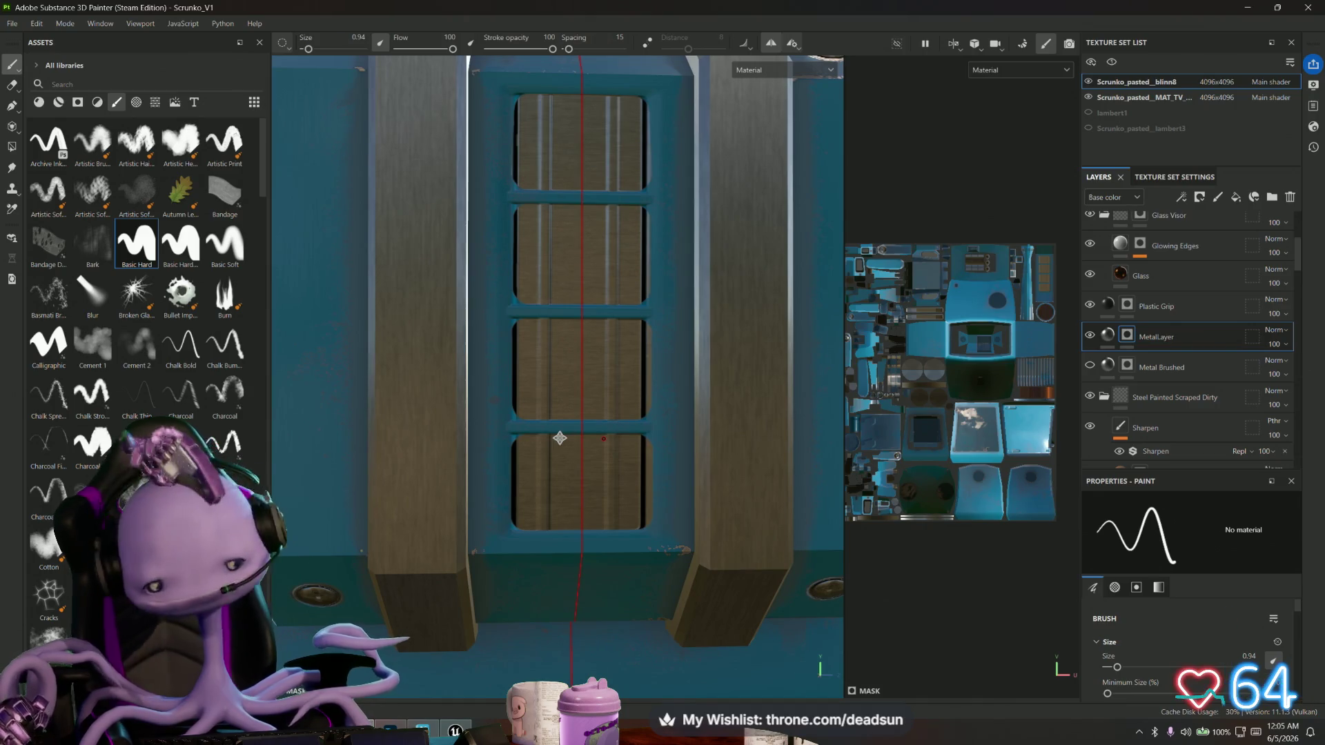
scroll(539, 462, up, 5)
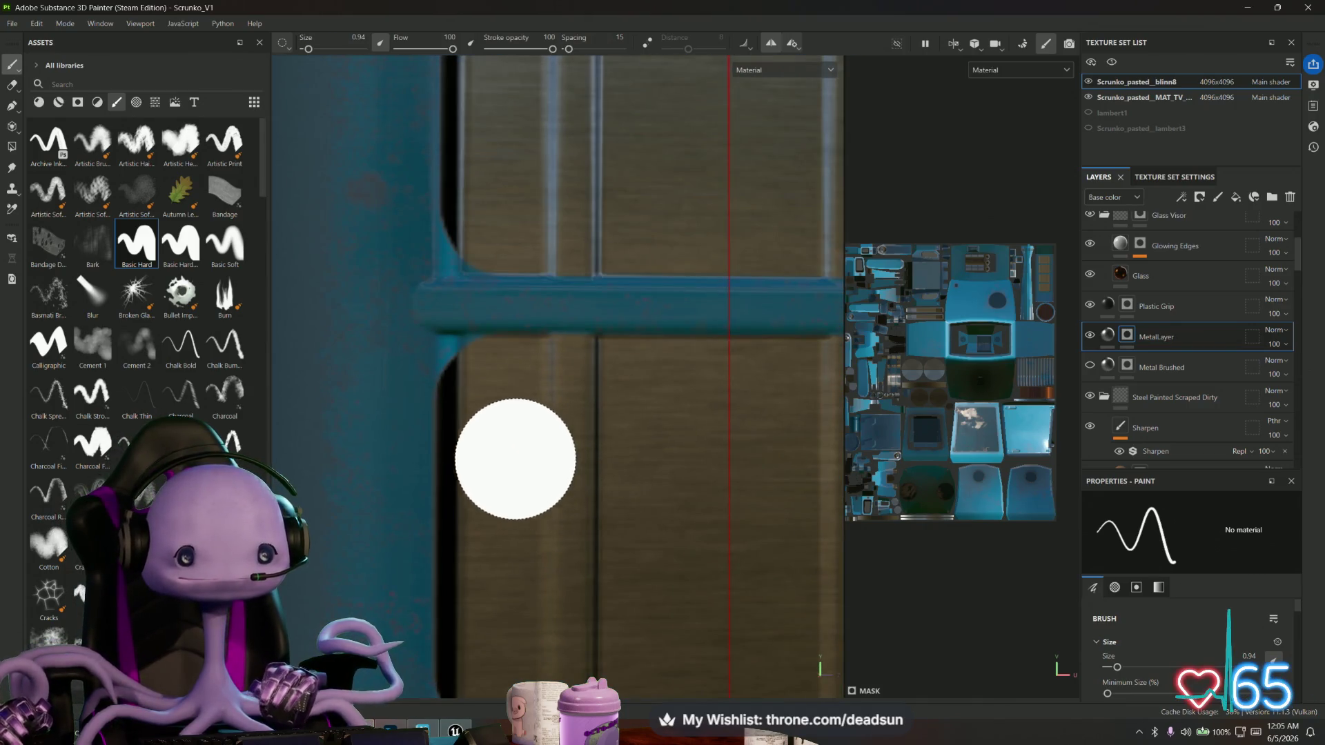
scroll(381, 264, down, 1)
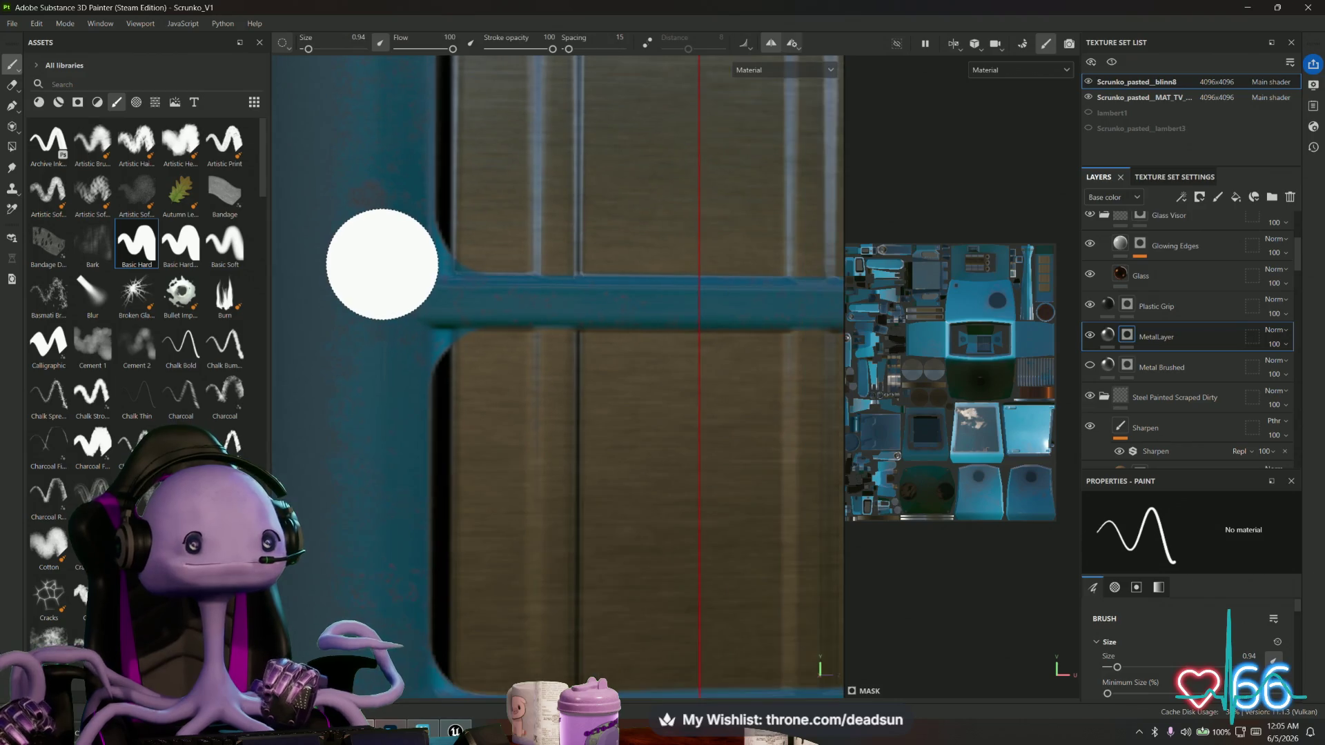
scroll(383, 267, down, 3)
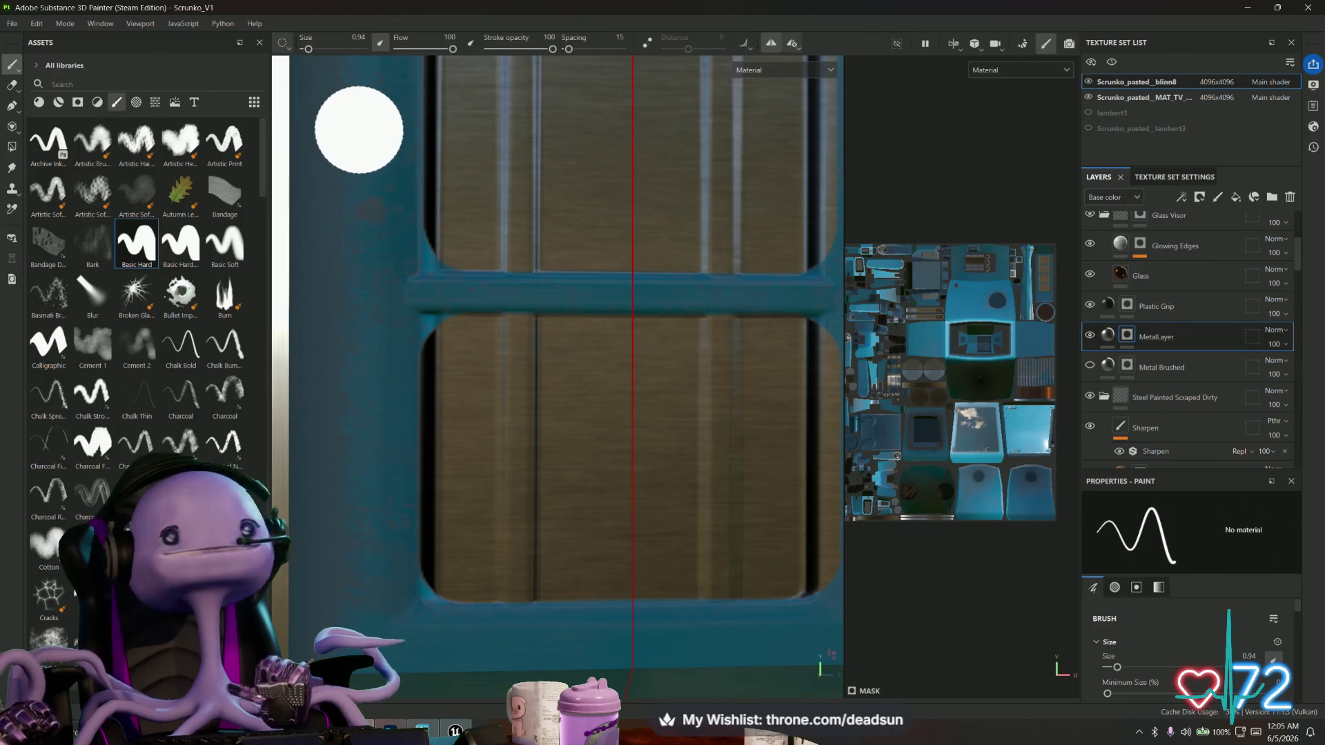
drag(309, 49, 305, 51)
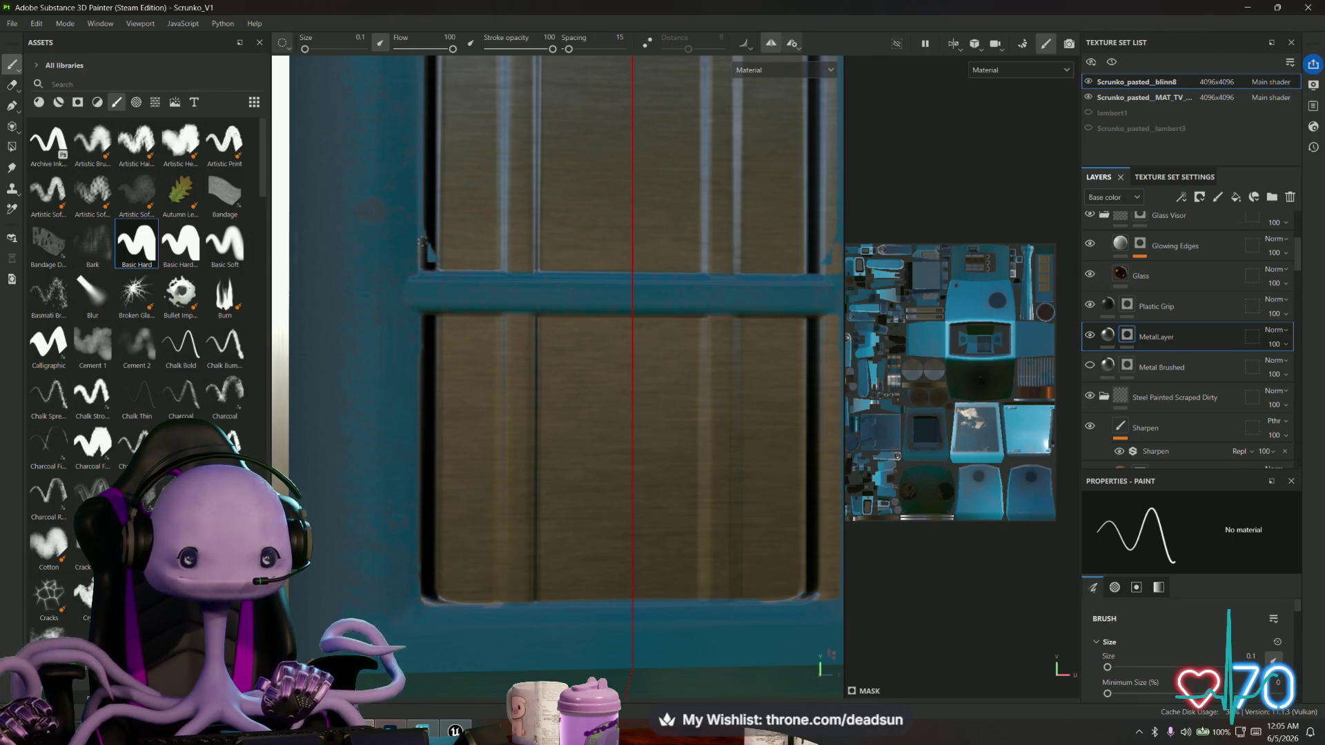
Zoom in on the window frame and paint a small dark mark on its upper corner.
mouse_move(457, 213)
middle_down()
mouse_move(483, 177)
mouse_move(511, 488)
middle_up()
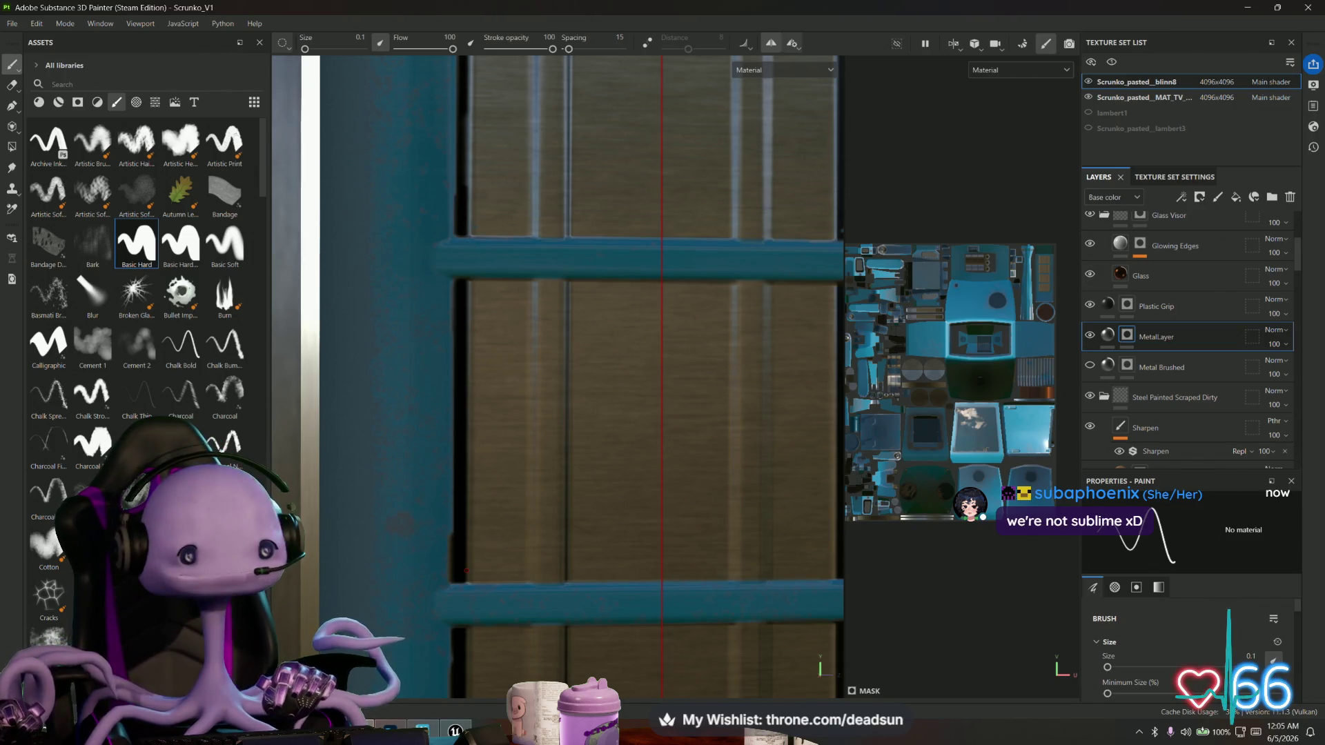
mouse_move(731, 204)
alt+mouse_down()
mouse_move(550, 412)
mouse_move(513, 428)
alt+mouse_up()
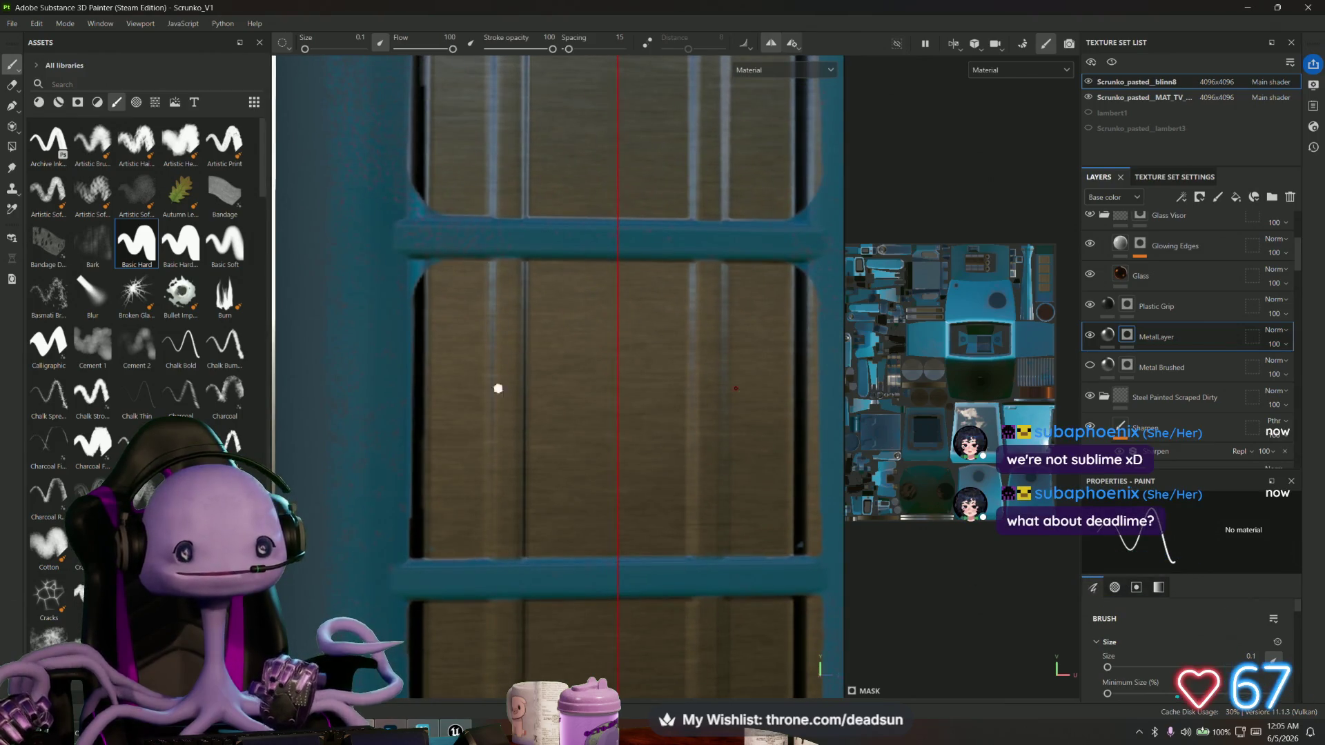
scroll(417, 228, up, 2)
mouse_move(387, 234)
alt+middle_down()
mouse_move(459, 299)
mouse_move(467, 325)
alt+middle_up()
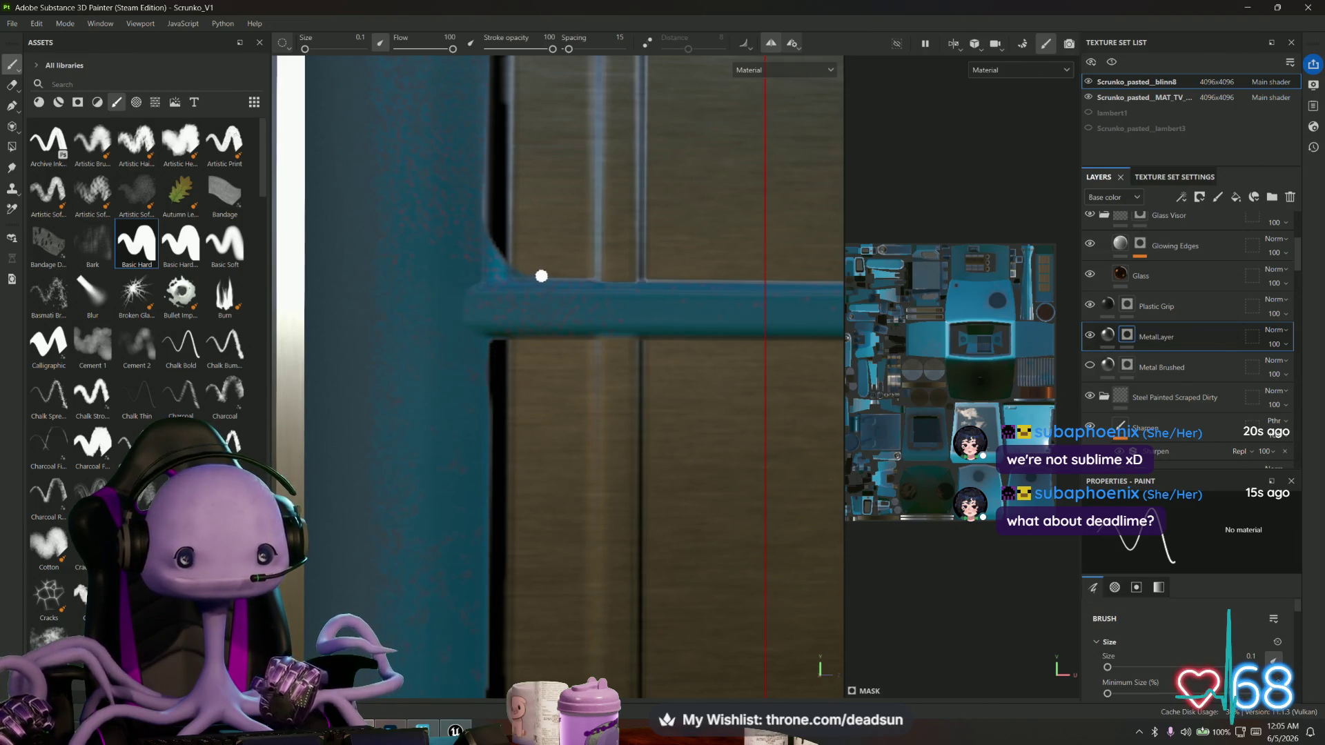
drag(509, 274, 494, 273)
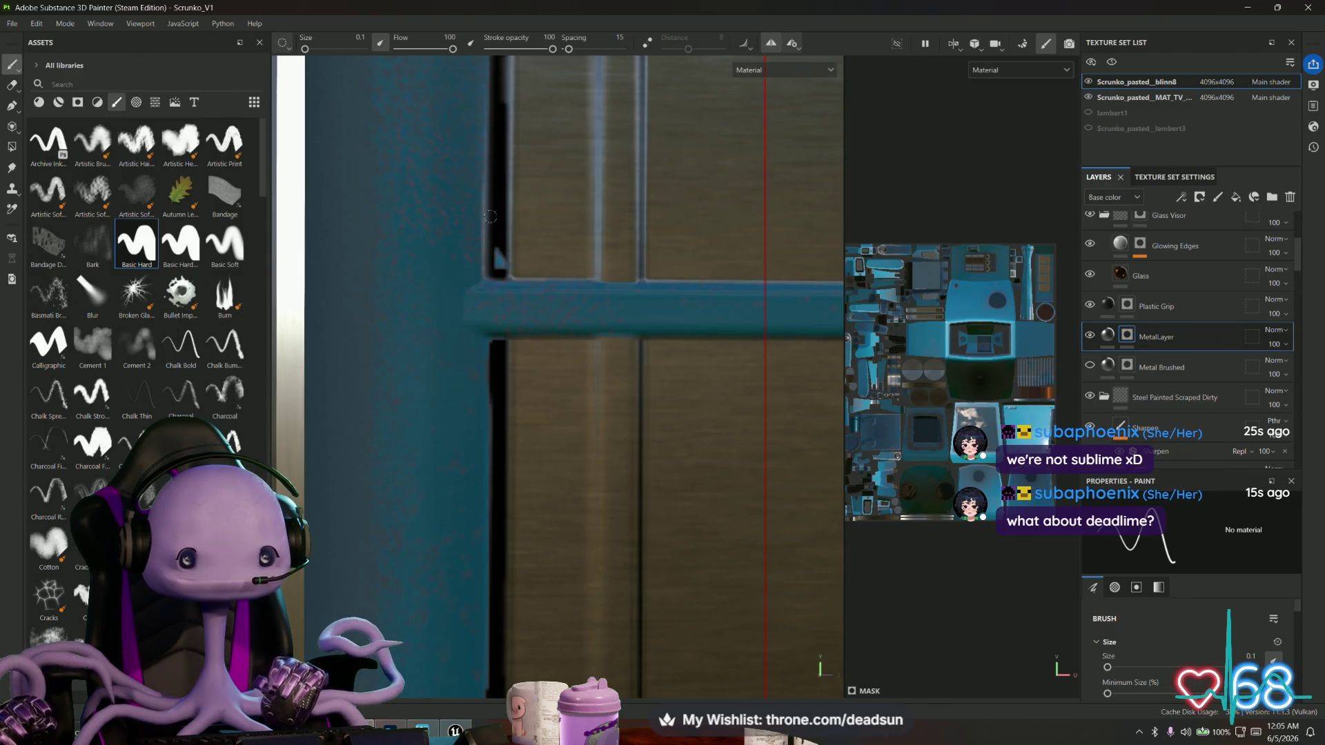
mouse_move(509, 261)
alt+middle_down()
mouse_move(518, 376)
mouse_move(518, 208)
alt+middle_up()
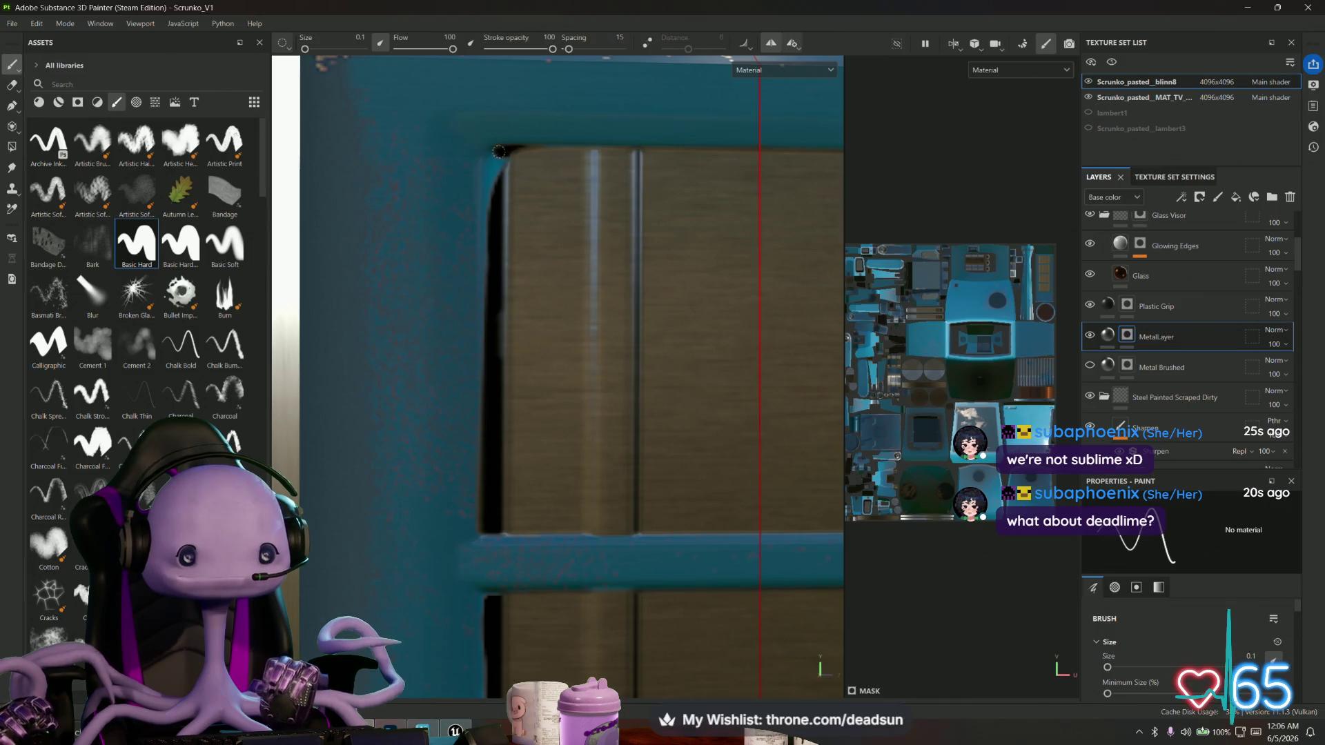
Darken the frame's left inner edge, then turn off symmetry and show the grayscale colour settings.
drag(490, 154, 483, 186)
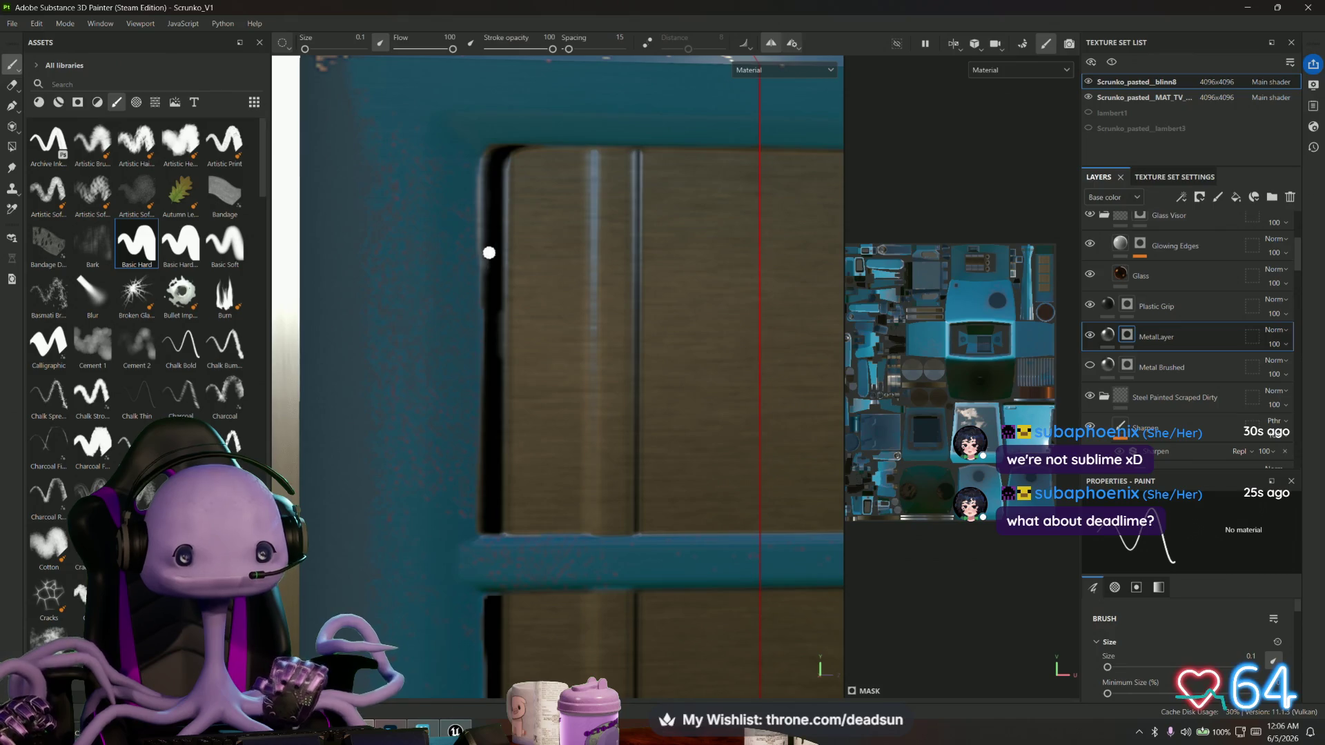
scroll(504, 334, down, 5)
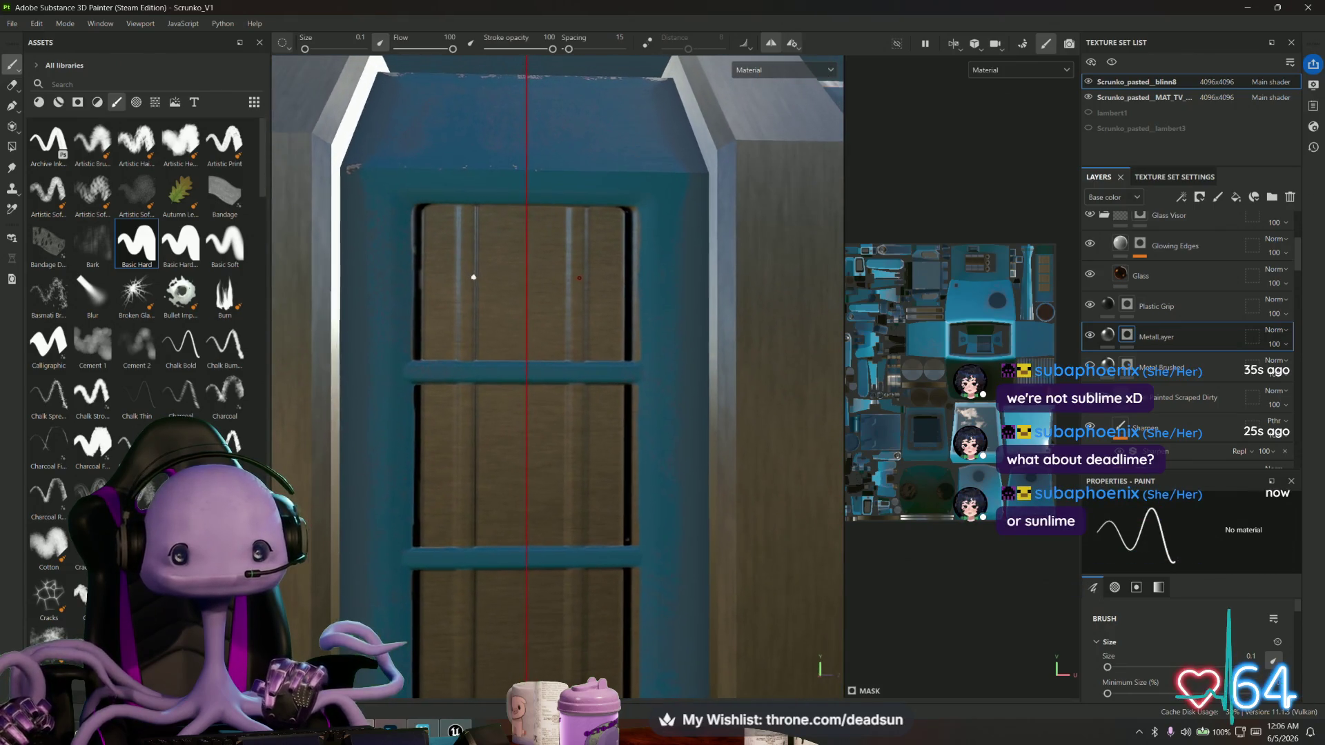
click(774, 44)
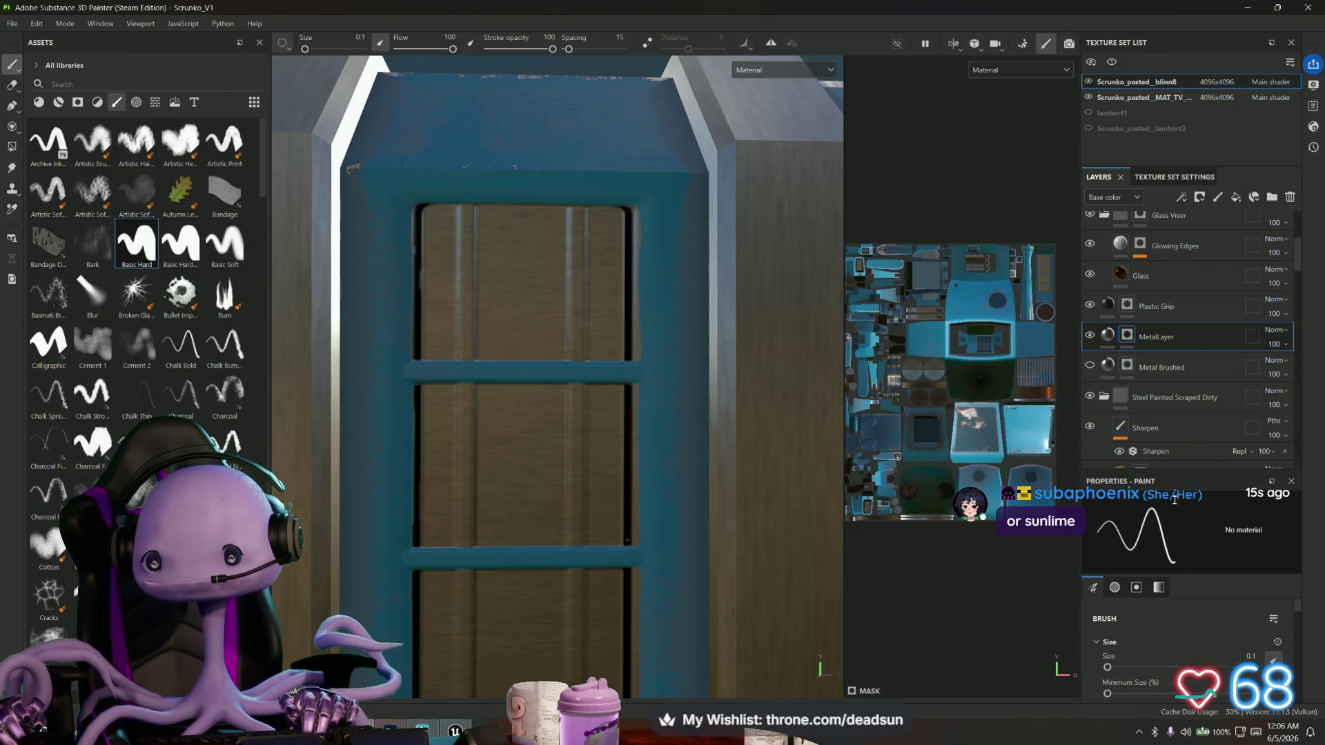
click(1158, 587)
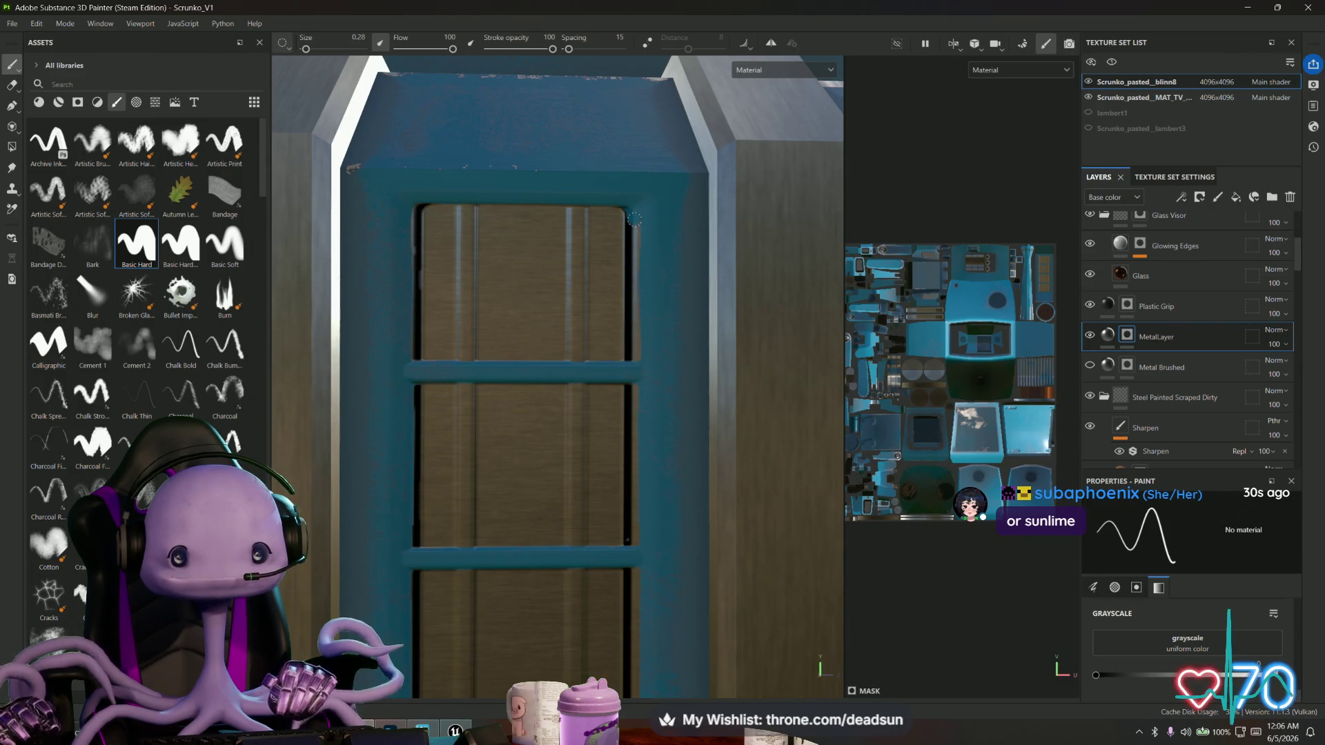
Paint straight teal lines down the door frame's right edge, covering its dark gaps.
key(shift)
shift+click(632, 371)
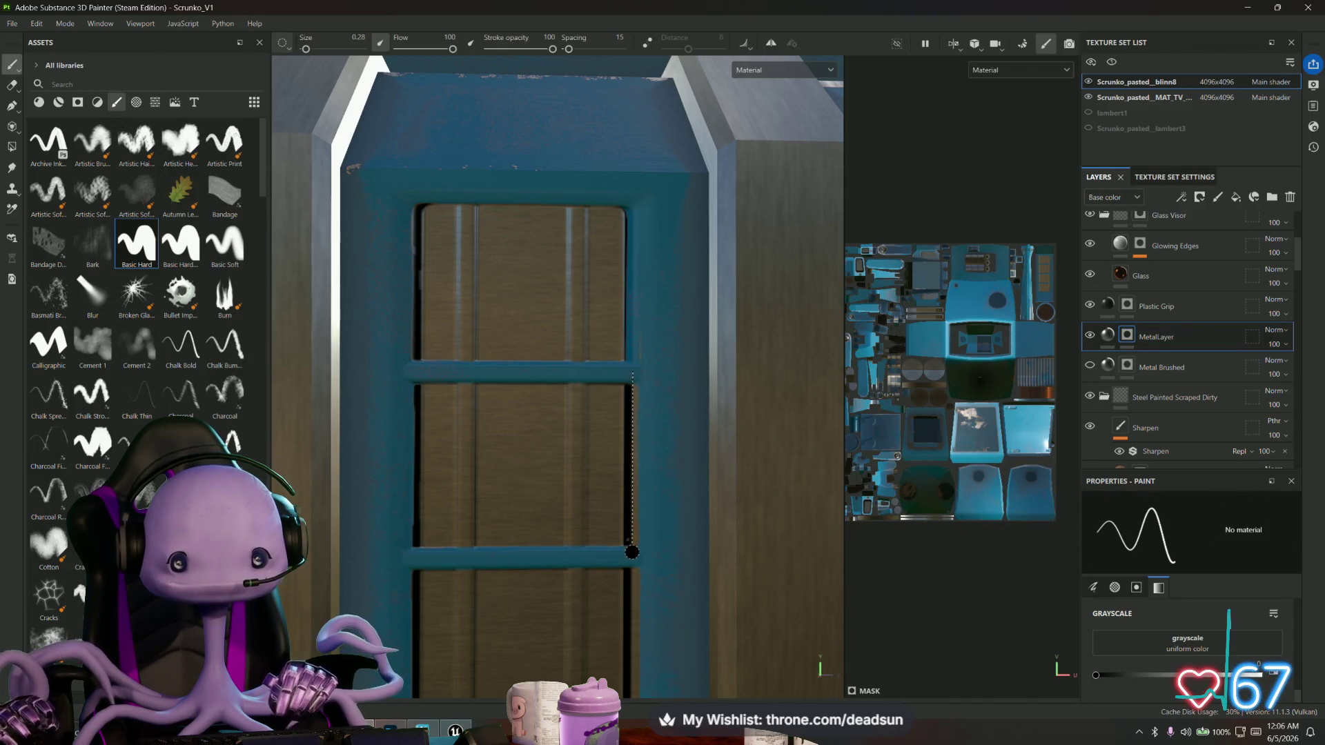
shift+click(630, 552)
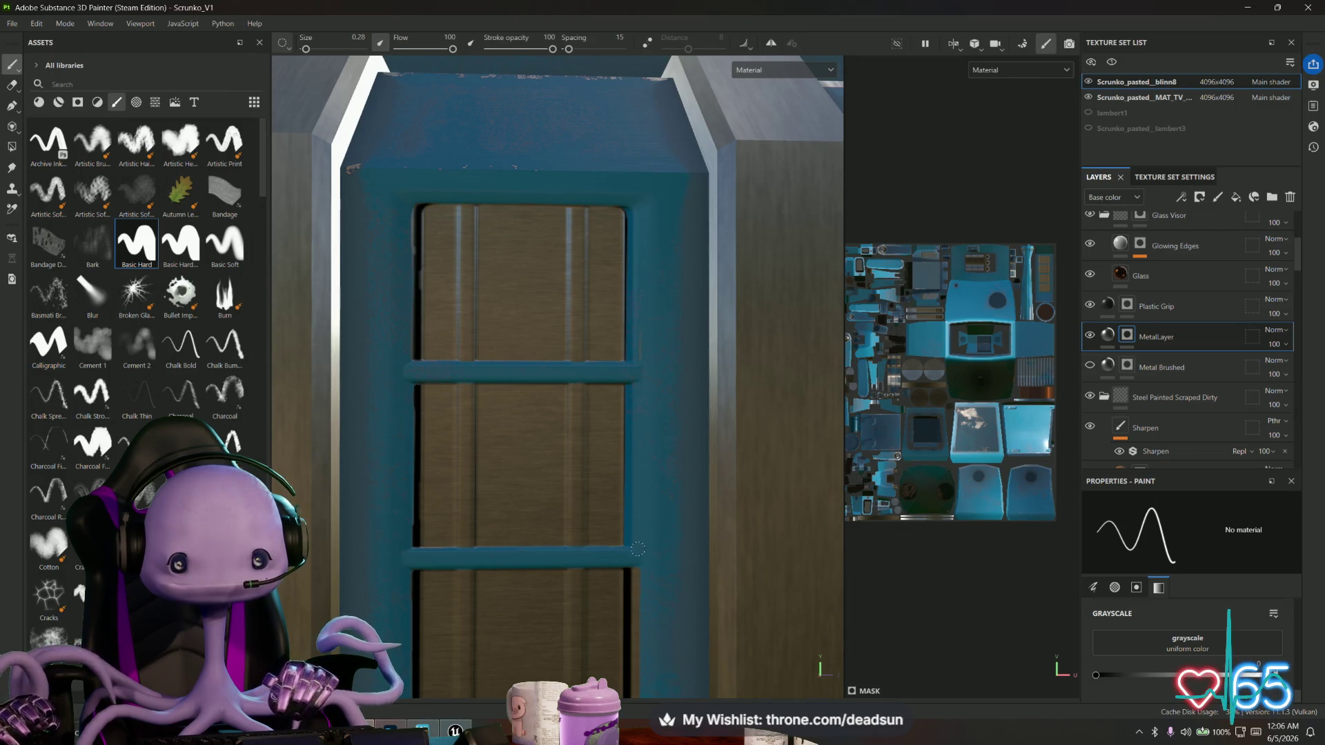
mouse_move(648, 535)
middle_down()
mouse_move(639, 361)
mouse_move(633, 371)
middle_up()
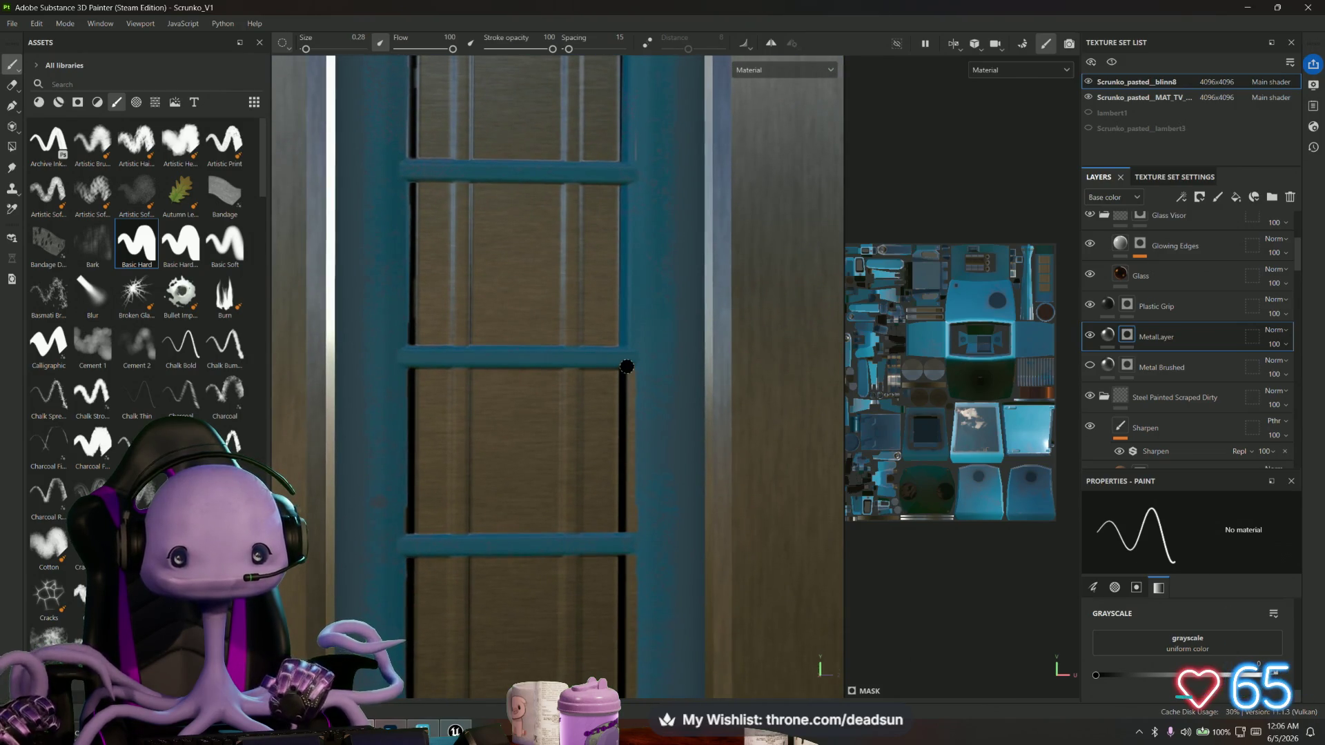
shift+click(634, 533)
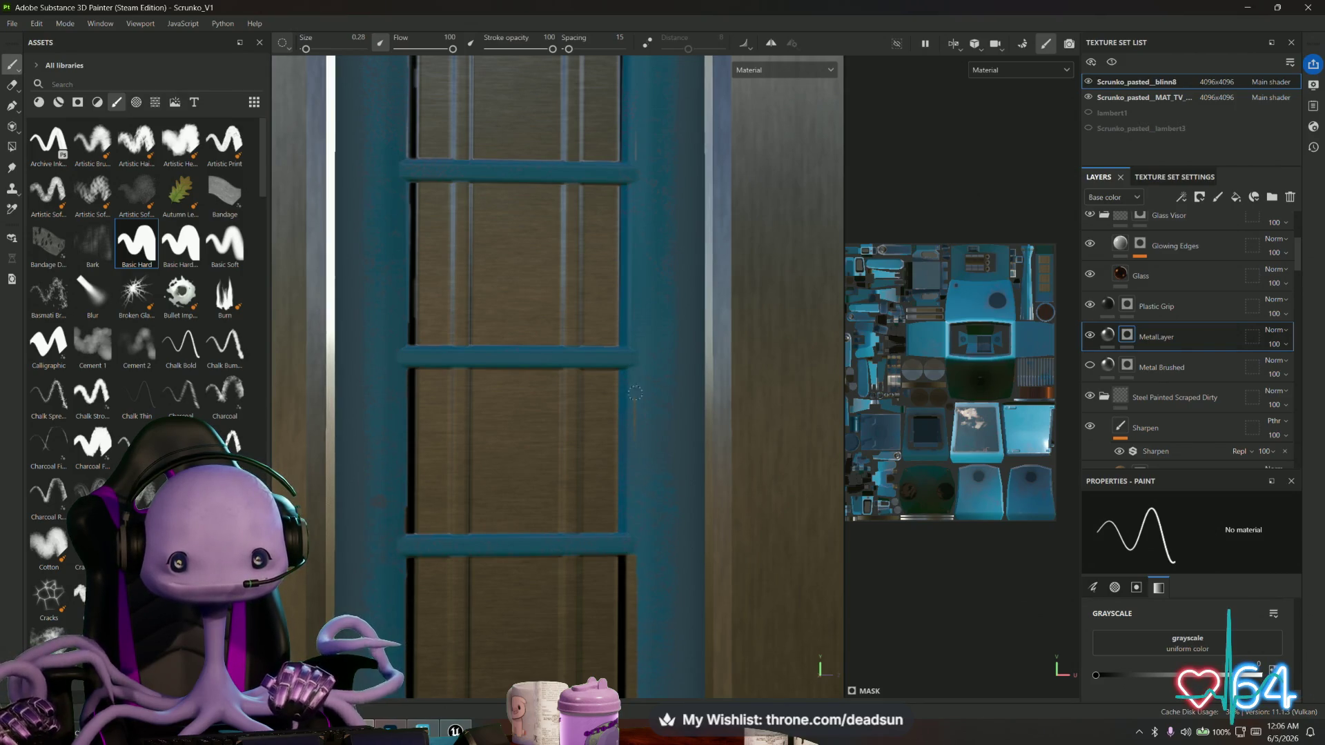
alt+drag(649, 499, 661, 308)
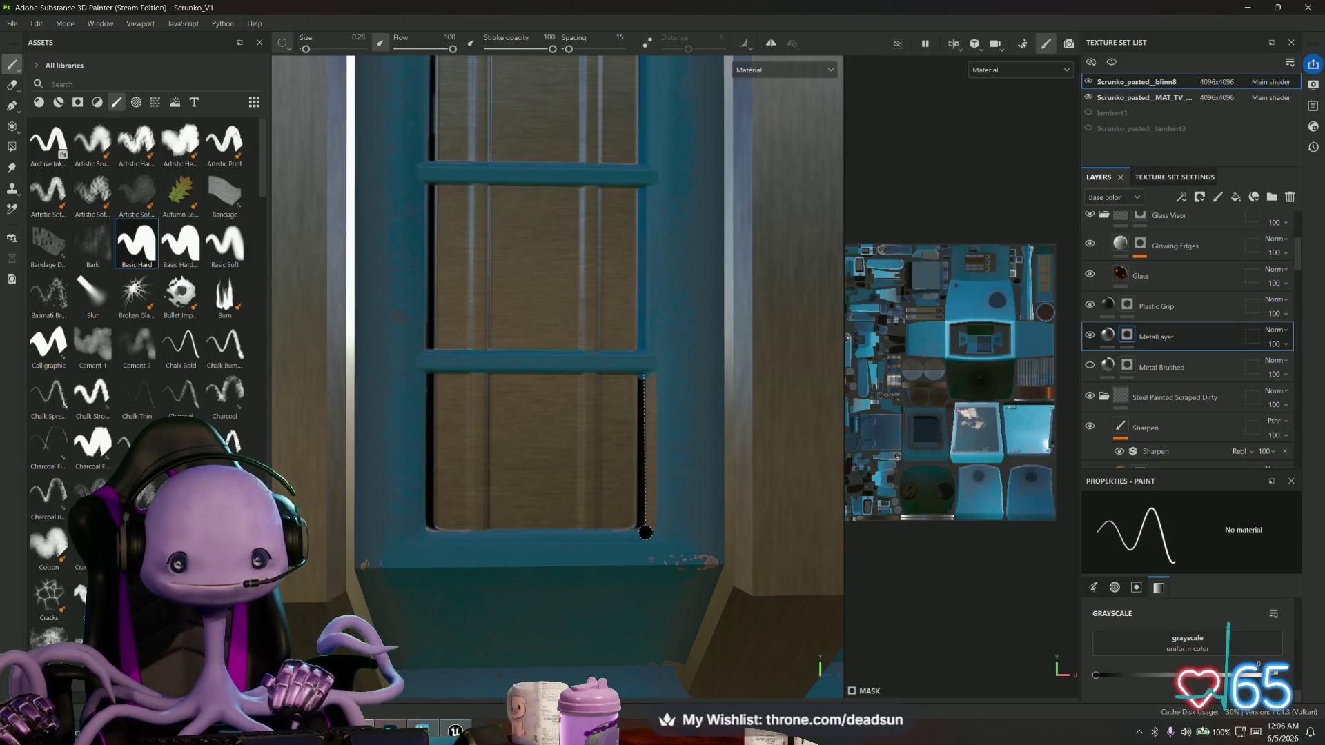
shift+click(644, 533)
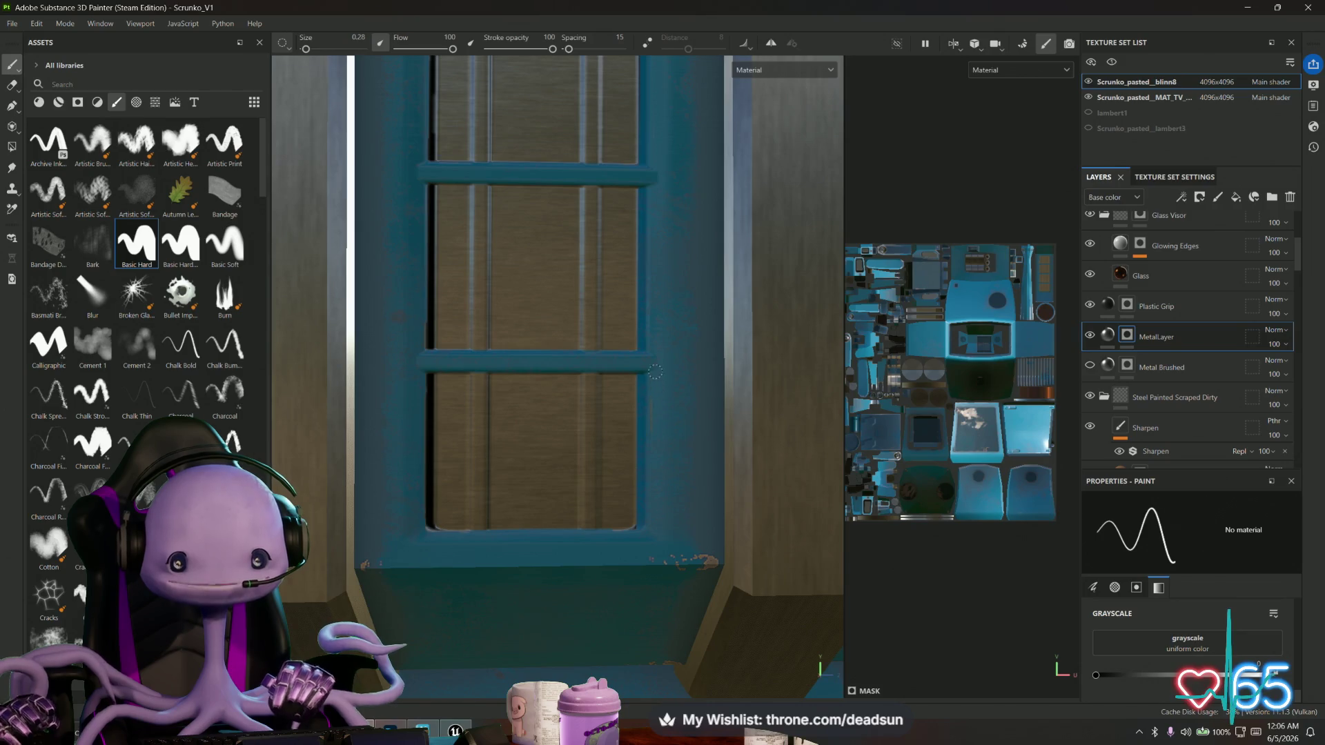
scroll(421, 517, up, 5)
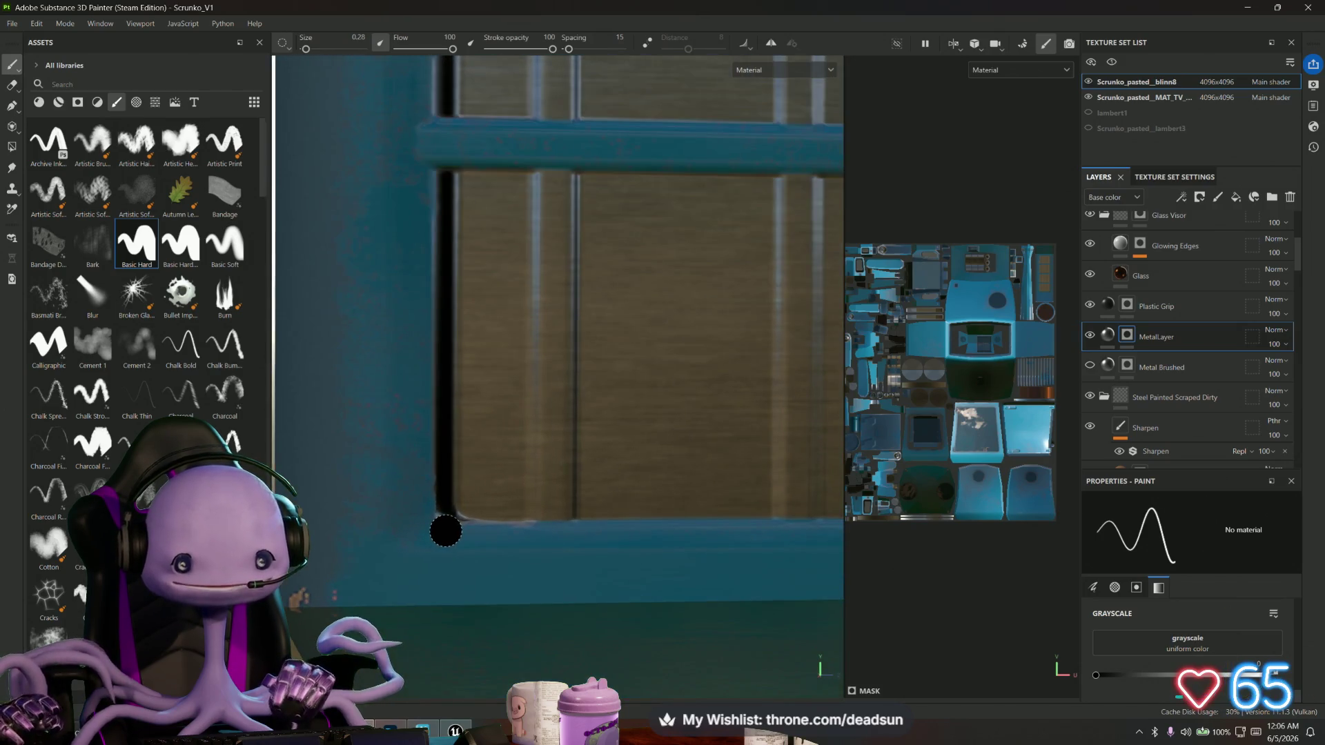
Paint the frame's left edge teal from top to bottom with straight lines.
click(437, 509)
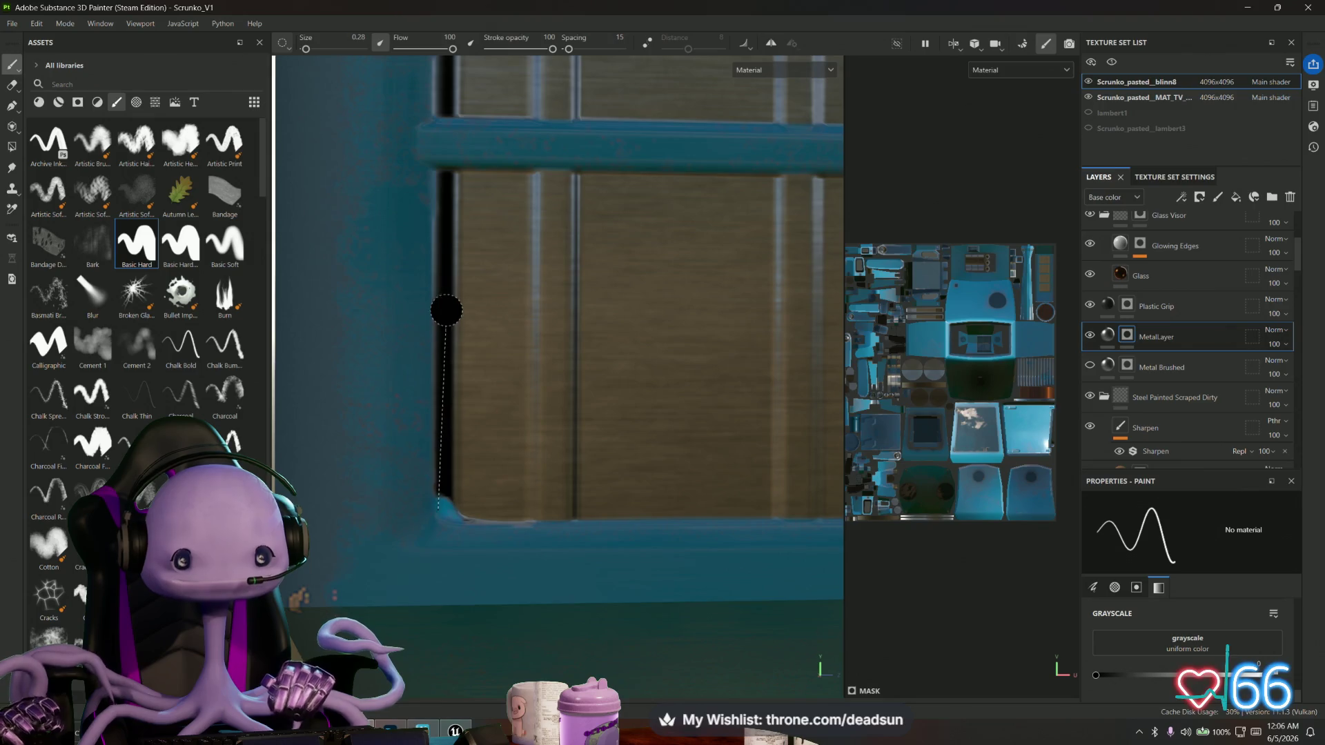
shift+click(442, 151)
mouse_move(450, 136)
alt+mouse_down()
mouse_move(465, 479)
mouse_move(453, 556)
alt+mouse_up()
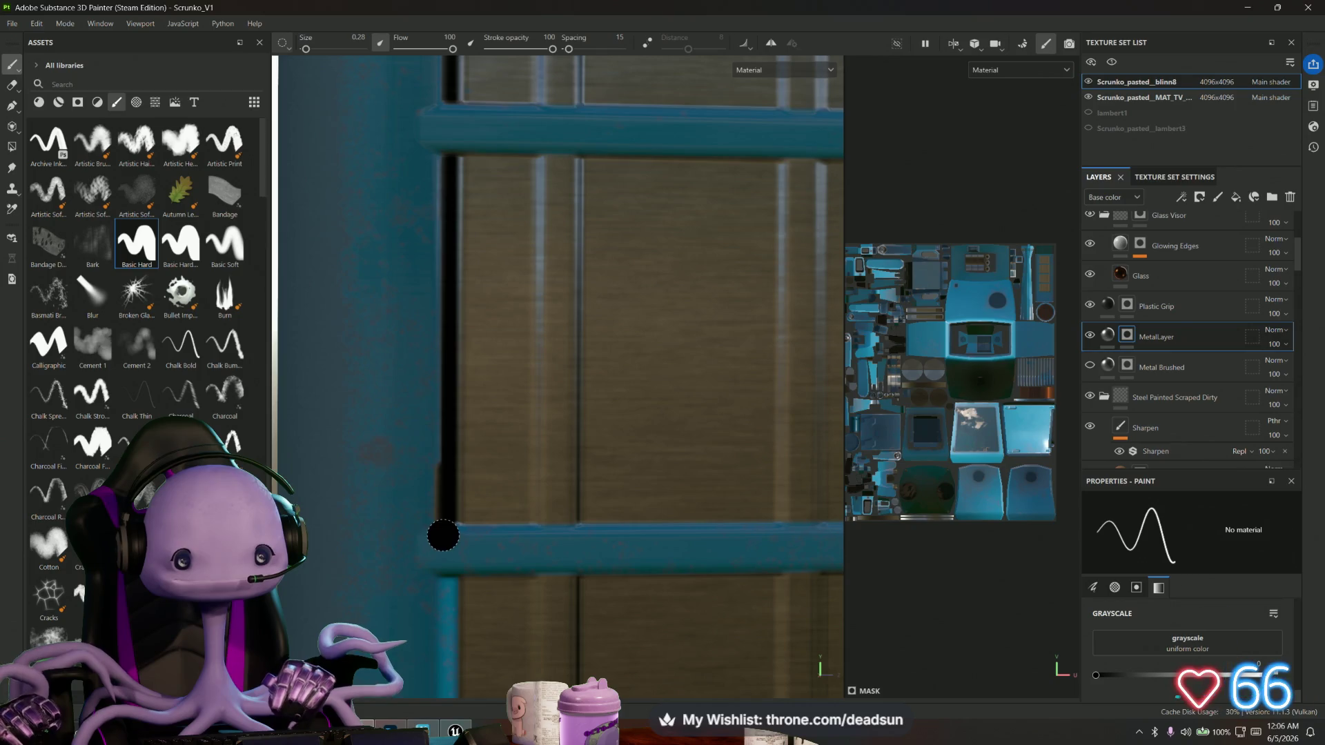
shift+click(451, 138)
mouse_move(451, 138)
alt+mouse_down()
mouse_move(458, 473)
mouse_move(434, 547)
alt+mouse_up()
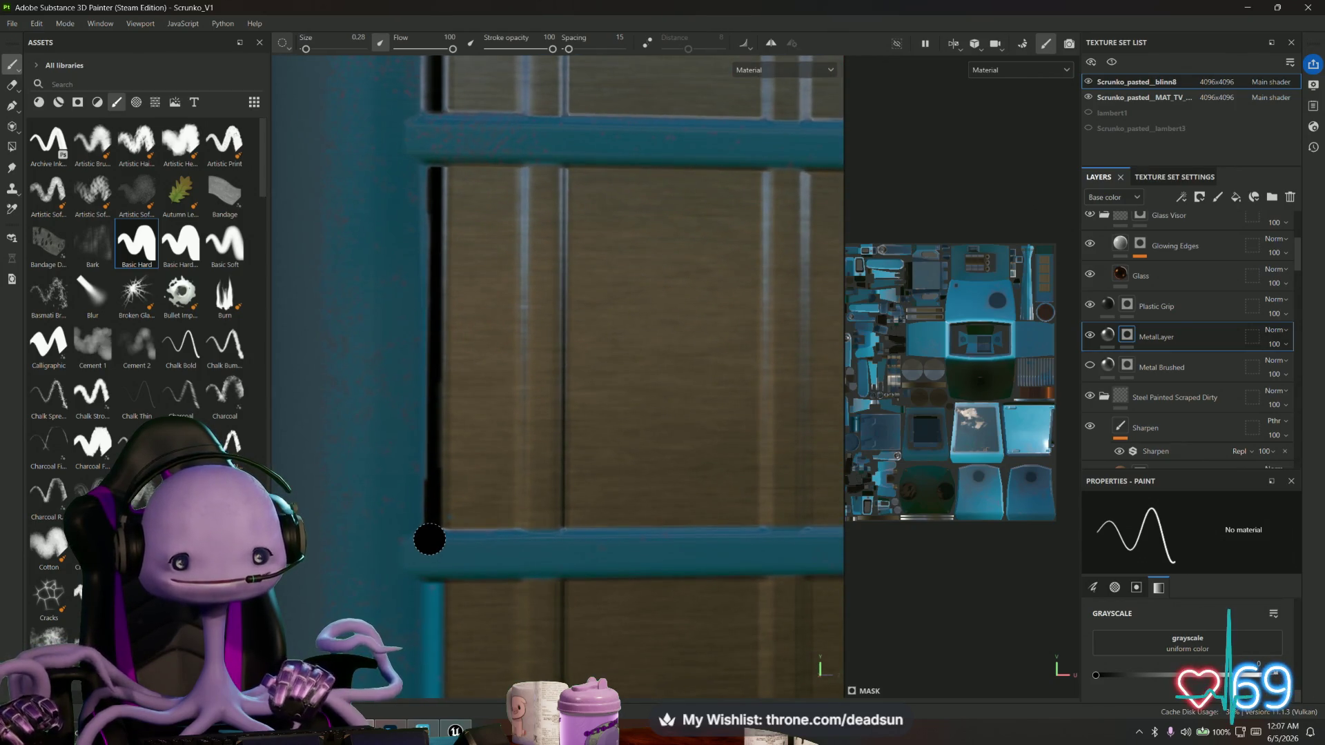
click(428, 539)
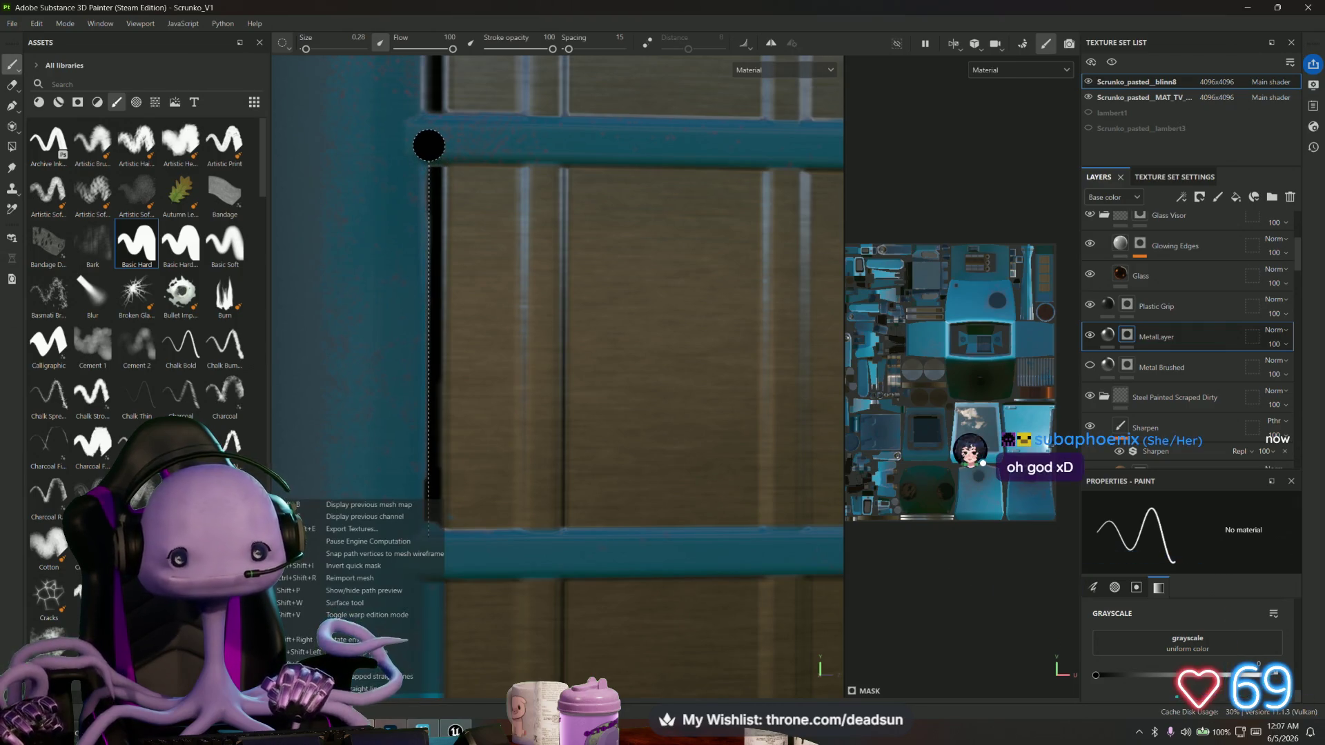
shift+click(432, 144)
mouse_move(456, 124)
alt+mouse_down()
mouse_move(458, 553)
mouse_move(444, 547)
alt+mouse_up()
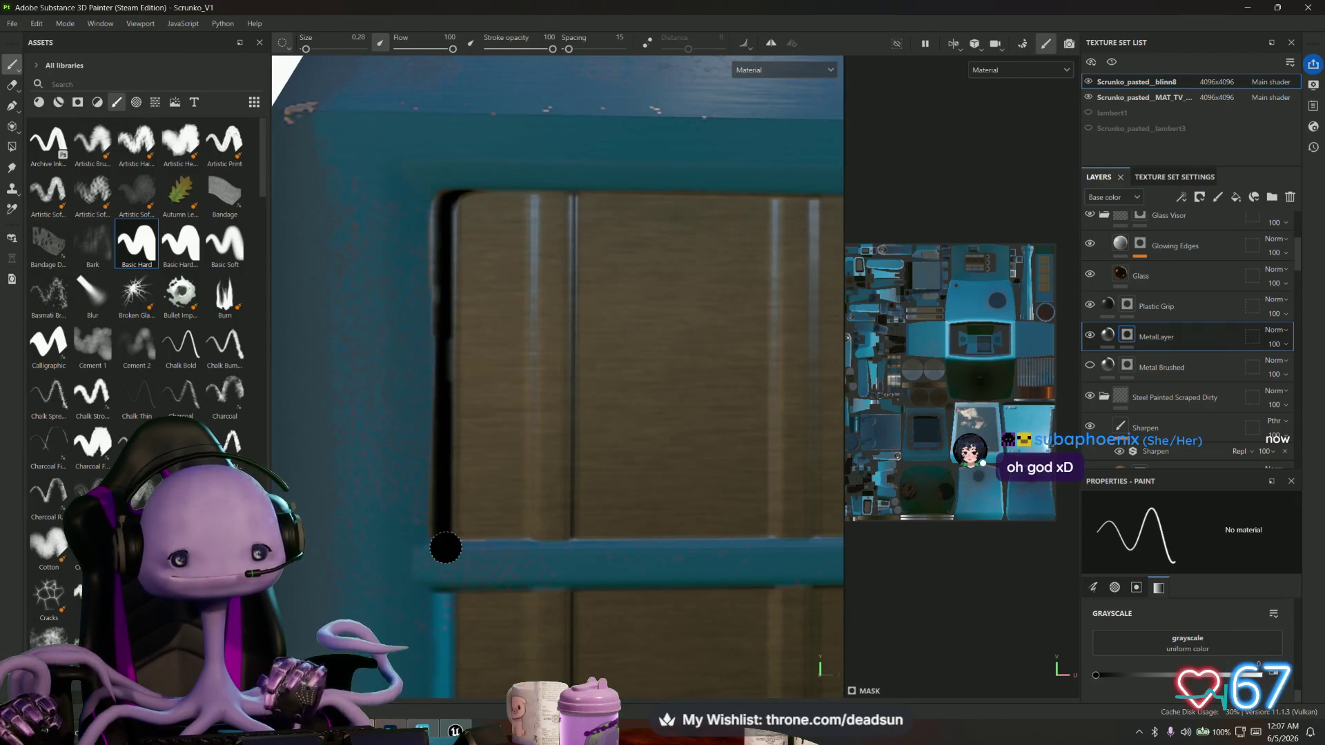
click(435, 547)
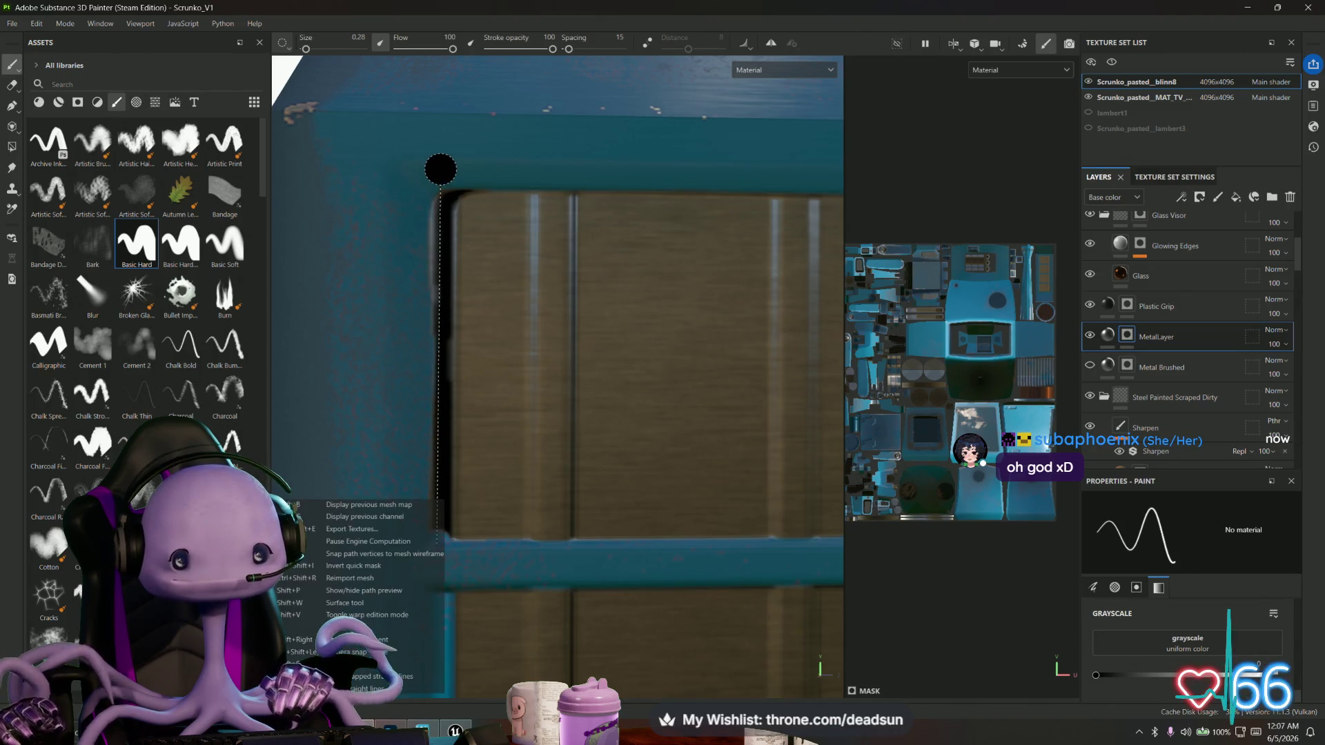
shift+click(439, 170)
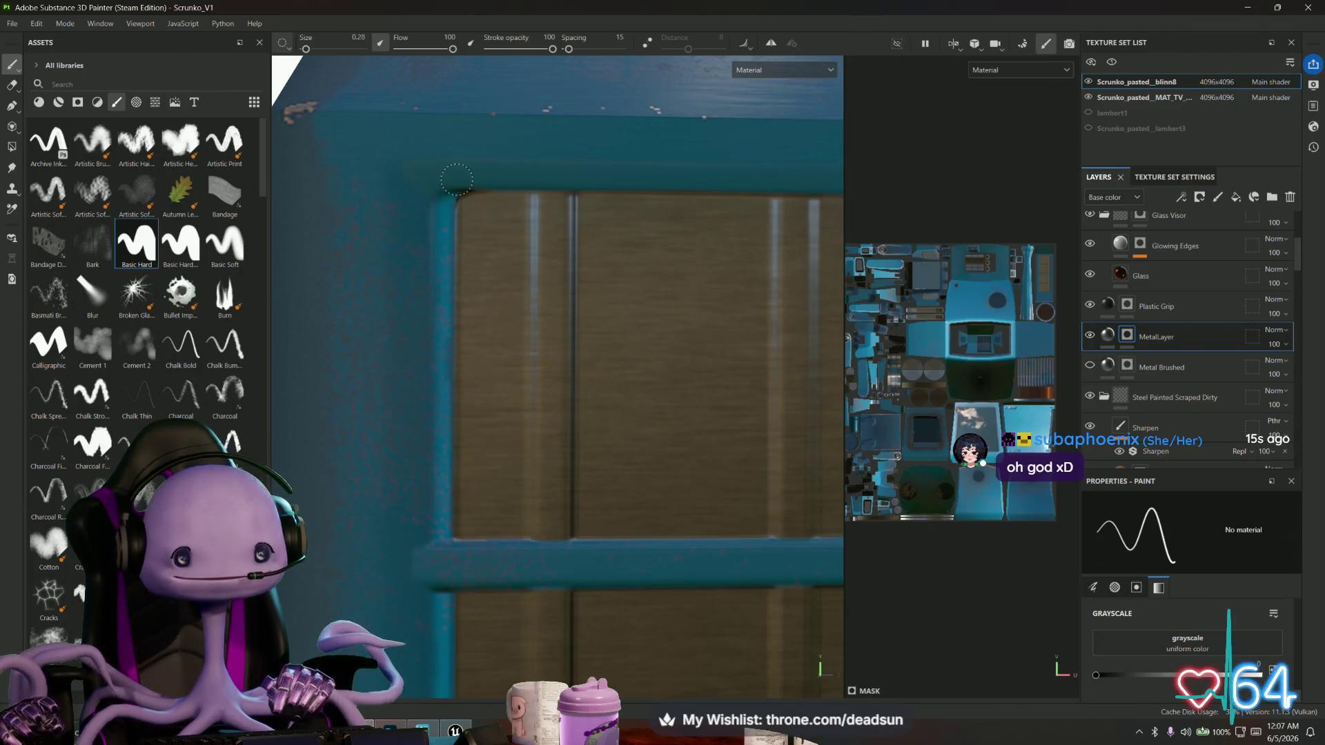
scroll(478, 171, down, 3)
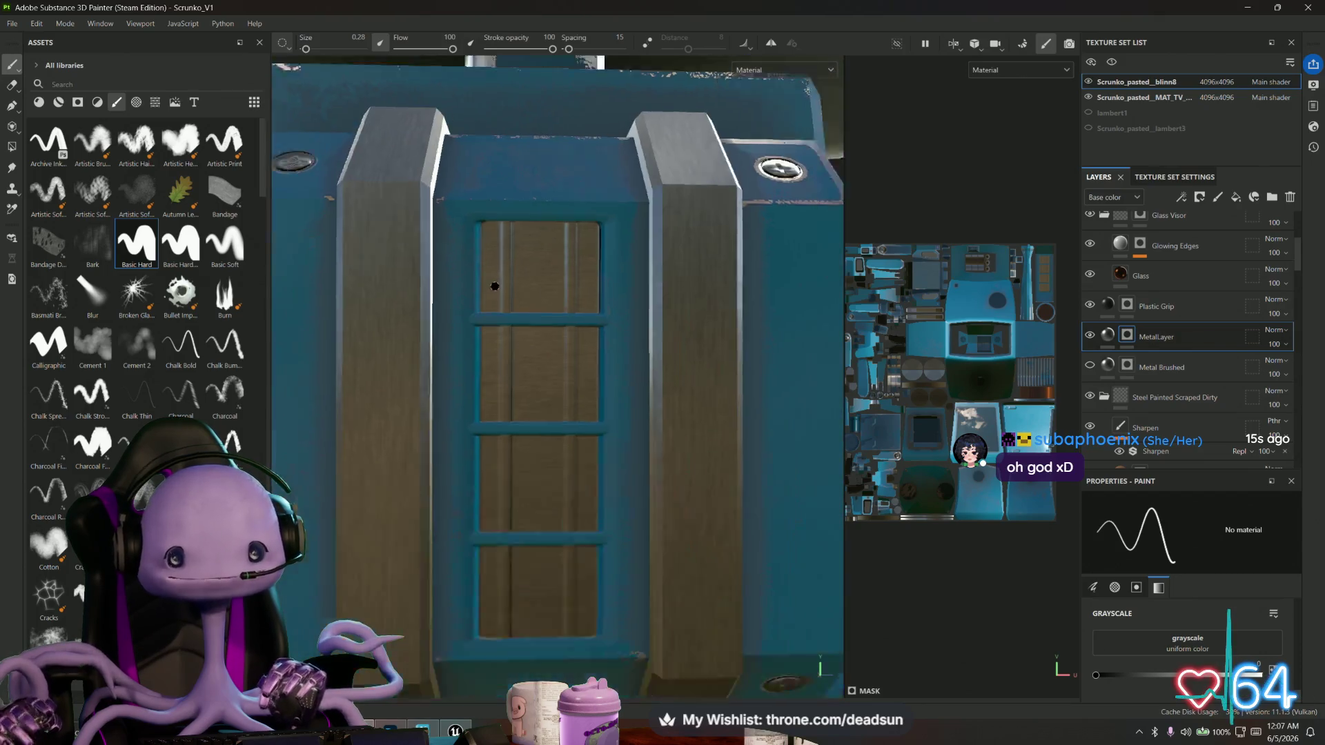
scroll(495, 286, down, 4)
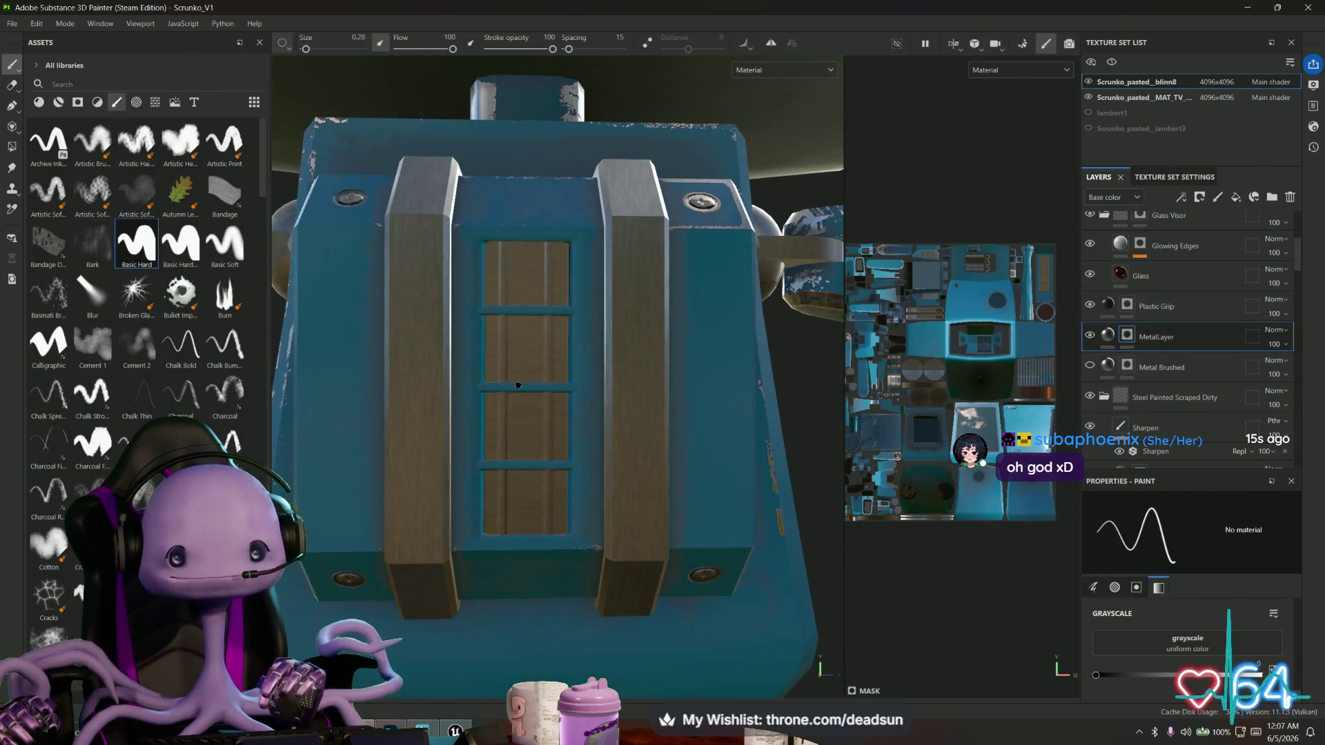
mouse_move(364, 518)
alt+mouse_down()
mouse_move(598, 520)
mouse_move(384, 547)
mouse_move(352, 524)
alt+mouse_up()
scroll(384, 548, down, 2)
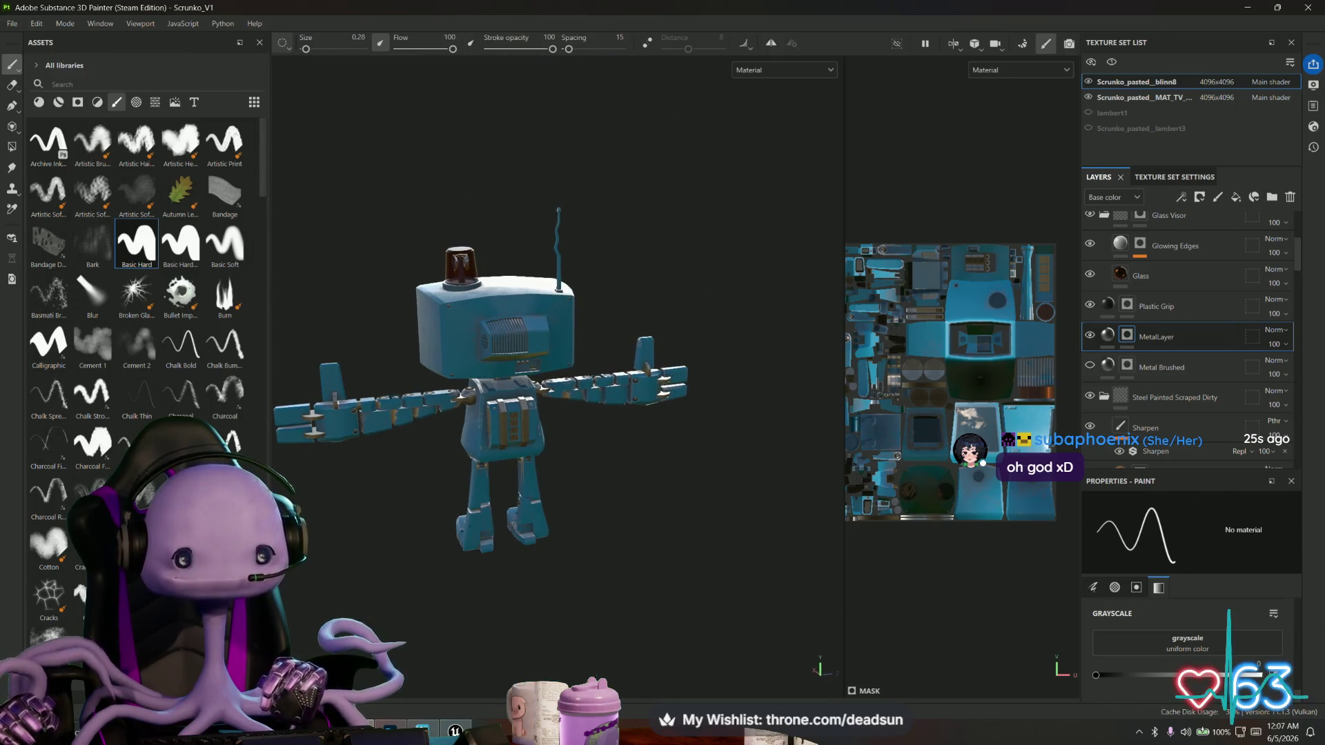
scroll(527, 491, up, 1)
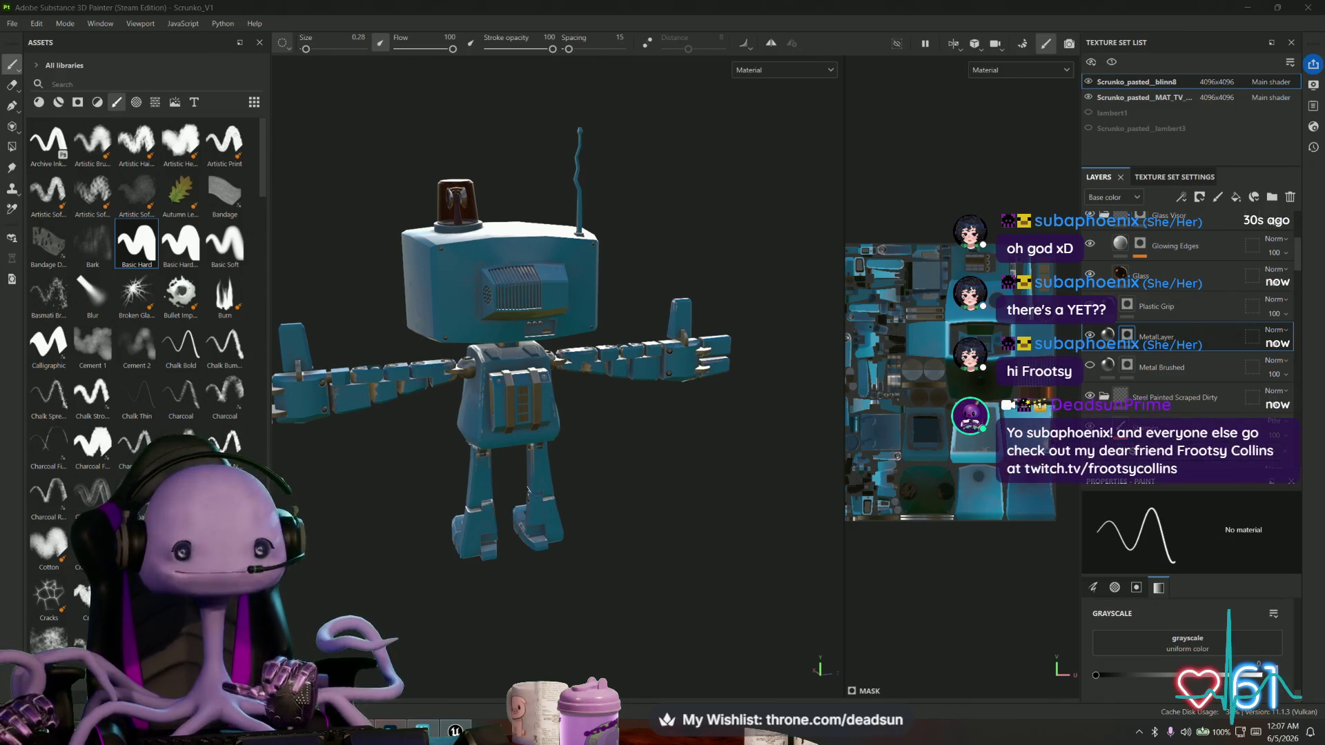
mouse_move(639, 459)
alt+mouse_down()
mouse_move(778, 509)
mouse_move(637, 518)
alt+mouse_up()
scroll(637, 519, up, 3)
scroll(690, 471, down, 2)
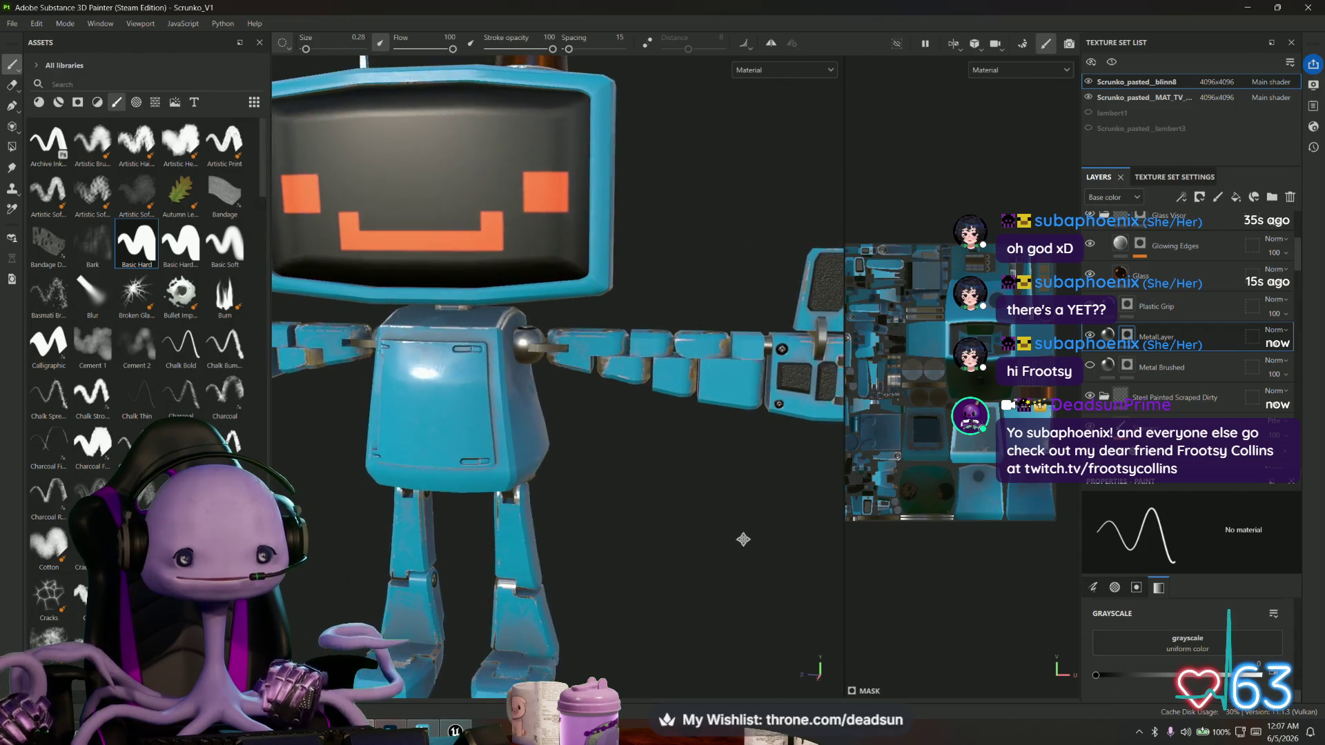
scroll(612, 367, up, 5)
mouse_move(612, 367)
alt+mouse_down()
mouse_move(645, 517)
mouse_move(699, 550)
mouse_move(706, 496)
mouse_move(683, 416)
alt+mouse_up()
scroll(701, 509, down, 2)
scroll(712, 536, up, 5)
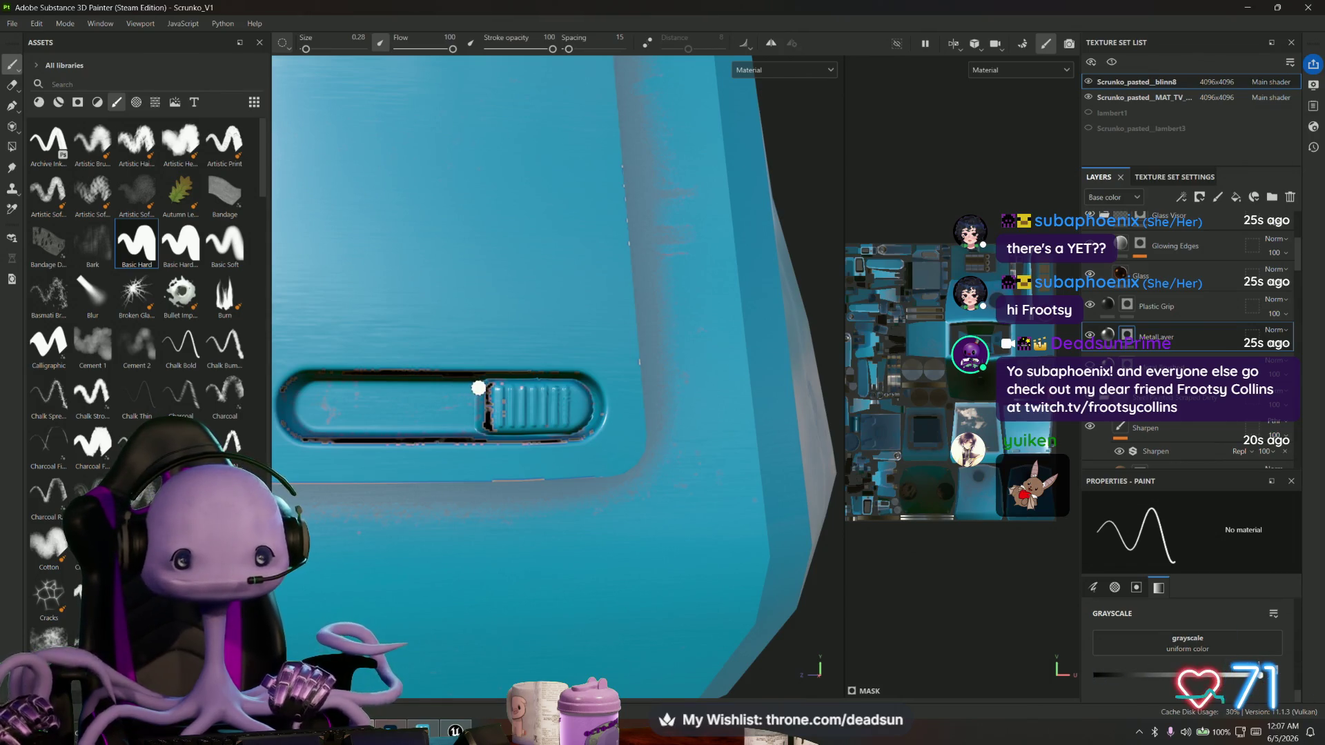
Paint dark strokes beside the side slot and over its slider grip.
key(shift)
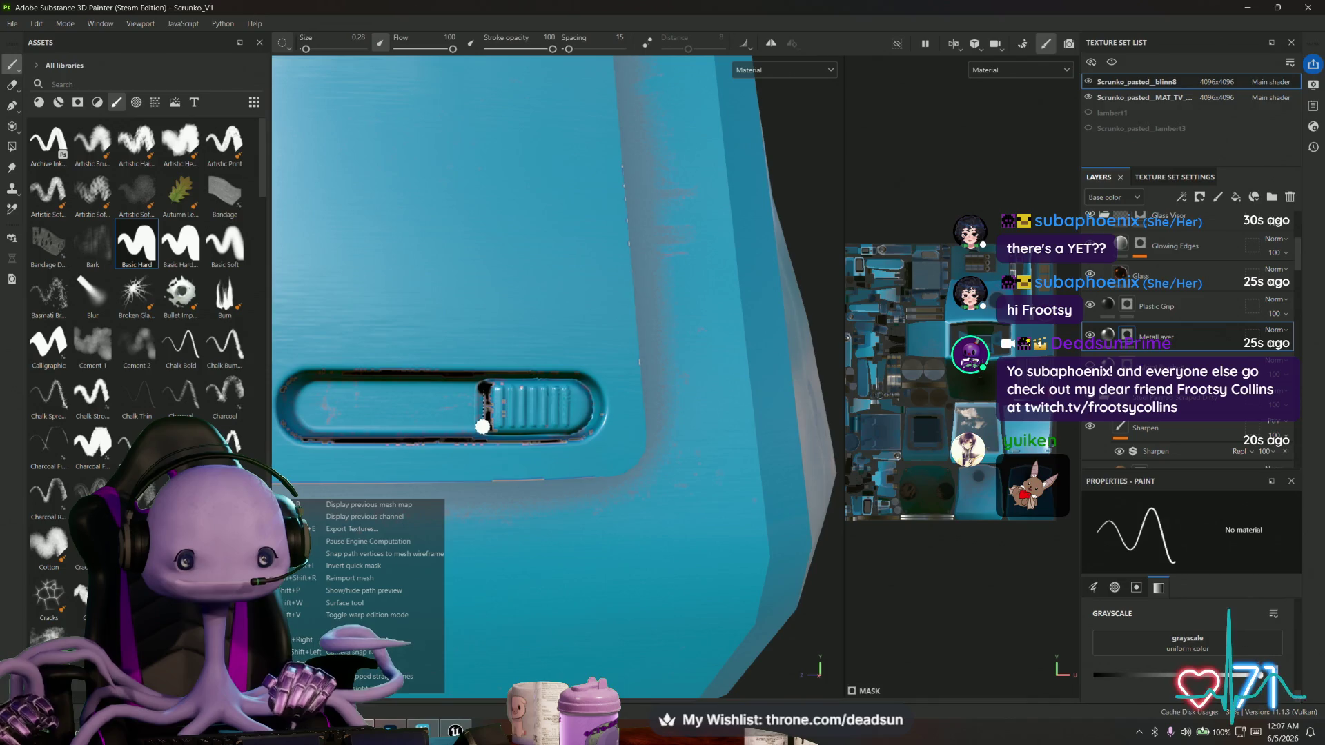
shift+click(483, 426)
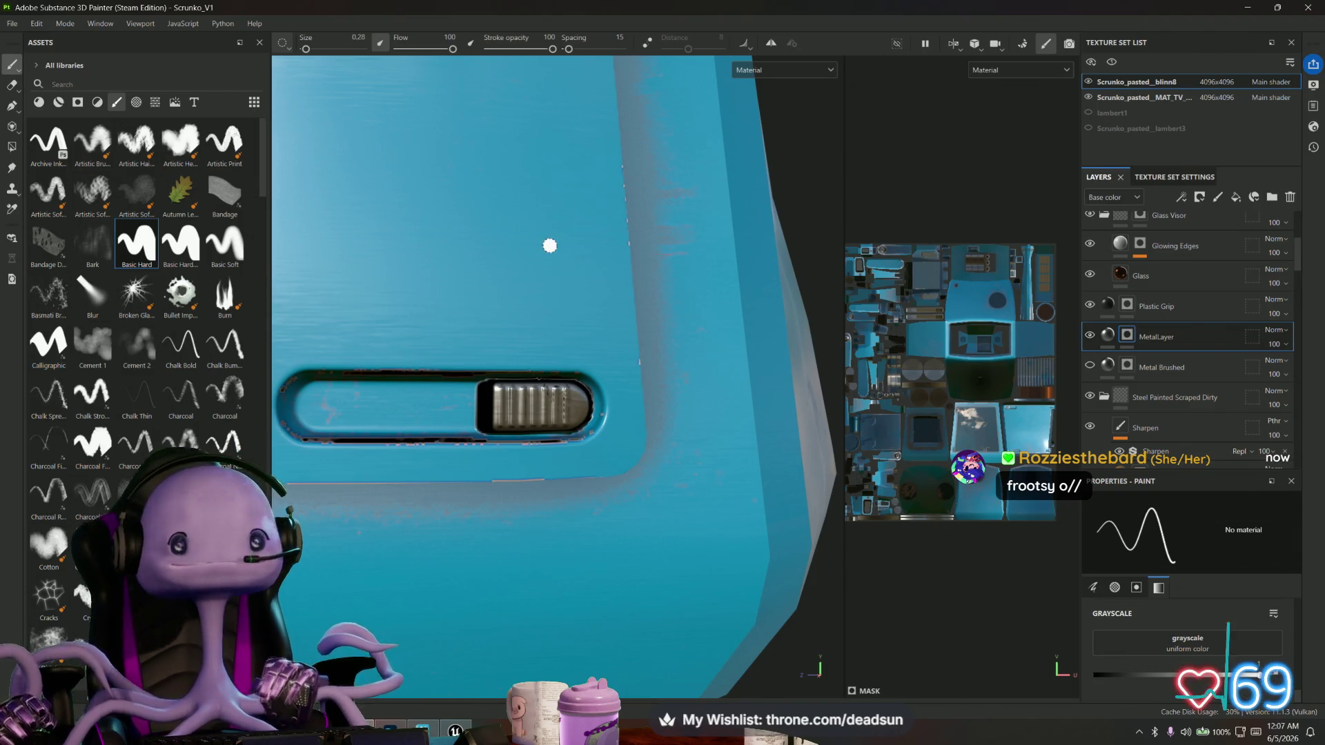
scroll(553, 195, down, 3)
mouse_move(553, 196)
alt+mouse_down()
mouse_move(568, 367)
mouse_move(530, 387)
alt+mouse_up()
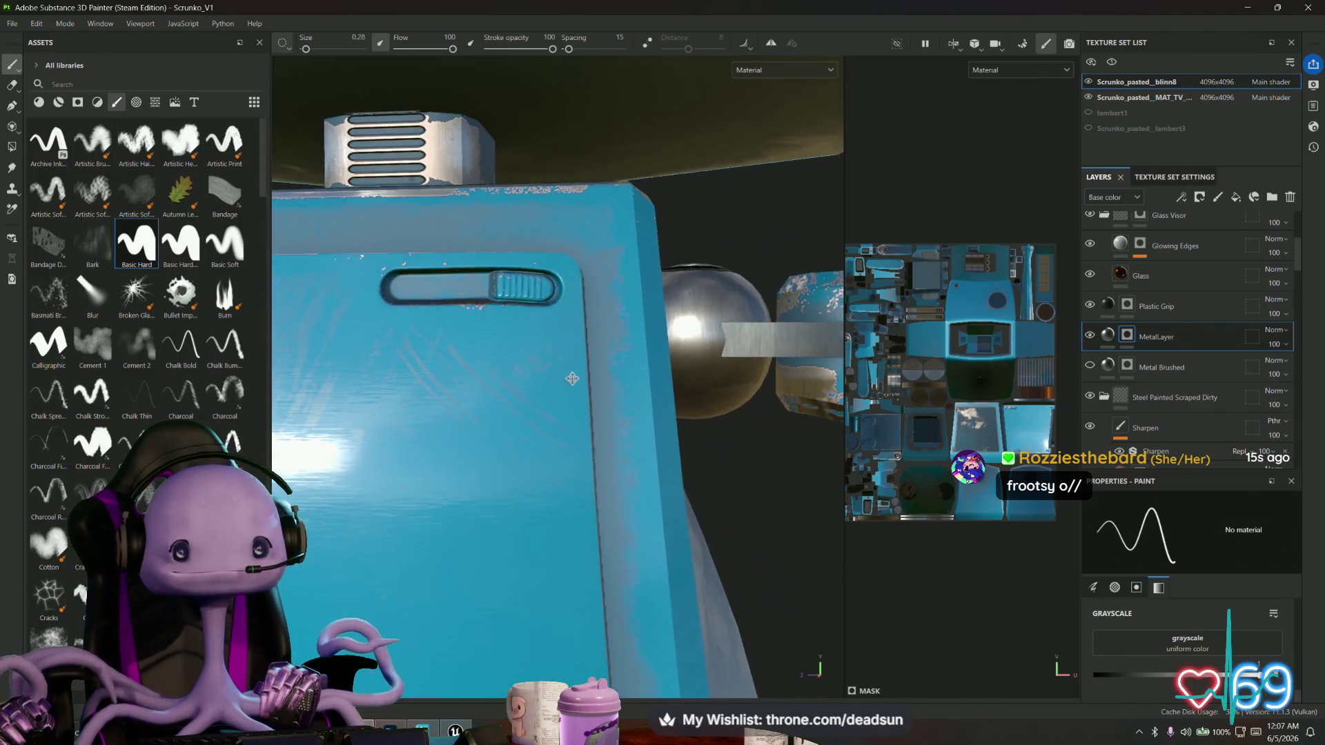
scroll(530, 386, up, 3)
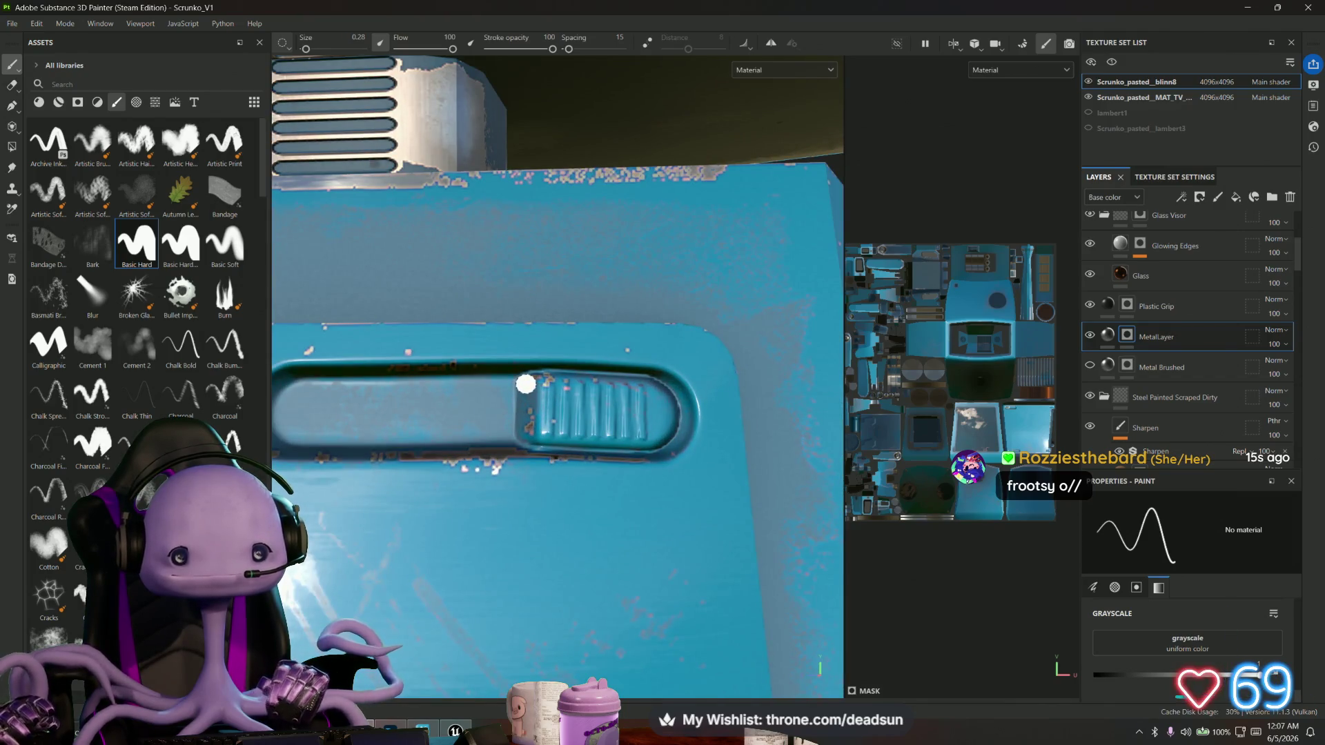
drag(530, 381, 562, 380)
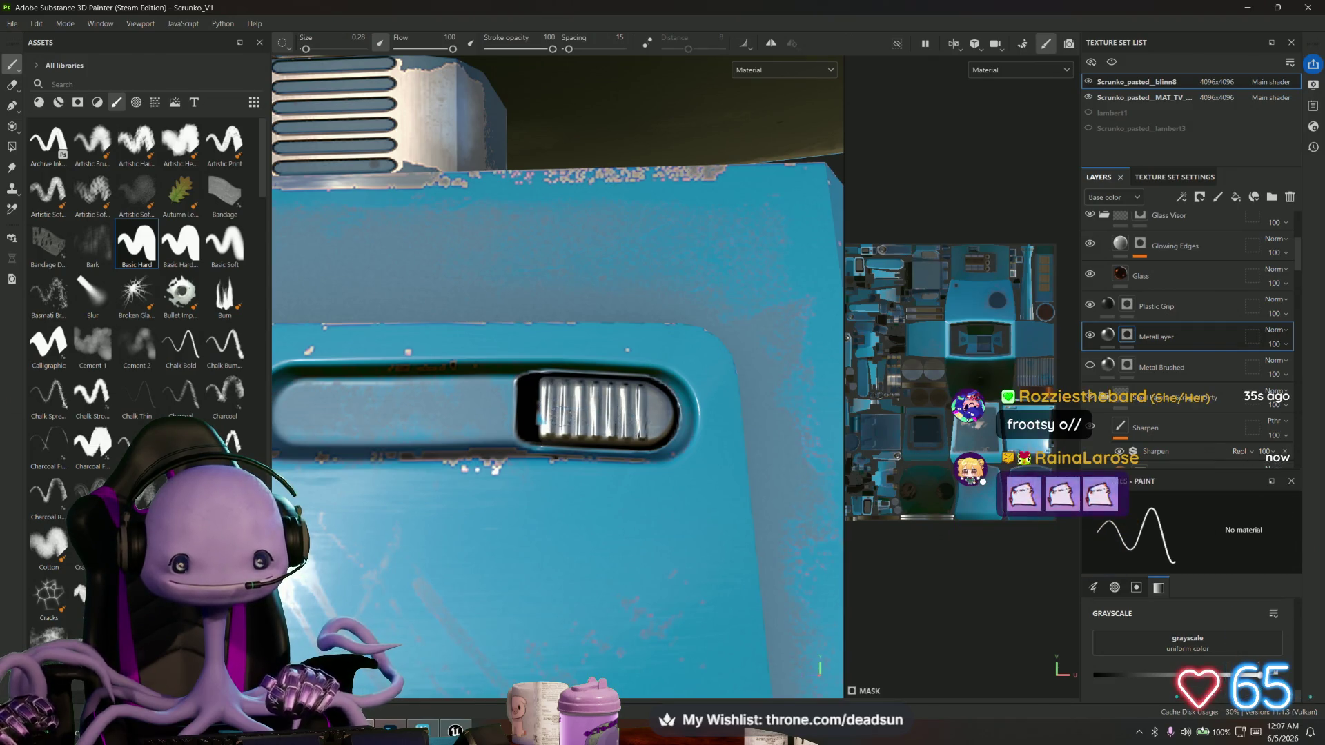
Orbit to review the robot and the top of its head, then select the Polygon Fill tool.
scroll(598, 426, down, 3)
scroll(597, 427, down, 5)
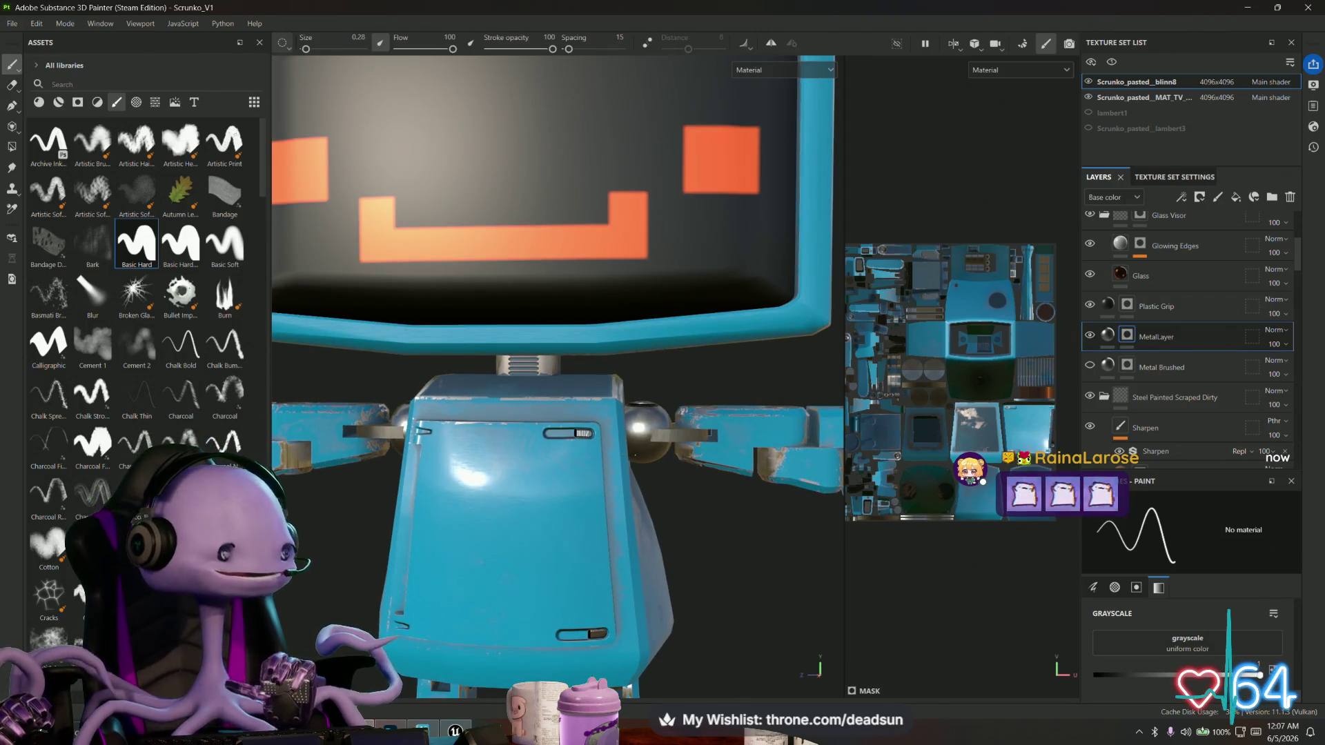
scroll(678, 472, down, 5)
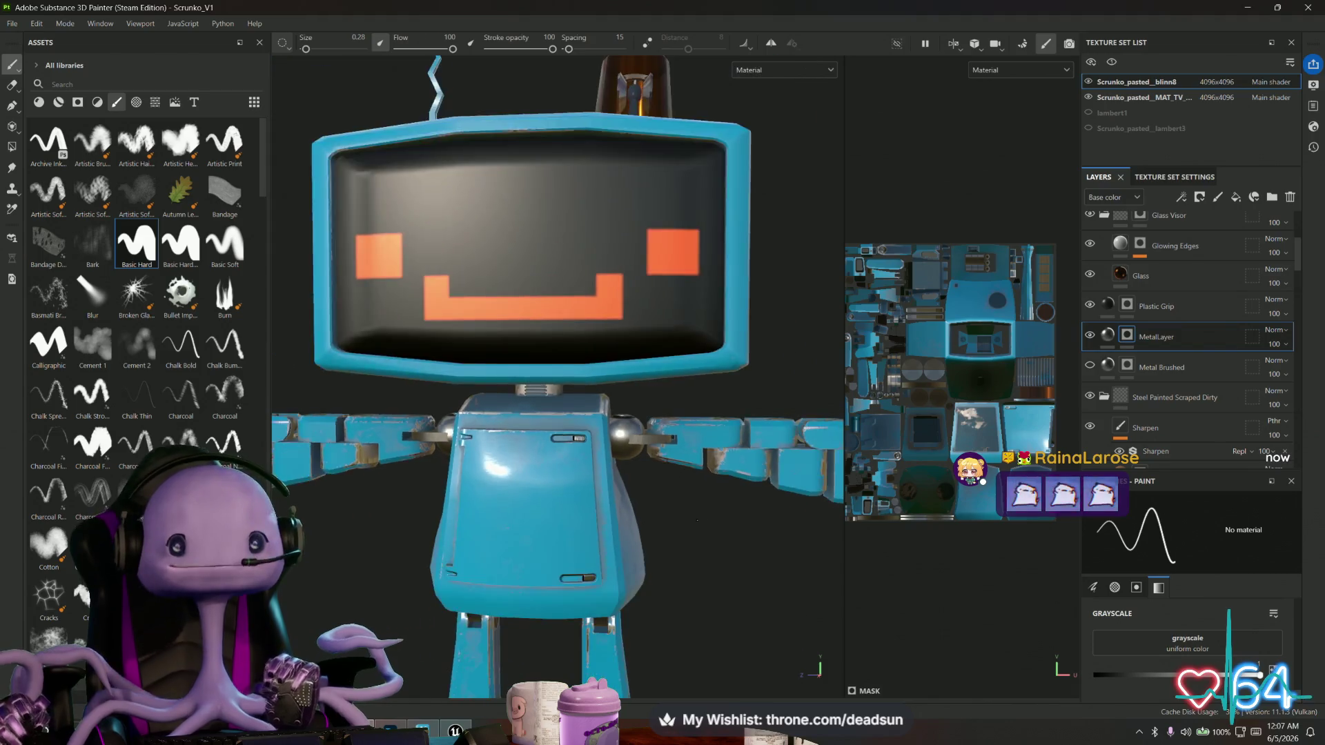
alt+drag(662, 524, 651, 576)
scroll(651, 577, up, 5)
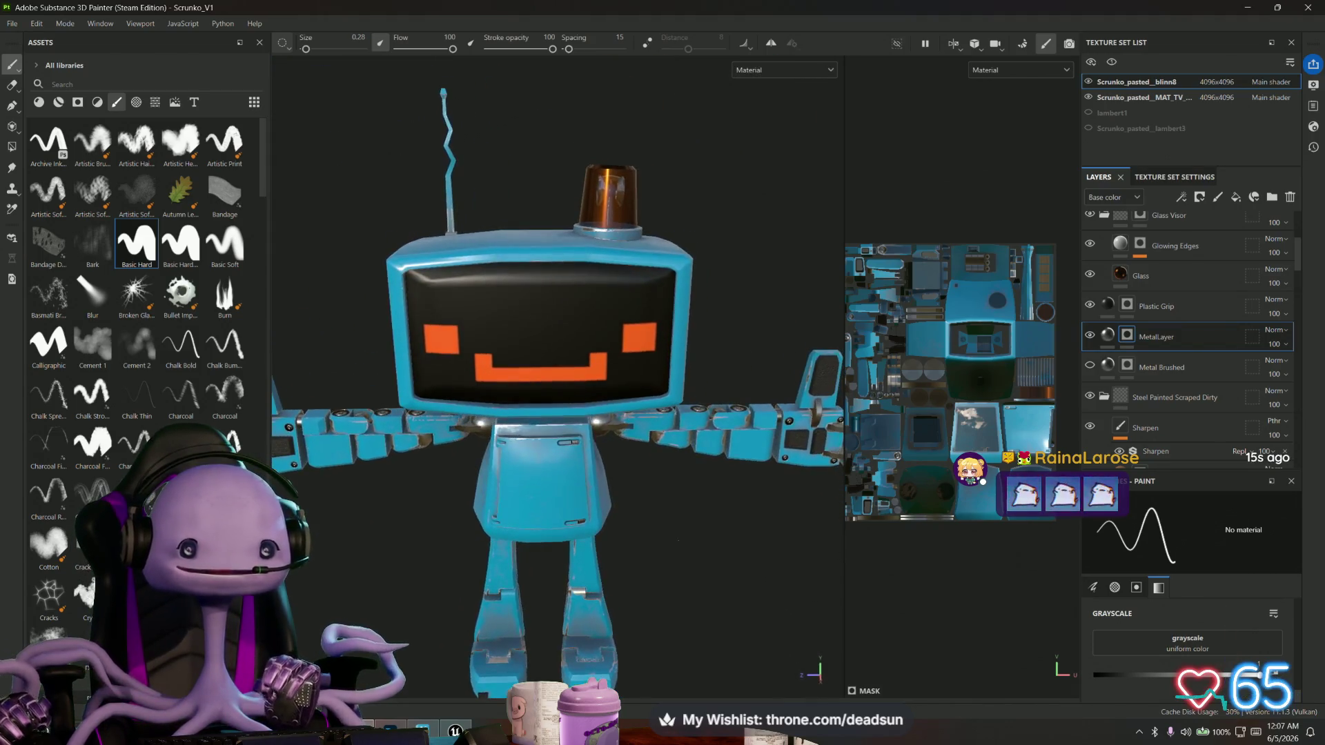
scroll(557, 377, up, 3)
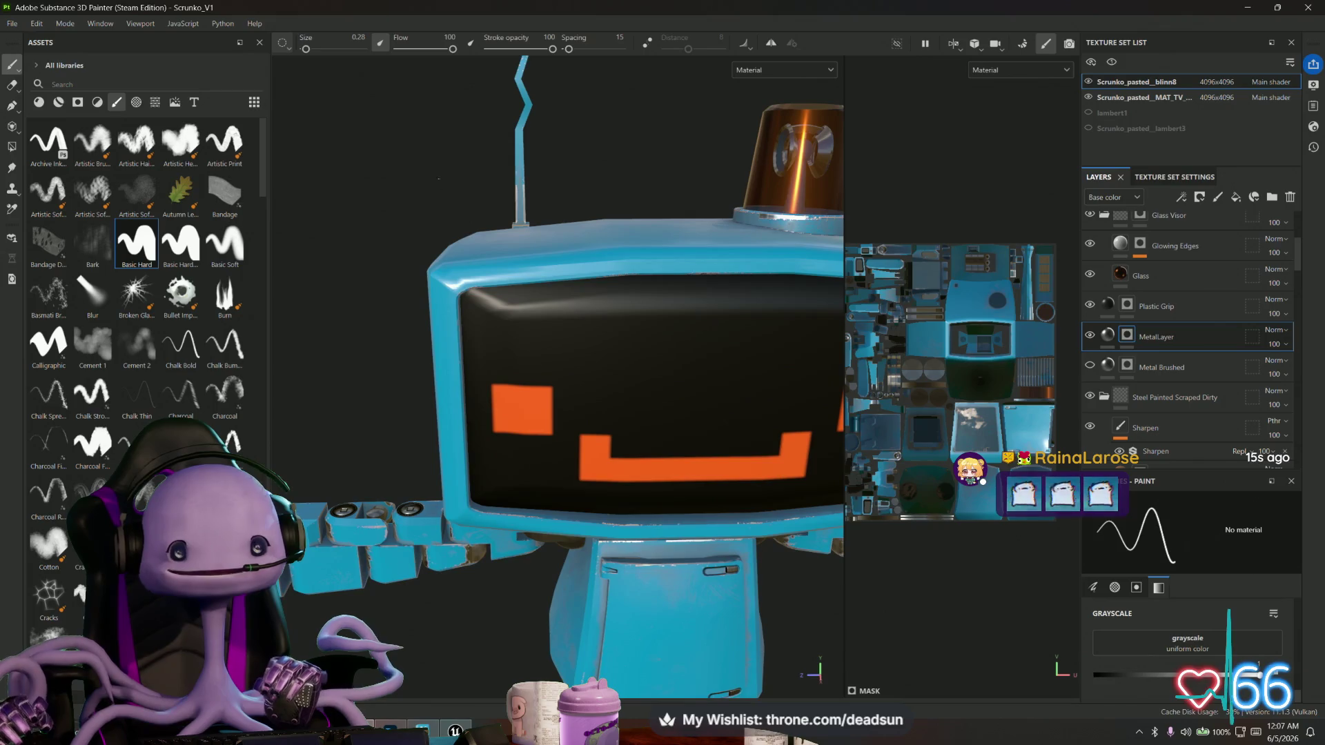
alt+drag(464, 126, 467, 386)
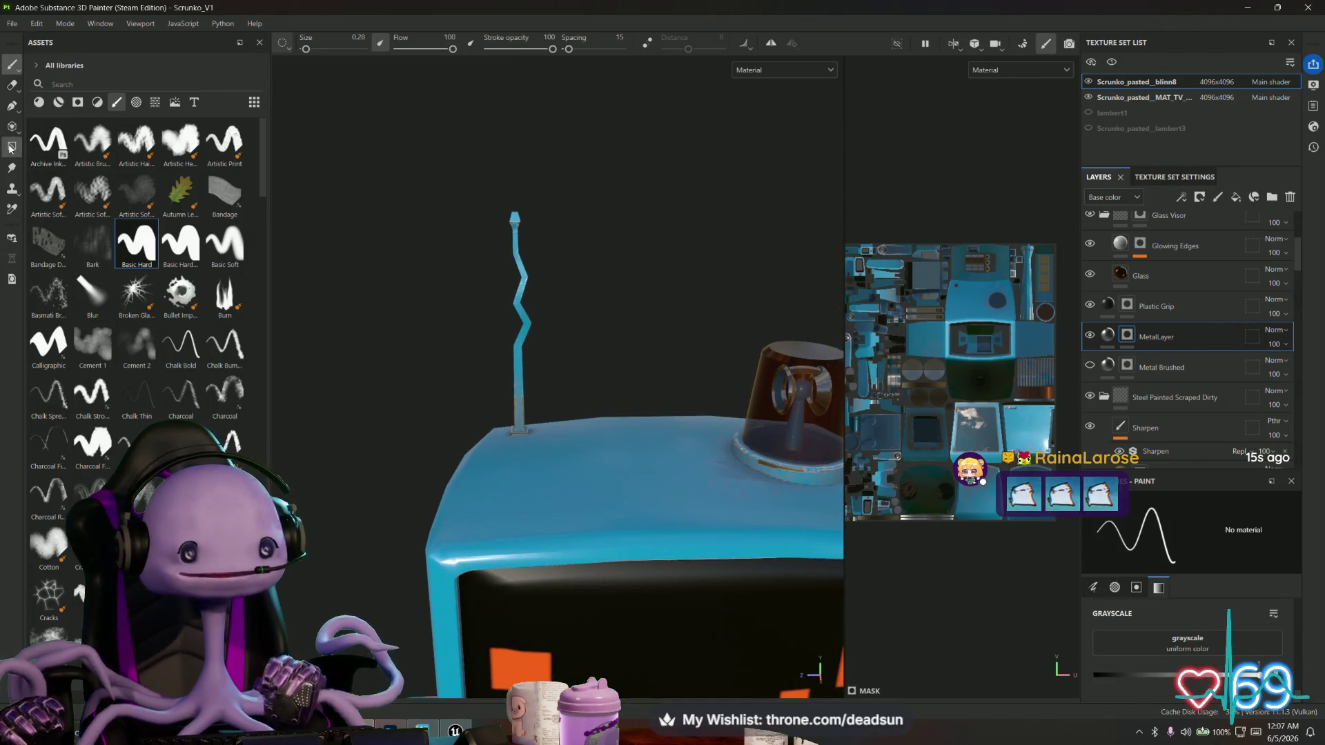
click(11, 146)
Close in around the head and beacon, then switch the TV head casing from brushed metal to blue.
mouse_move(533, 310)
alt+mouse_down()
mouse_move(606, 313)
mouse_move(710, 288)
mouse_move(719, 225)
mouse_move(570, 406)
mouse_move(429, 414)
mouse_move(766, 370)
mouse_move(563, 514)
mouse_move(370, 482)
mouse_move(508, 345)
mouse_move(577, 313)
alt+mouse_up()
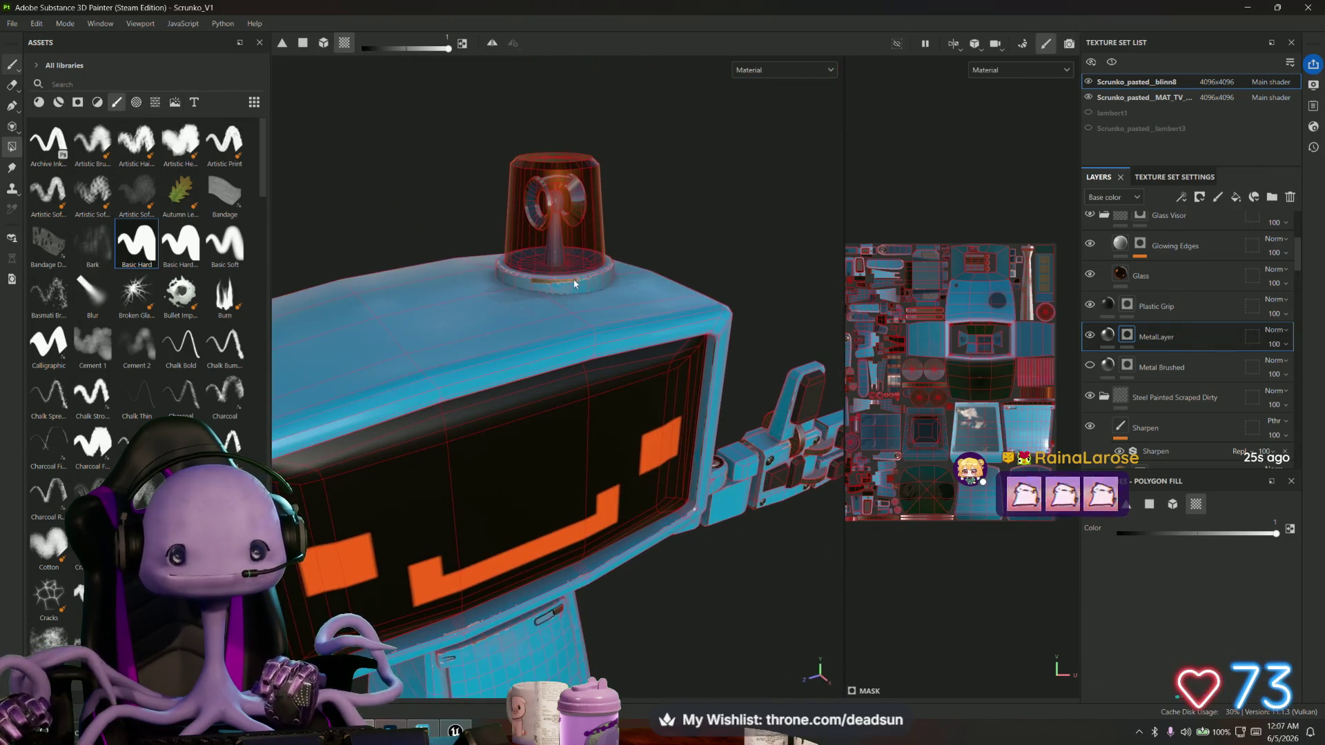
mouse_move(628, 178)
alt+mouse_down()
mouse_move(680, 144)
mouse_move(639, 453)
mouse_move(603, 518)
mouse_move(571, 473)
mouse_move(696, 468)
mouse_move(730, 481)
alt+mouse_up()
scroll(603, 517, up, 5)
mouse_move(730, 482)
alt+right_down()
mouse_move(985, 596)
mouse_move(681, 508)
alt+right_up()
mouse_move(681, 509)
alt+mouse_down()
mouse_move(745, 527)
mouse_move(650, 423)
mouse_move(588, 540)
mouse_move(538, 524)
mouse_move(613, 508)
mouse_move(391, 523)
alt+mouse_up()
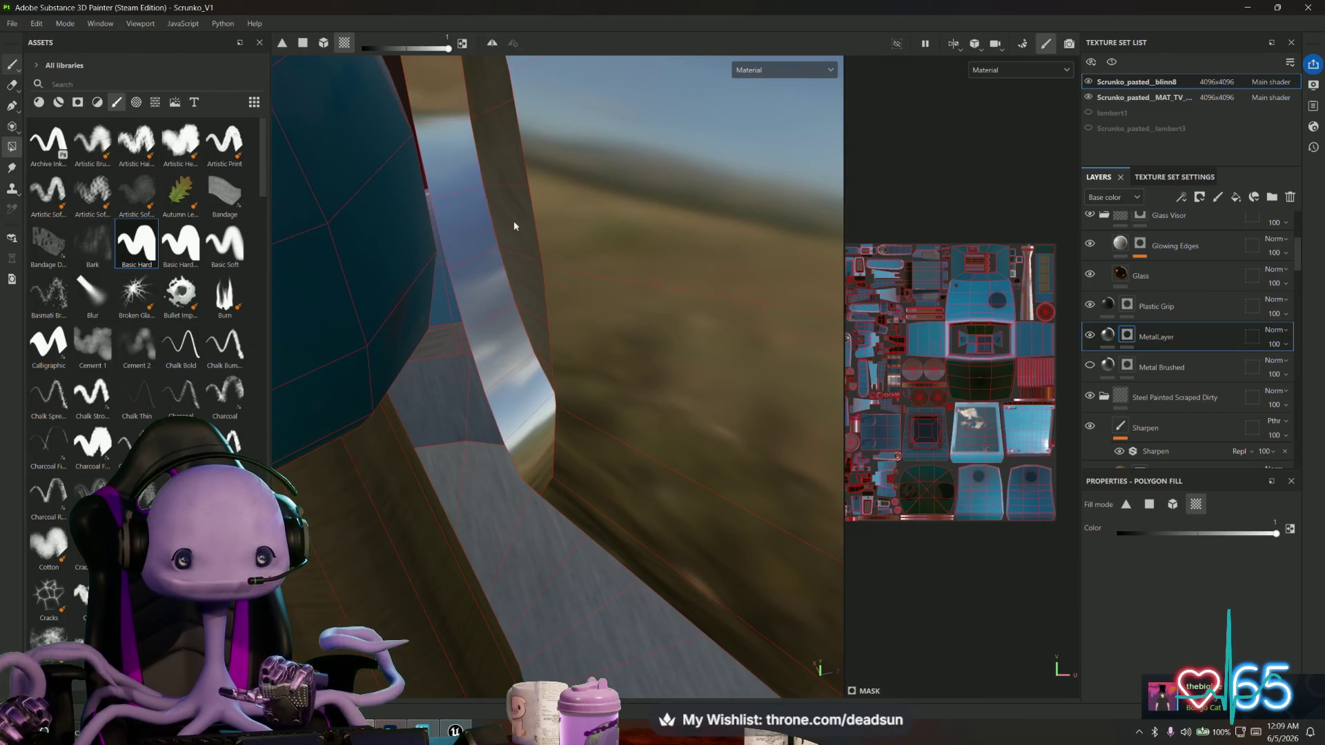
mouse_move(375, 246)
alt+mouse_down()
mouse_move(477, 313)
mouse_move(803, 444)
mouse_move(545, 146)
mouse_move(603, 290)
mouse_move(612, 249)
mouse_move(612, 314)
mouse_move(547, 334)
alt+mouse_up()
mouse_move(306, 603)
alt+mouse_down()
mouse_move(599, 506)
mouse_move(613, 536)
mouse_move(618, 367)
mouse_move(648, 448)
mouse_move(494, 345)
mouse_move(437, 379)
mouse_move(530, 453)
mouse_move(318, 519)
mouse_move(428, 477)
mouse_move(739, 434)
mouse_move(405, 319)
mouse_move(500, 54)
mouse_move(615, 299)
mouse_move(495, 388)
mouse_move(495, 247)
mouse_move(647, 261)
mouse_move(474, 180)
mouse_move(438, 297)
alt+mouse_up()
click(438, 296)
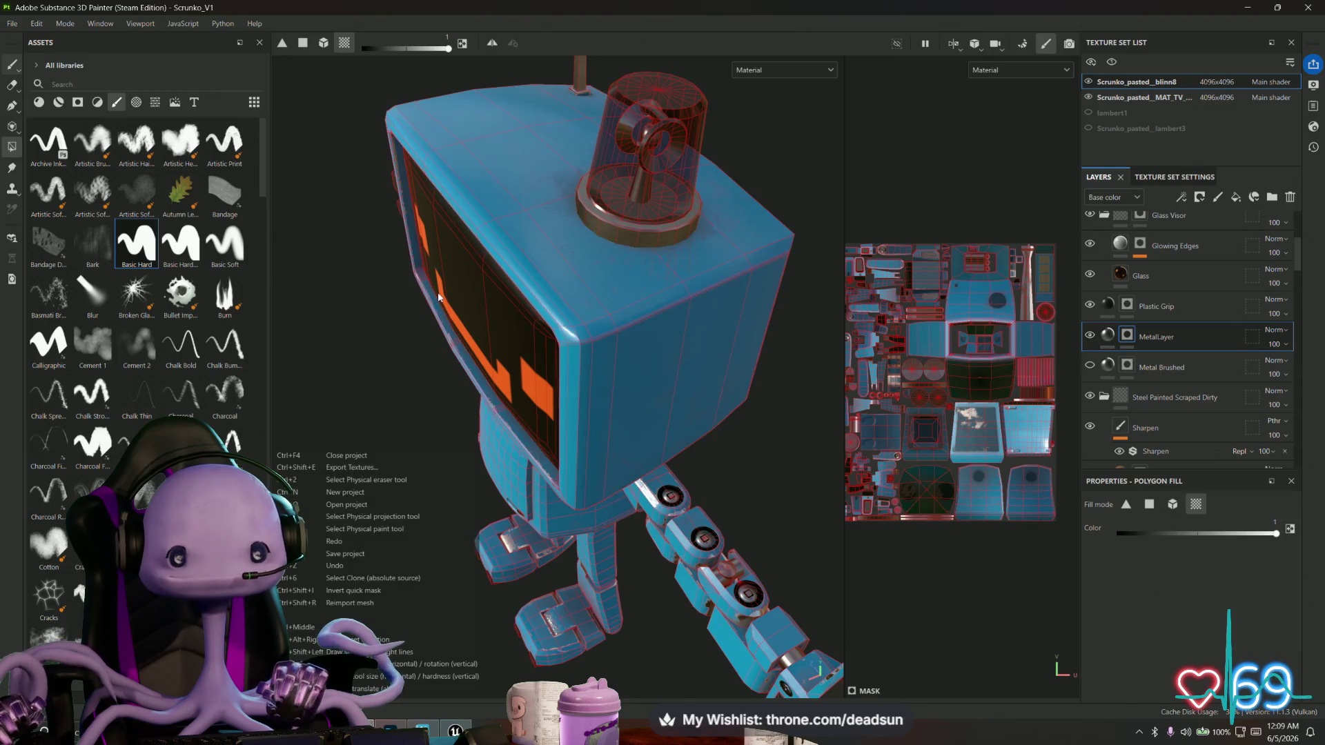
Inspect the beacon dome's rings and grey rim, then pull back to frame the whole robot.
mouse_move(617, 141)
alt+mouse_down()
mouse_move(527, 341)
mouse_move(690, 449)
mouse_move(878, 624)
mouse_move(476, 494)
mouse_move(615, 429)
mouse_move(577, 483)
mouse_move(783, 417)
mouse_move(624, 453)
mouse_move(784, 465)
mouse_move(716, 370)
mouse_move(557, 435)
mouse_move(428, 364)
mouse_move(684, 408)
mouse_move(384, 452)
mouse_move(407, 421)
mouse_move(350, 425)
mouse_move(775, 376)
mouse_move(381, 533)
alt+mouse_up()
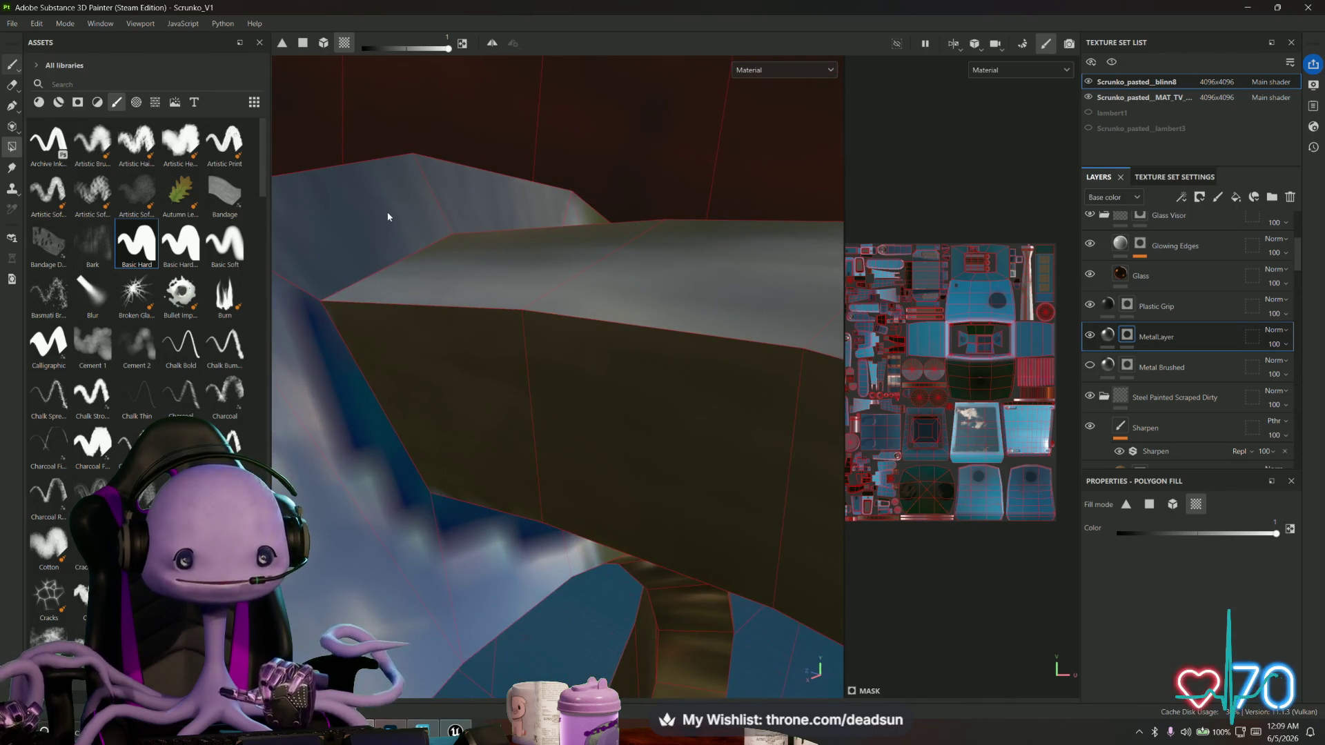
mouse_move(311, 337)
alt+mouse_down()
mouse_move(308, 317)
mouse_move(535, 482)
mouse_move(437, 452)
mouse_move(582, 432)
mouse_move(429, 307)
mouse_move(521, 472)
mouse_move(689, 449)
alt+mouse_up()
scroll(520, 472, down, 10)
scroll(689, 449, down, 10)
mouse_move(450, 360)
alt+mouse_down()
mouse_move(453, 376)
mouse_move(631, 410)
mouse_move(452, 386)
mouse_move(456, 166)
alt+mouse_up()
scroll(453, 376, up, 5)
scroll(458, 150, up, 5)
scroll(457, 151, down, 10)
mouse_move(428, 290)
alt+mouse_down()
mouse_move(379, 468)
mouse_move(404, 457)
mouse_move(418, 379)
mouse_move(594, 325)
mouse_move(799, 322)
mouse_move(911, 364)
mouse_move(373, 376)
mouse_move(387, 376)
alt+mouse_up()
scroll(404, 456, down, 10)
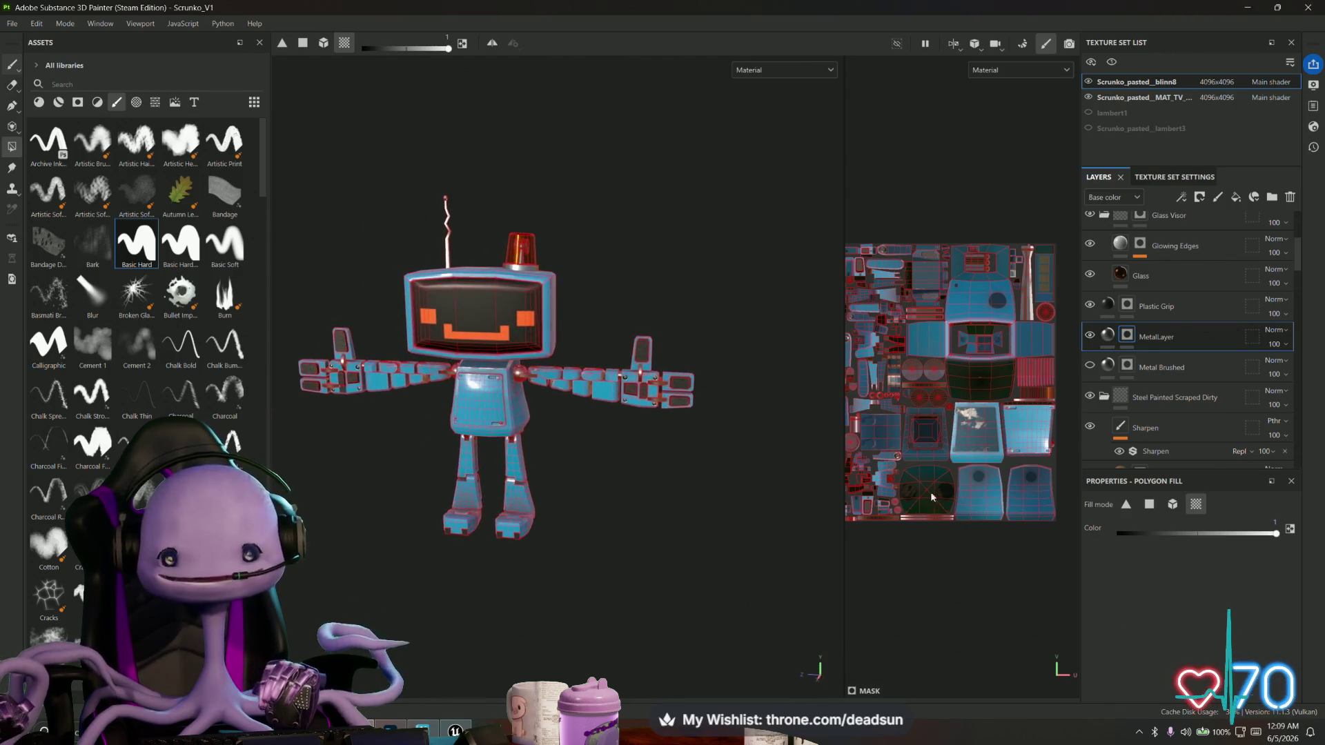
Rebalance the 3D and 2D views, move the UV texture lower, and switch to the Paint tool.
drag(844, 566, 703, 573)
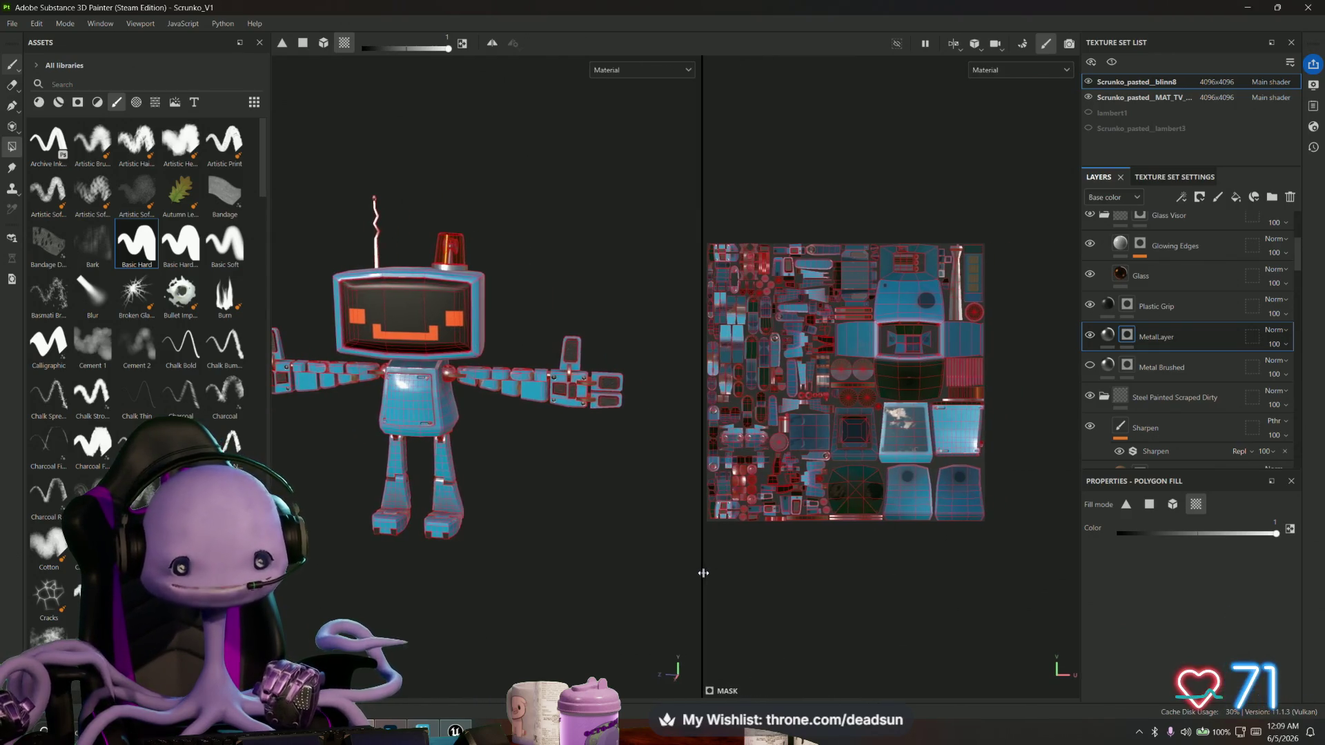
alt+middle_drag(562, 512, 628, 500)
scroll(589, 479, up, 3)
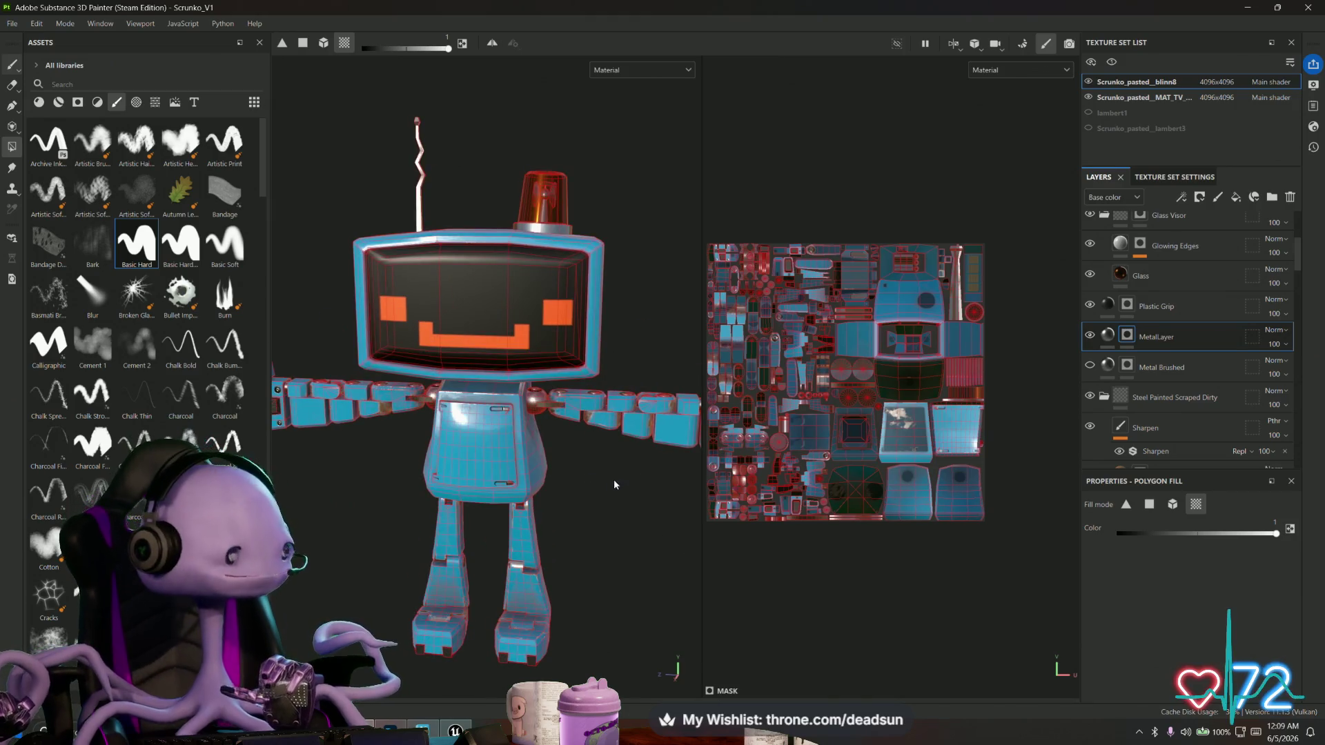
drag(702, 564, 807, 565)
mouse_move(911, 554)
alt+middle_down()
mouse_move(932, 617)
mouse_move(907, 648)
alt+middle_up()
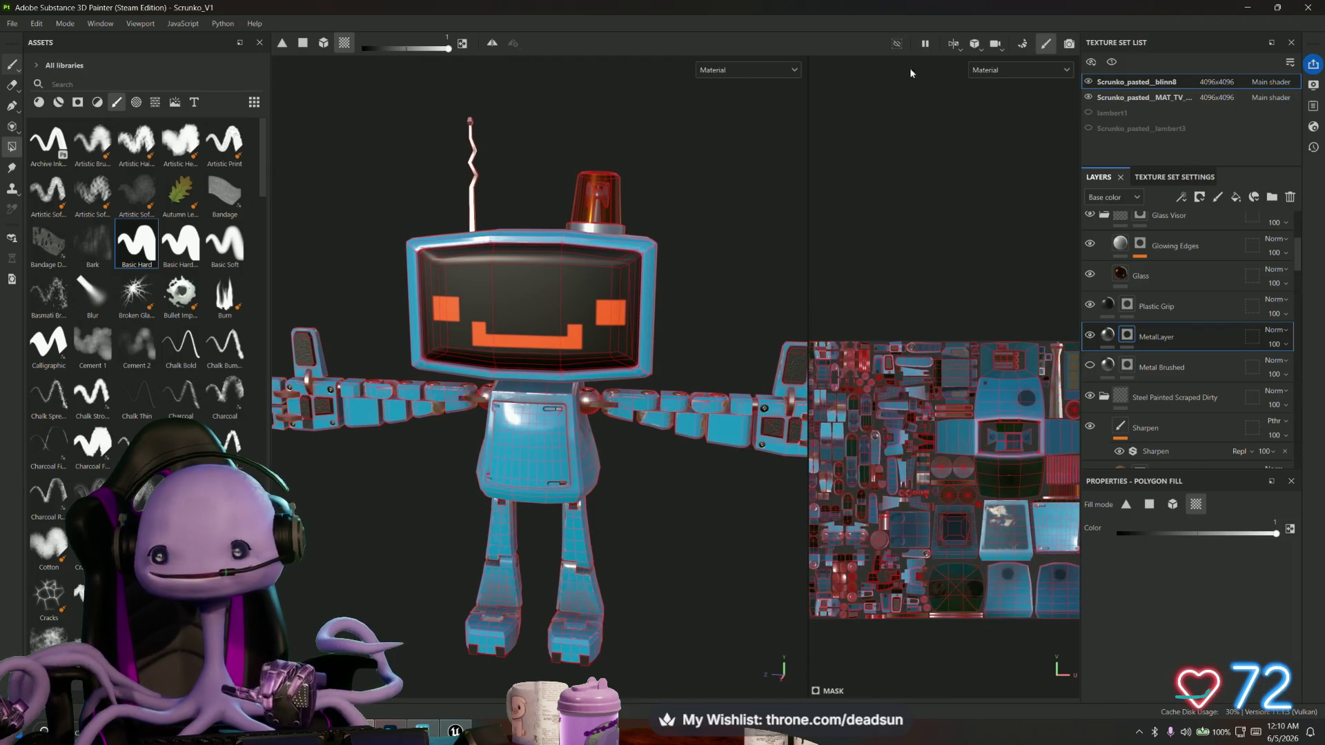
click(13, 66)
Orbit around the robot's head and side, ending on a frontal view.
mouse_move(721, 509)
alt+mouse_down()
mouse_move(690, 511)
mouse_move(748, 508)
alt+mouse_up()
scroll(748, 509, up, 5)
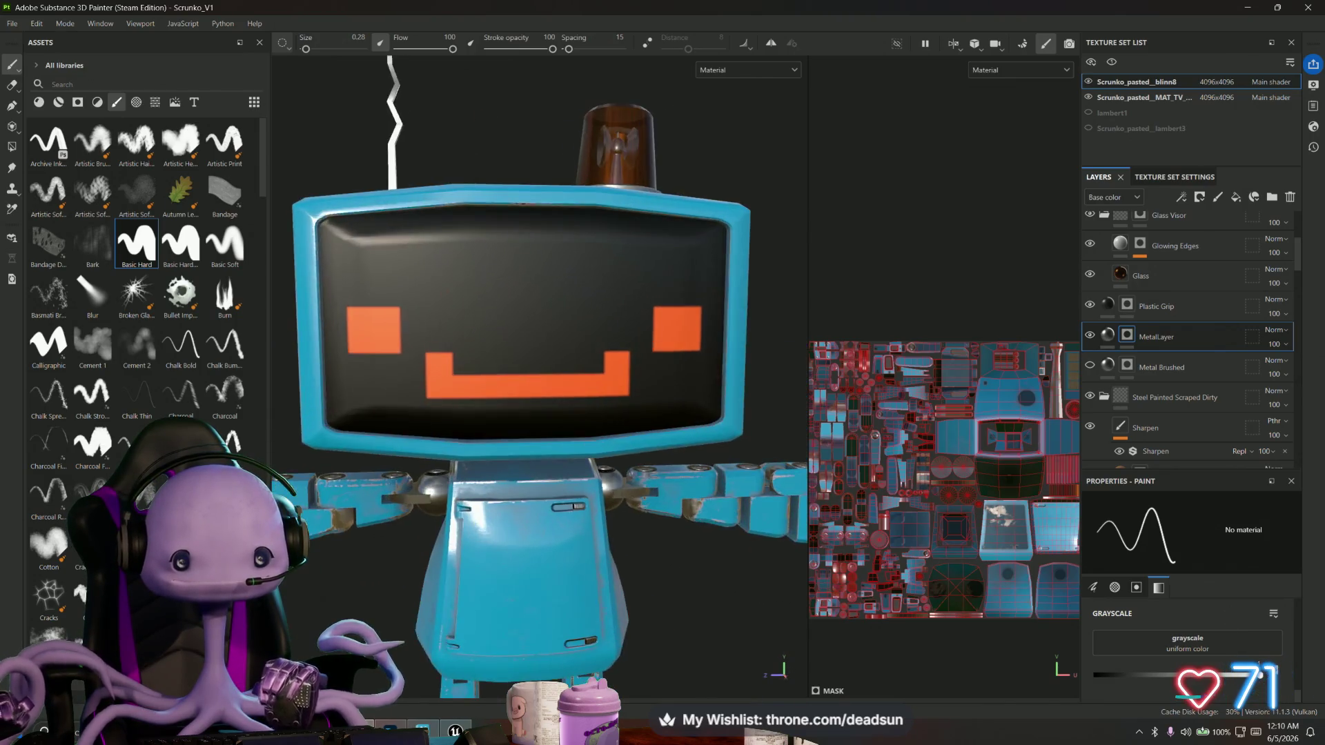
scroll(621, 511, down, 3)
mouse_move(621, 510)
alt+mouse_down()
mouse_move(497, 521)
mouse_move(423, 437)
mouse_move(548, 412)
mouse_move(540, 487)
mouse_move(497, 532)
mouse_move(355, 393)
mouse_move(420, 472)
mouse_move(630, 379)
mouse_move(745, 449)
mouse_move(859, 432)
mouse_move(754, 418)
mouse_move(849, 425)
alt+mouse_up()
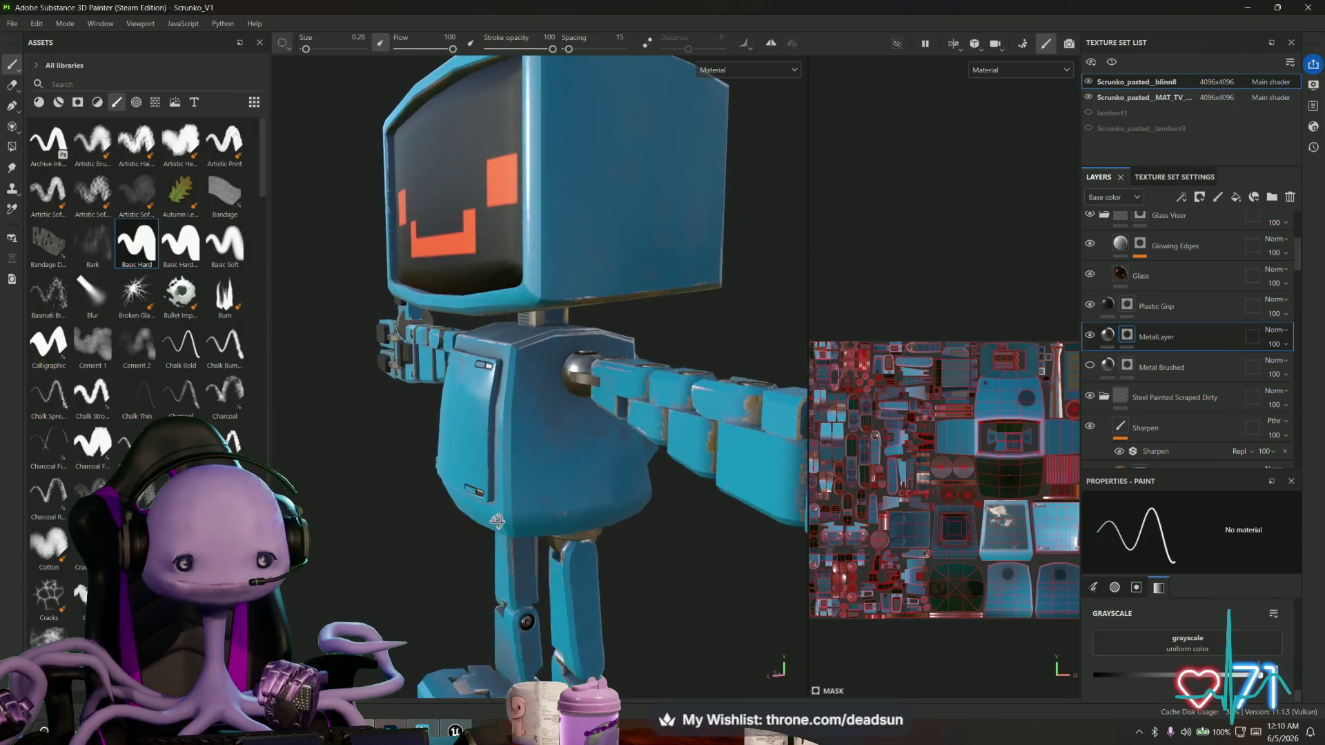
scroll(849, 425, up, 3)
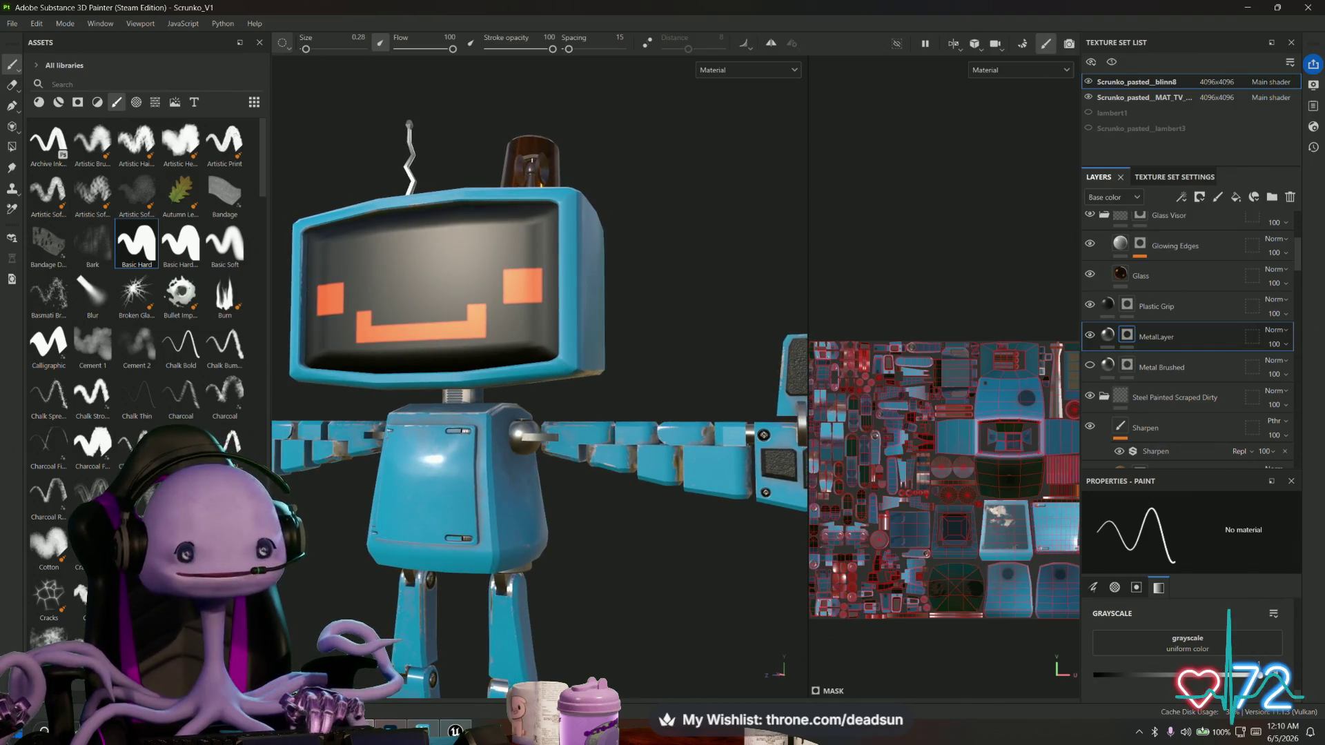
scroll(1175, 303, up, 5)
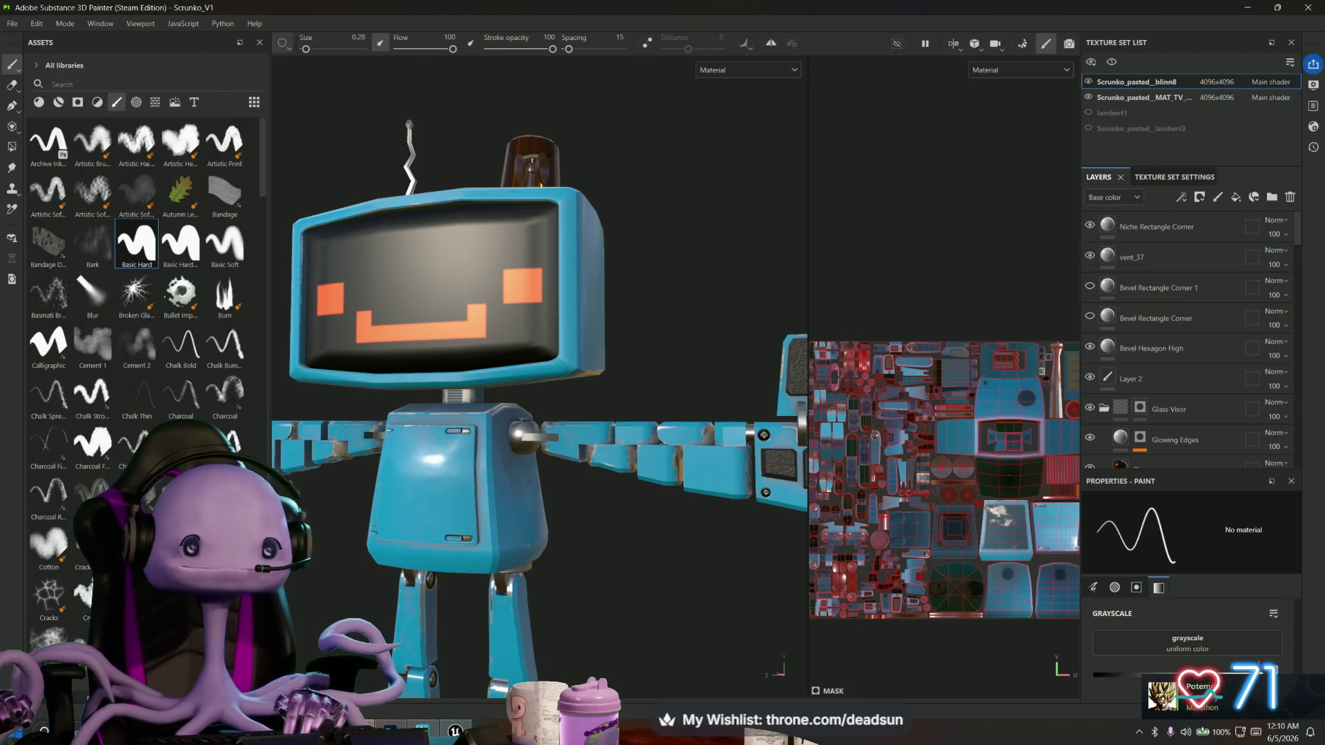
alt+drag(538, 387, 621, 386)
alt+drag(617, 260, 527, 268)
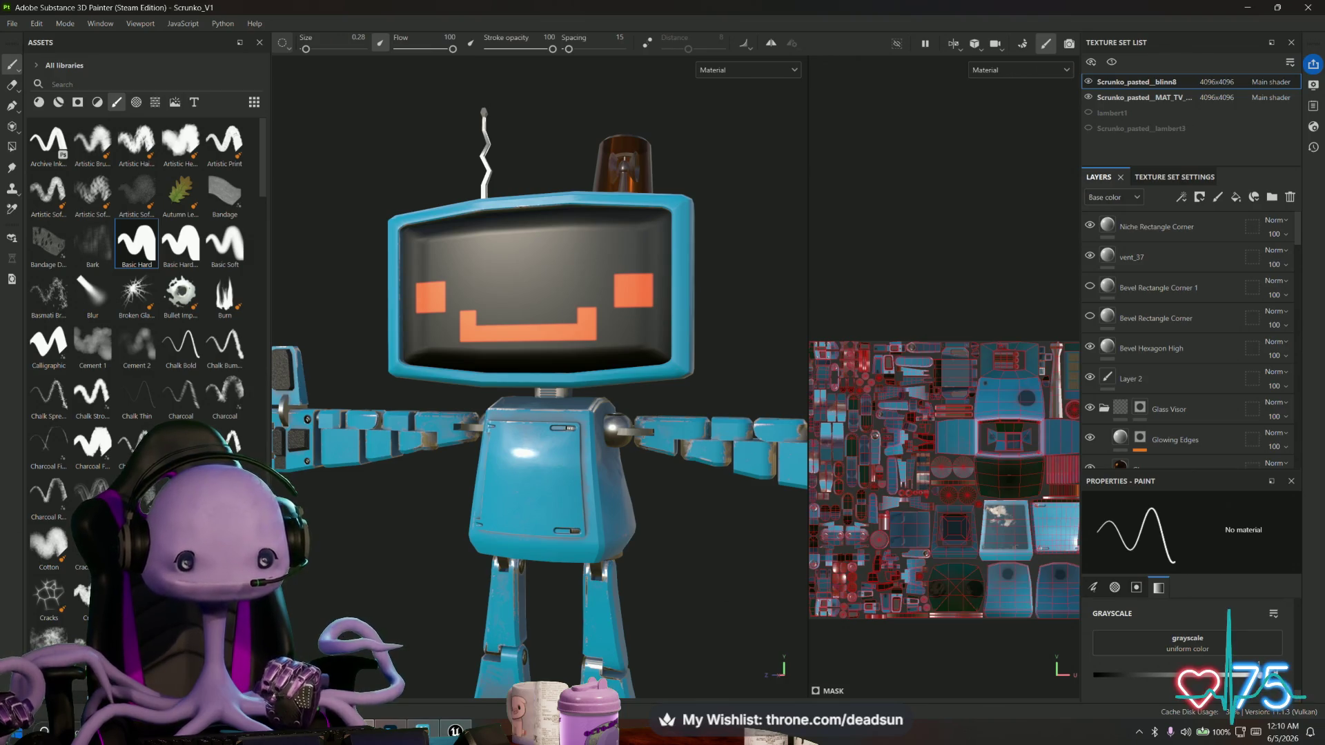
Bring ScrunkoFace forward in Photoshop and preview the Angry, happy and blank face layers in turn.
mouse_move(390, 730)
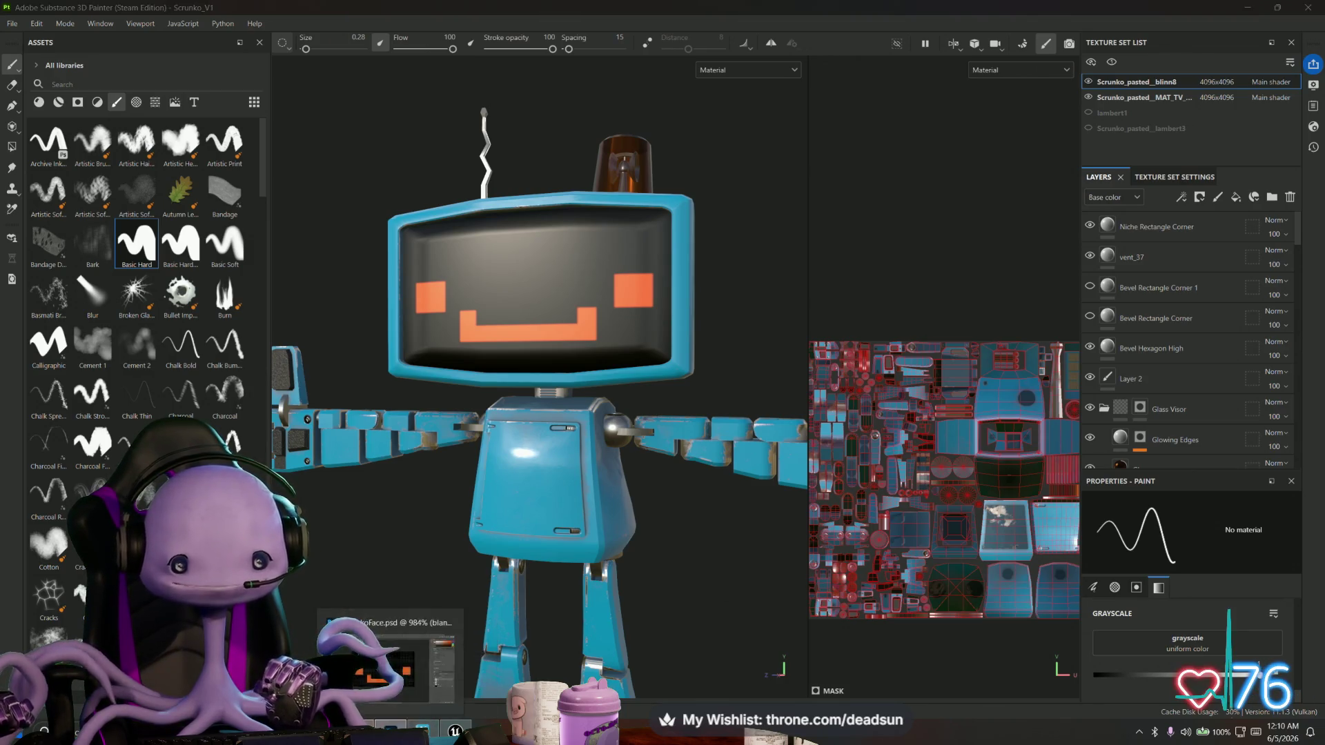
click(390, 662)
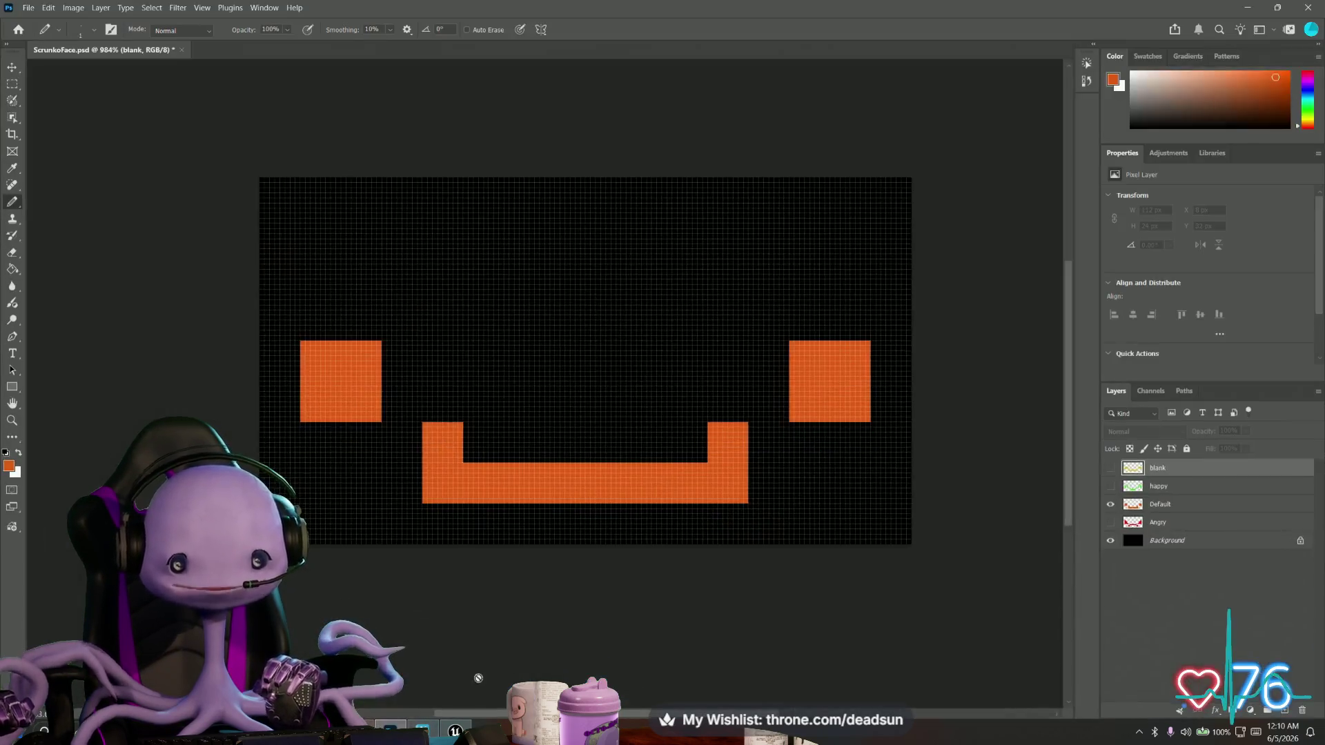
click(1111, 504)
click(1110, 522)
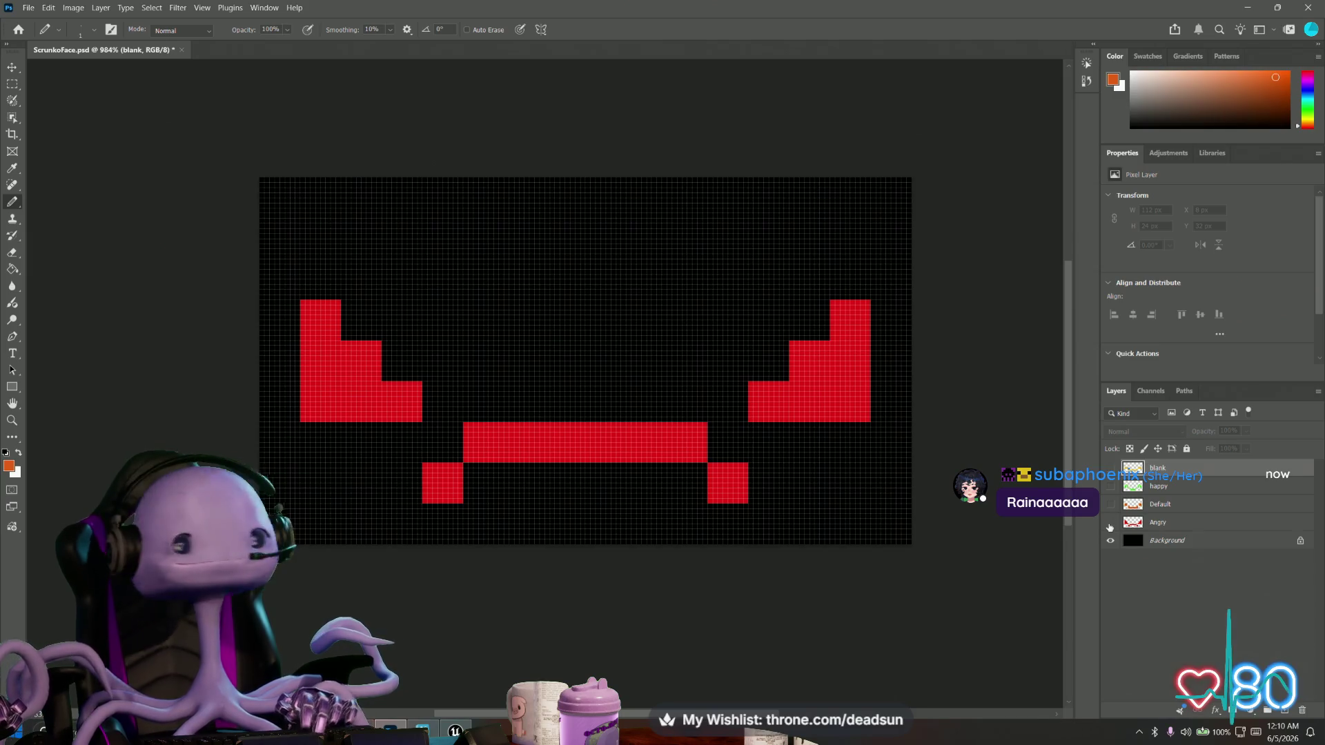
click(1110, 524)
click(1111, 487)
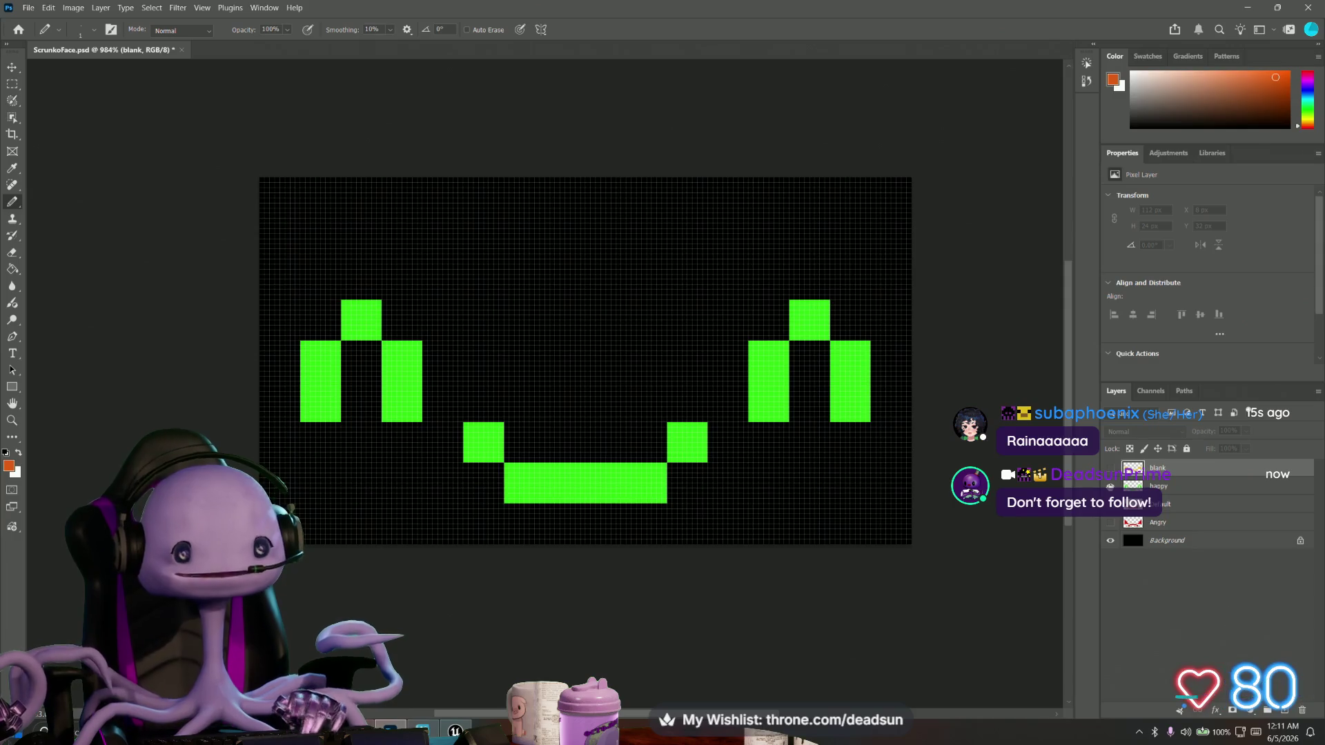
click(1111, 488)
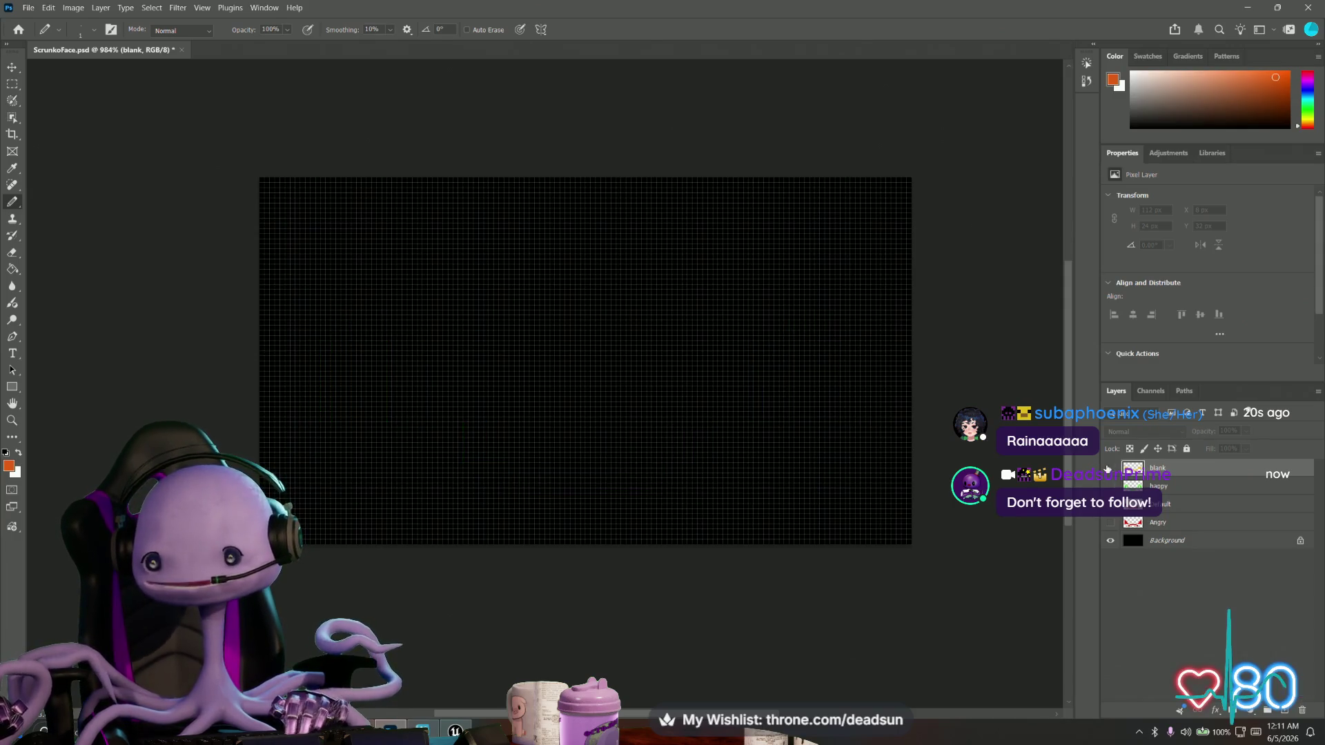
click(1111, 469)
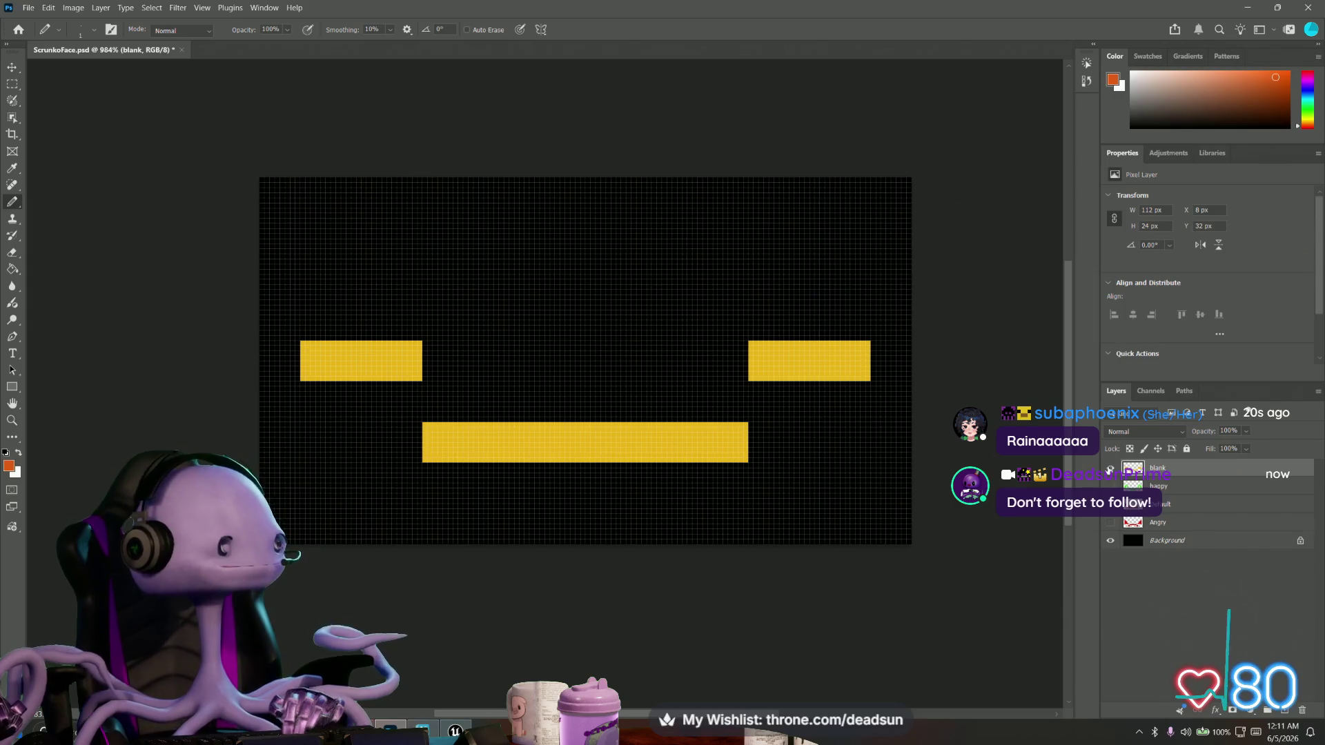
Hide the test faces, leave only the Default orange face visible, and return to Painter.
click(1111, 469)
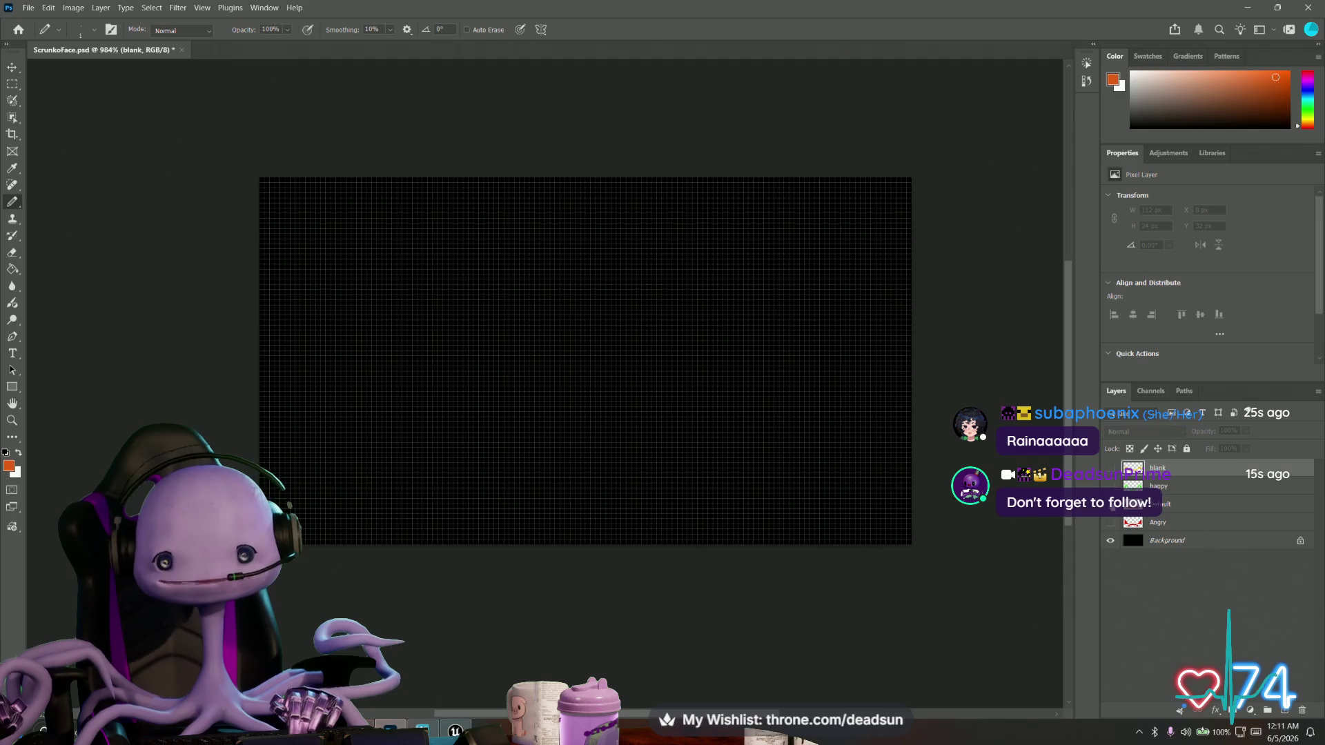
click(1110, 522)
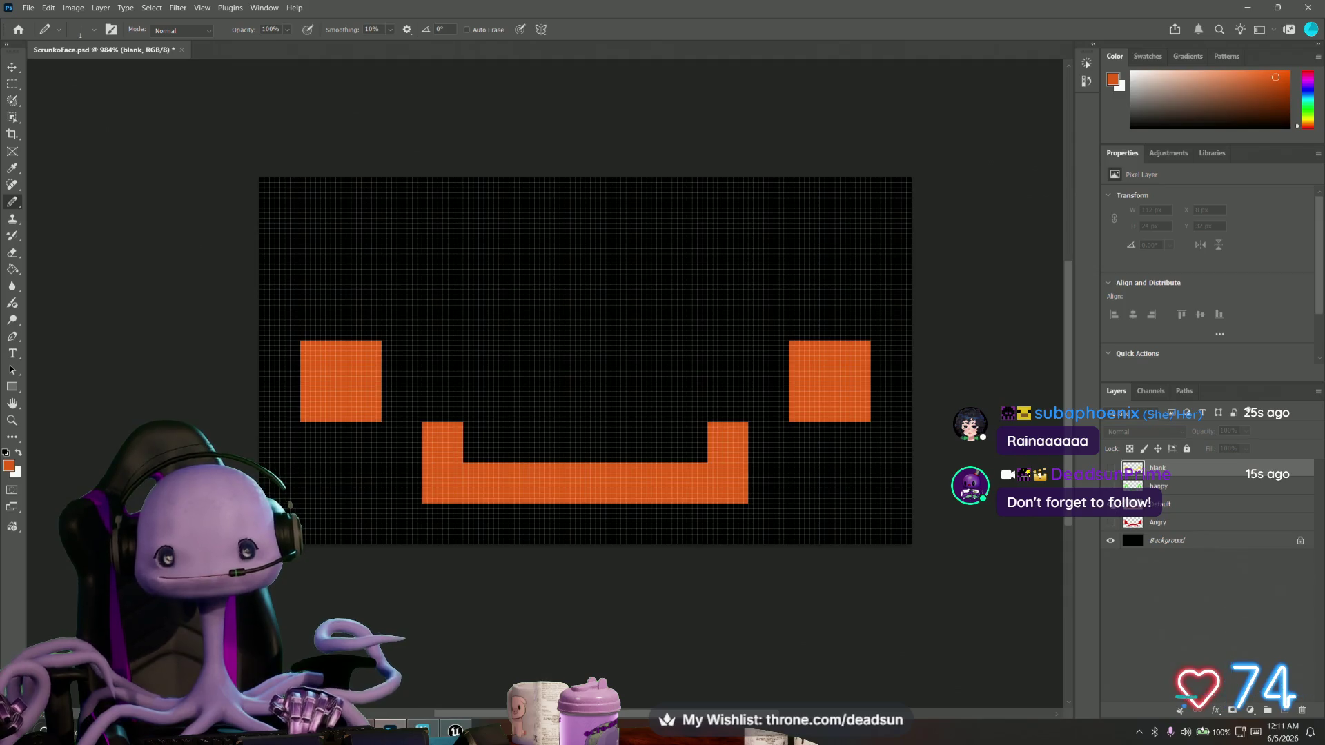
click(1110, 523)
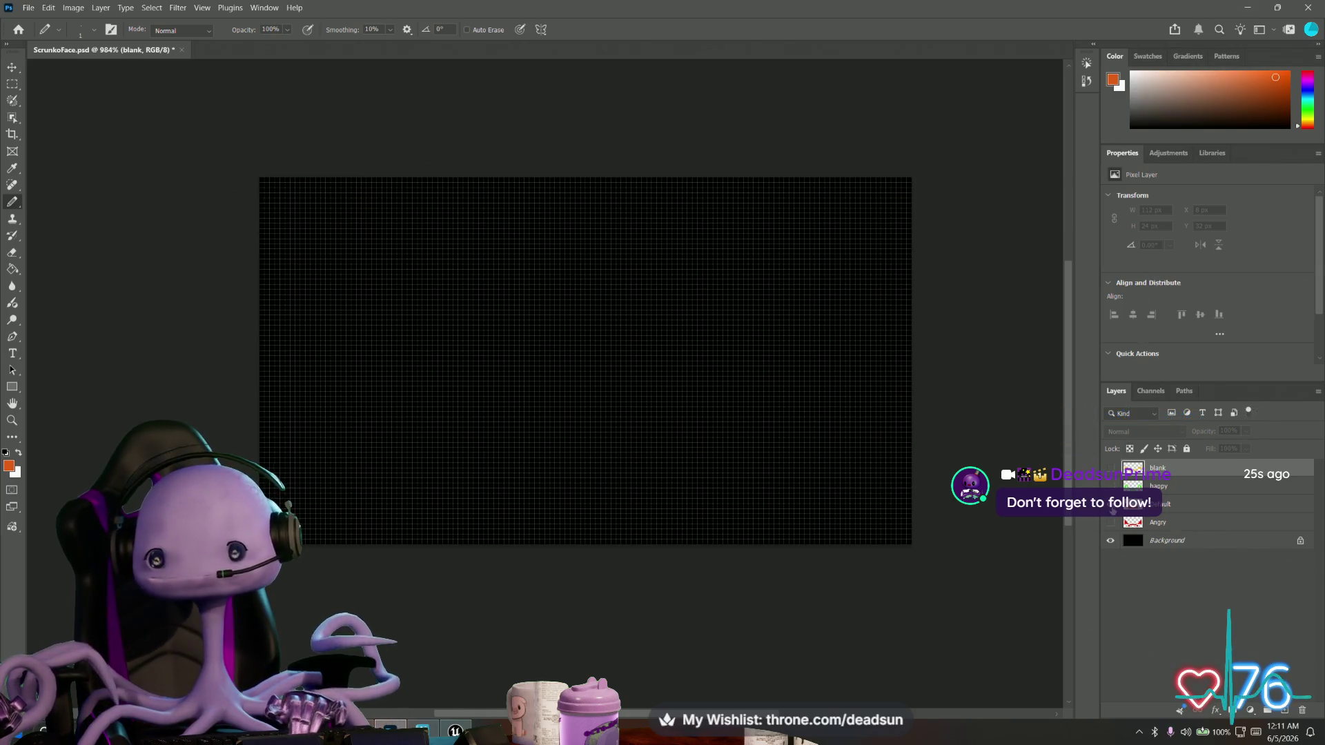
click(1111, 486)
click(1249, 8)
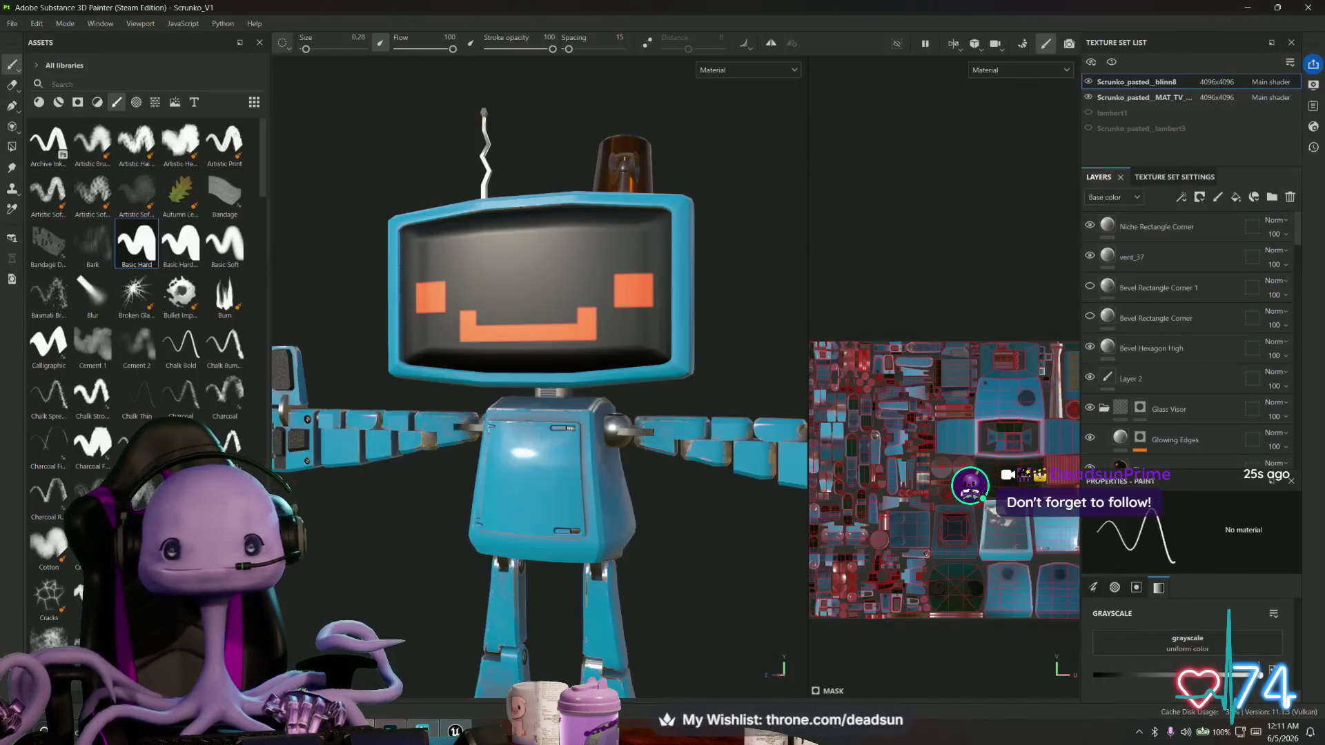
Orbit and zoom around the robot to show its side and blue clamp hand.
scroll(768, 326, down, 2)
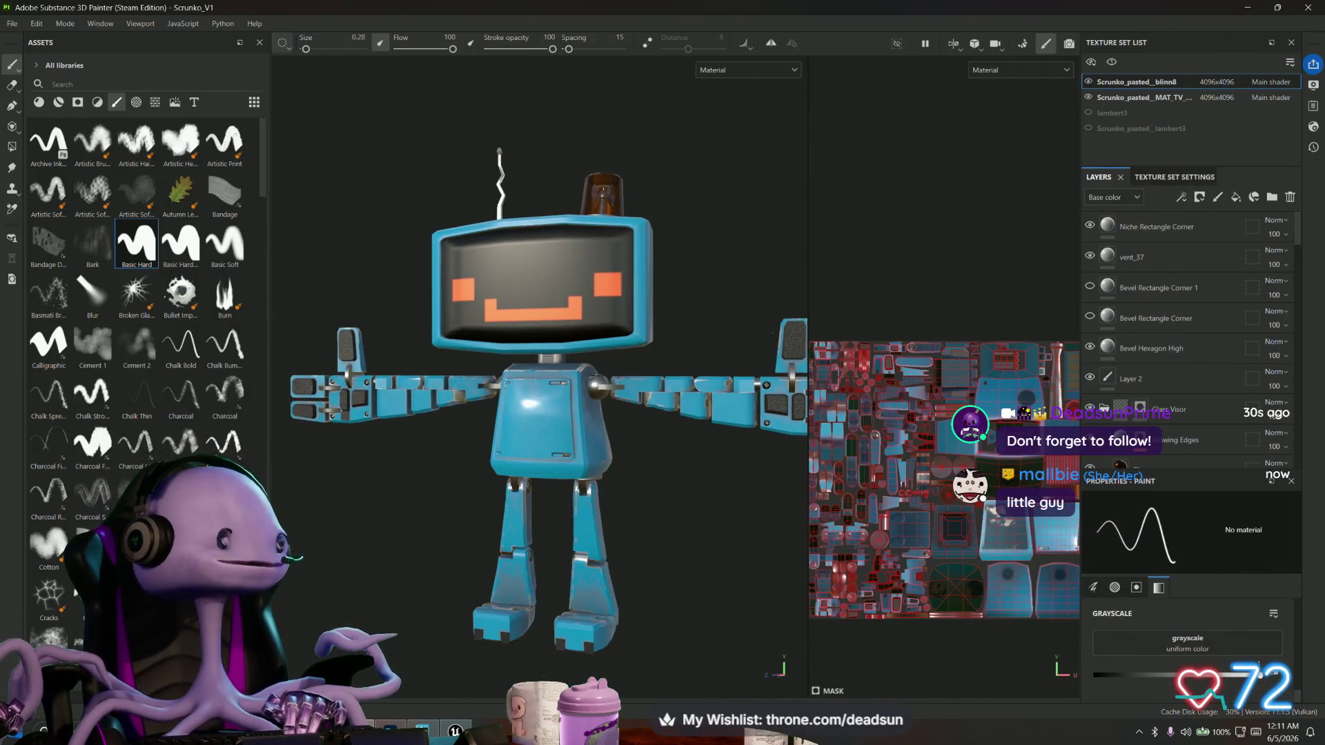
alt+drag(538, 414, 490, 414)
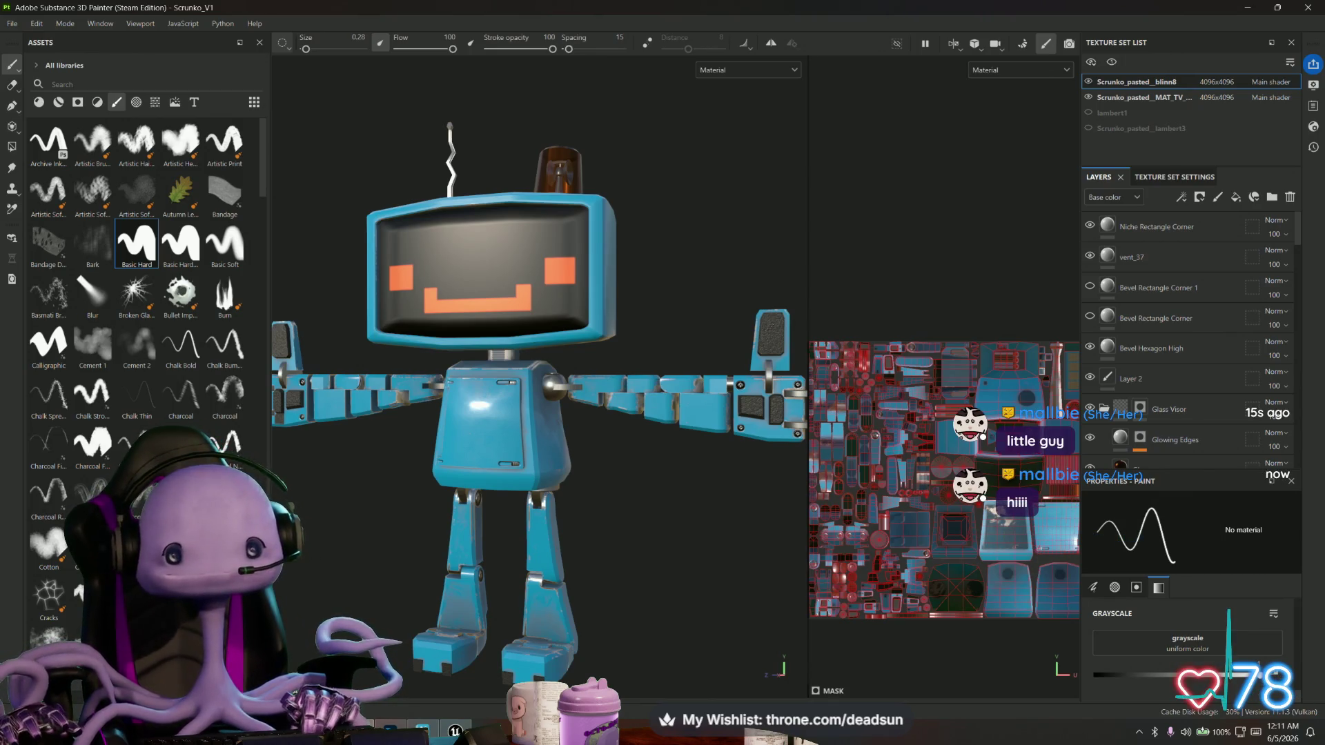
scroll(450, 430, up, 10)
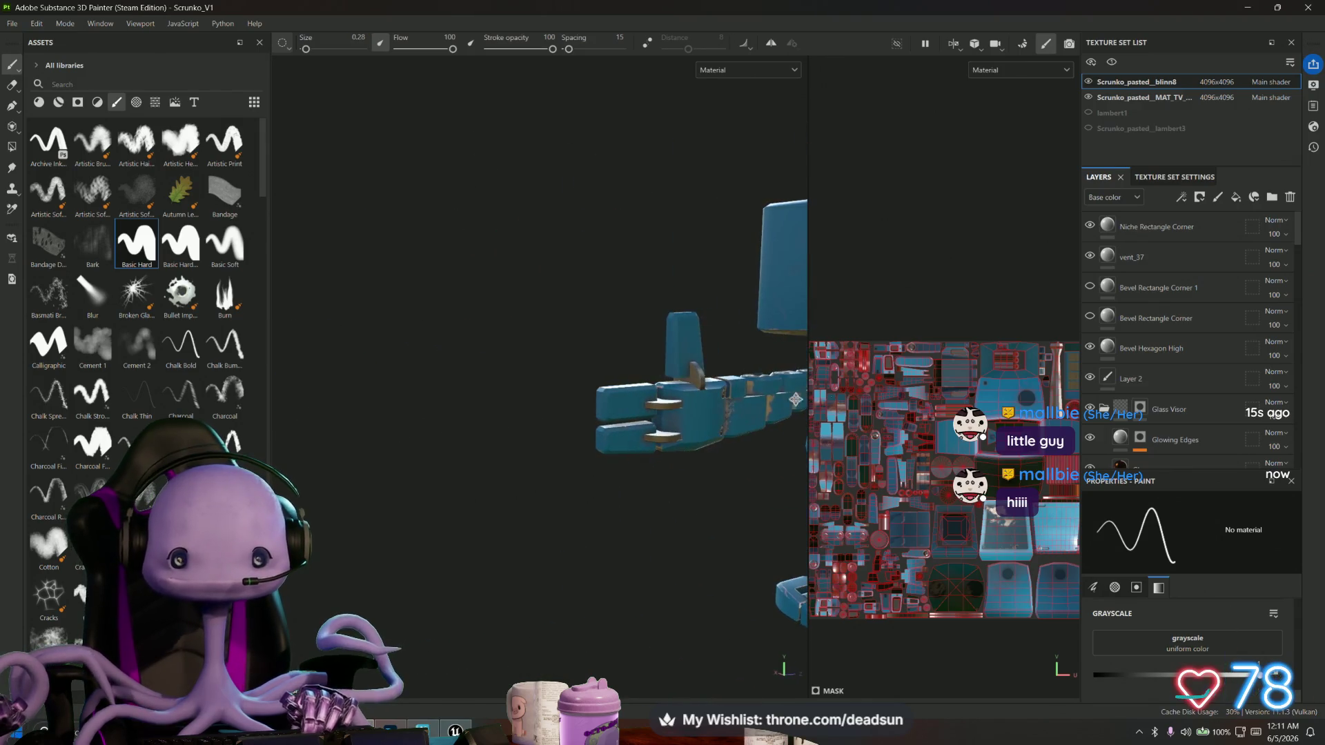